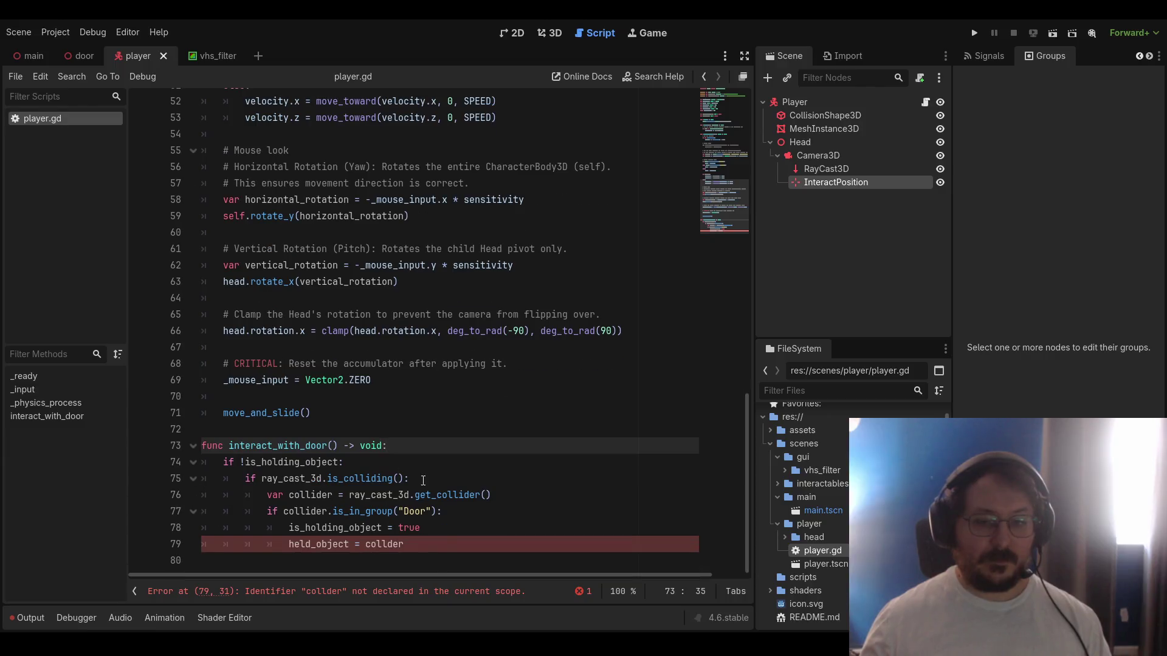
- Retype the misspelled variable on line 79 as held_object and save
double_click(326, 544)
type("held")
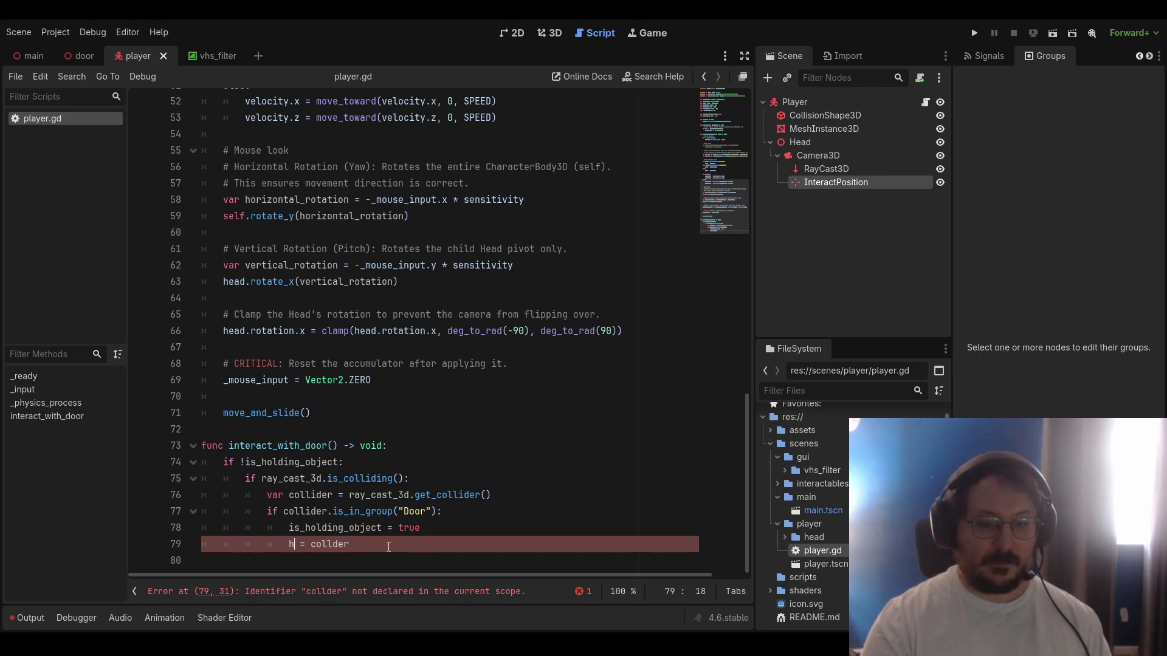
type("_")
key("Return")
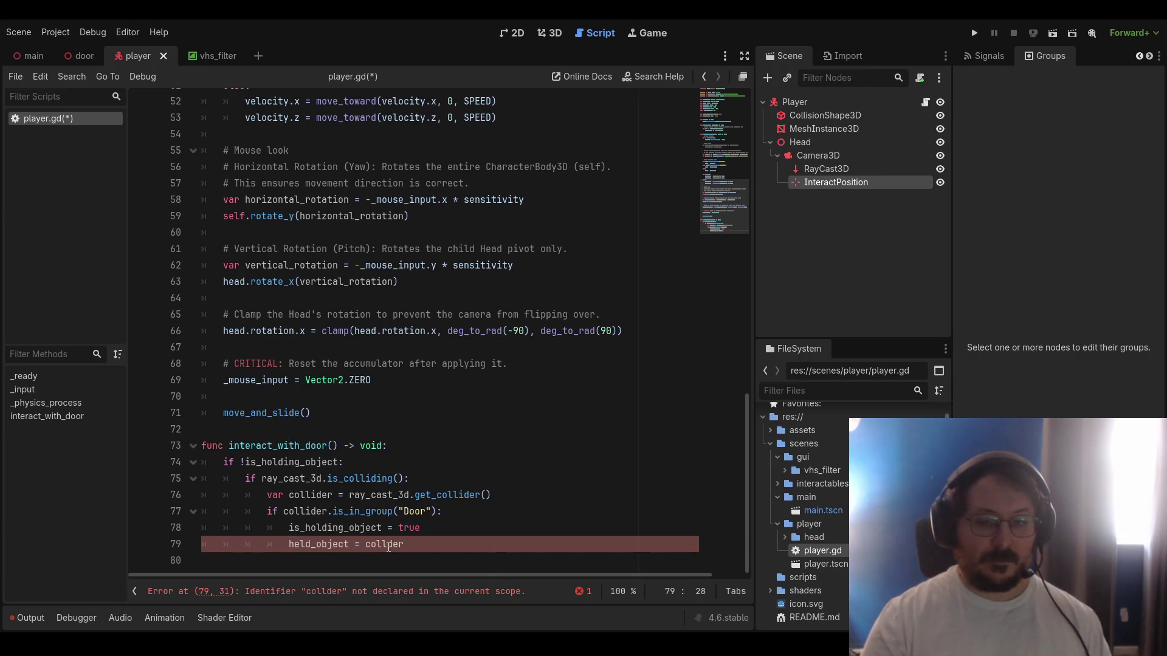
key("ctrl+s")
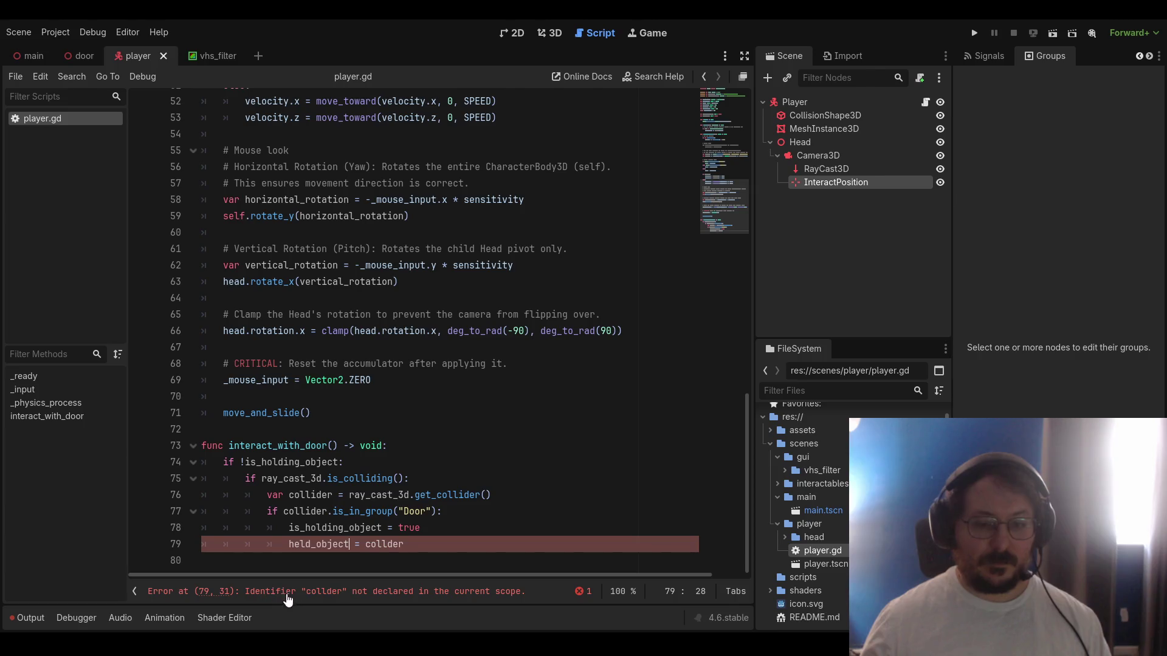
- Correct 'collder' to 'collider' on line 79, clearing the error
double_click(382, 544)
type("coll")
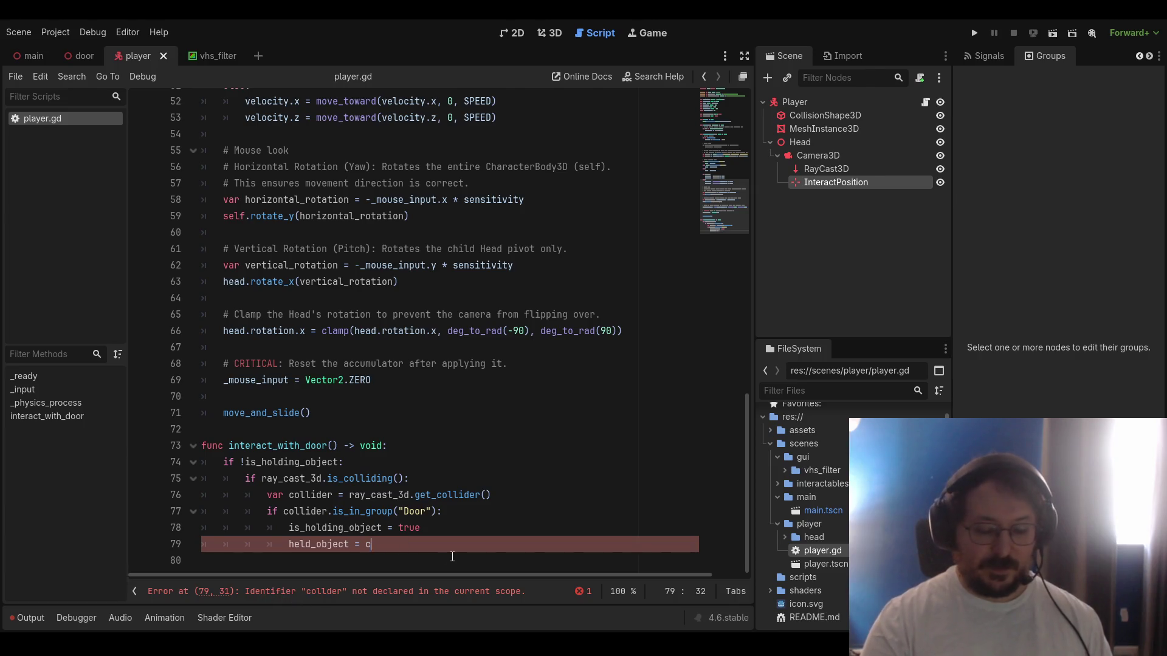
type("ider")
key("Return")
left_click(443, 477)
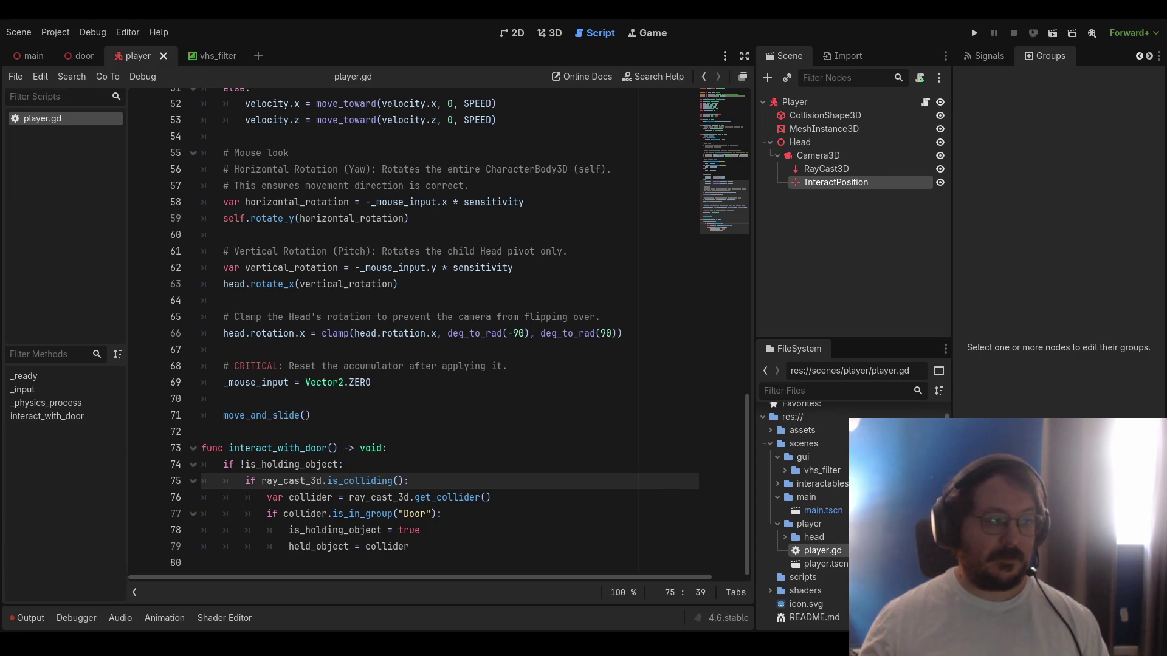
left_click(507, 562)
- Add an outdented 'elif is_holding_object:' branch after line 79
left_click(507, 550)
key("Return")
key("BackSpace")
key("BackSpace")
key("BackSpace")
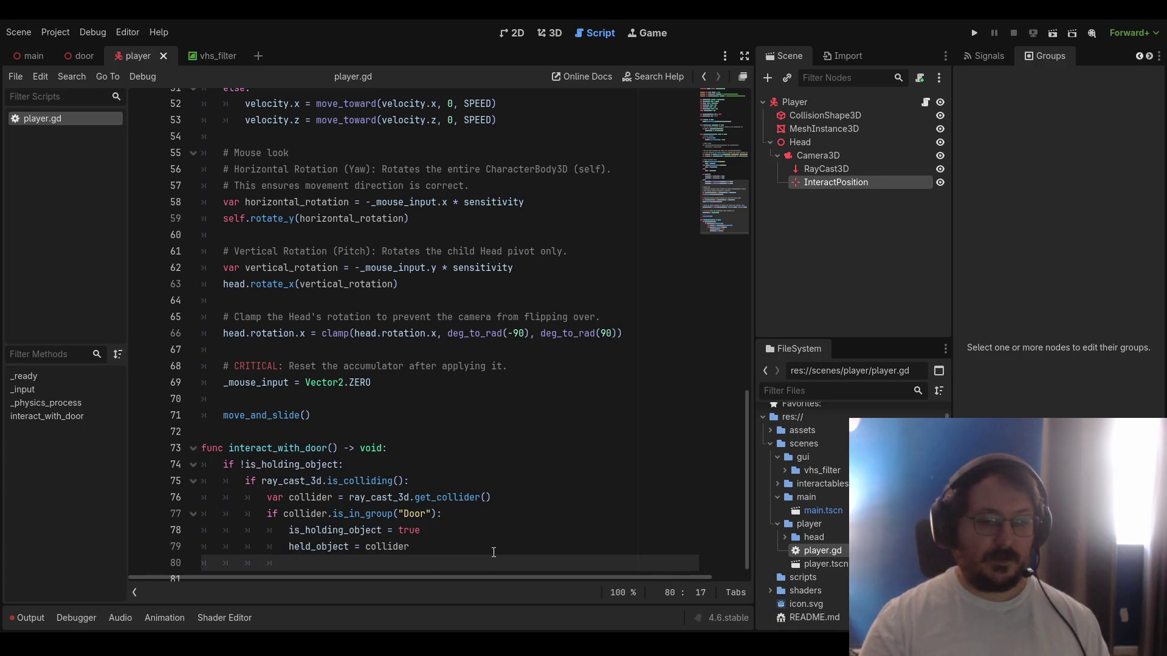
type("elif is")
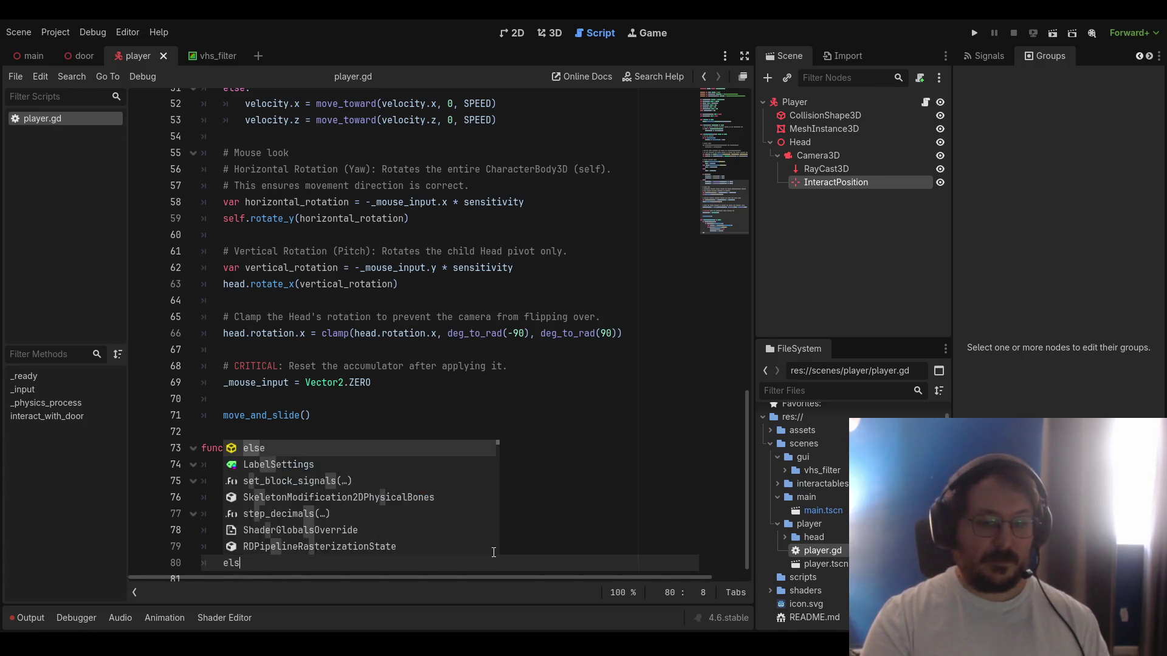
type("_ho")
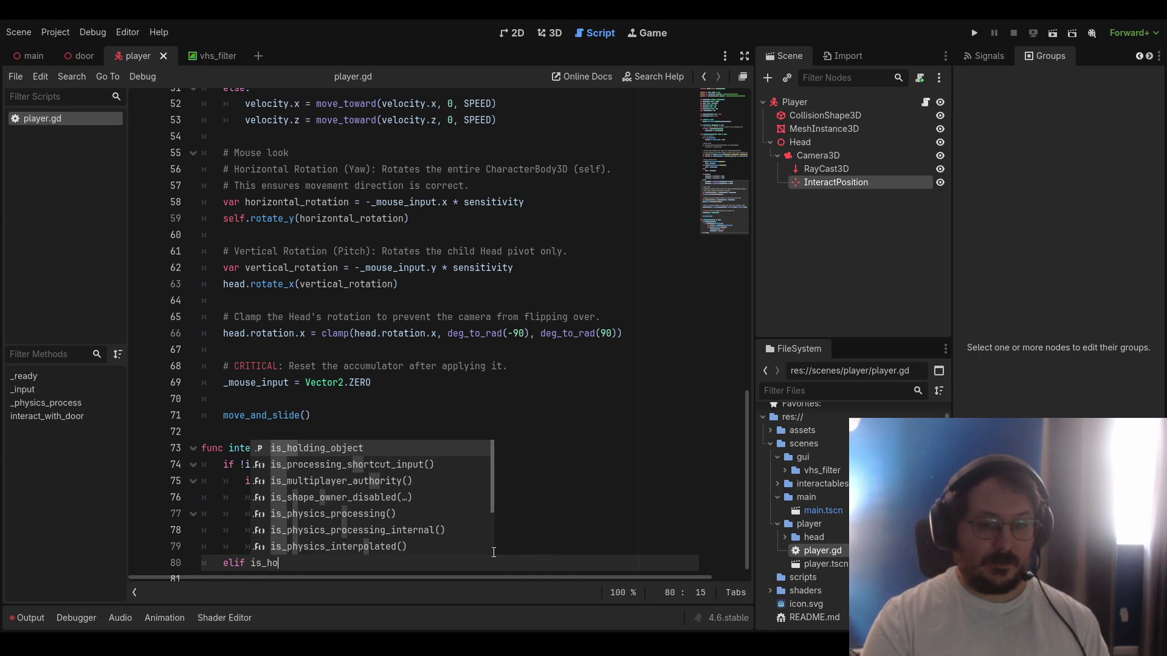
key("Return")
type(":")
key("Return")
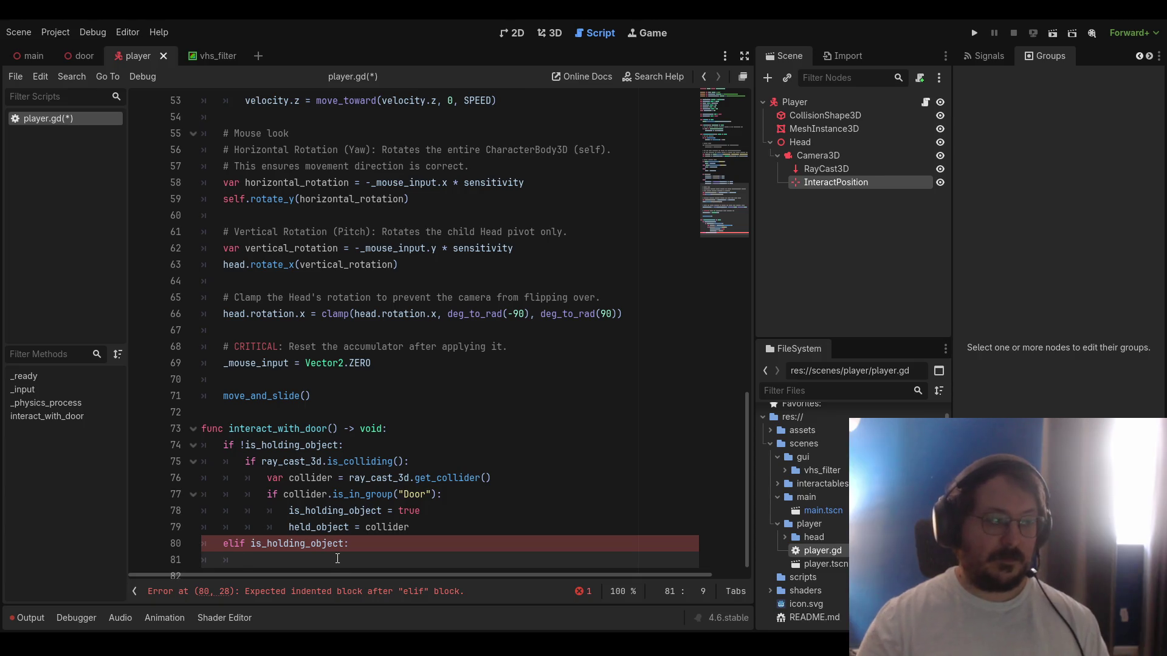
- Inside the elif, set is_holding_object = false and held_object = null
type("is_ho")
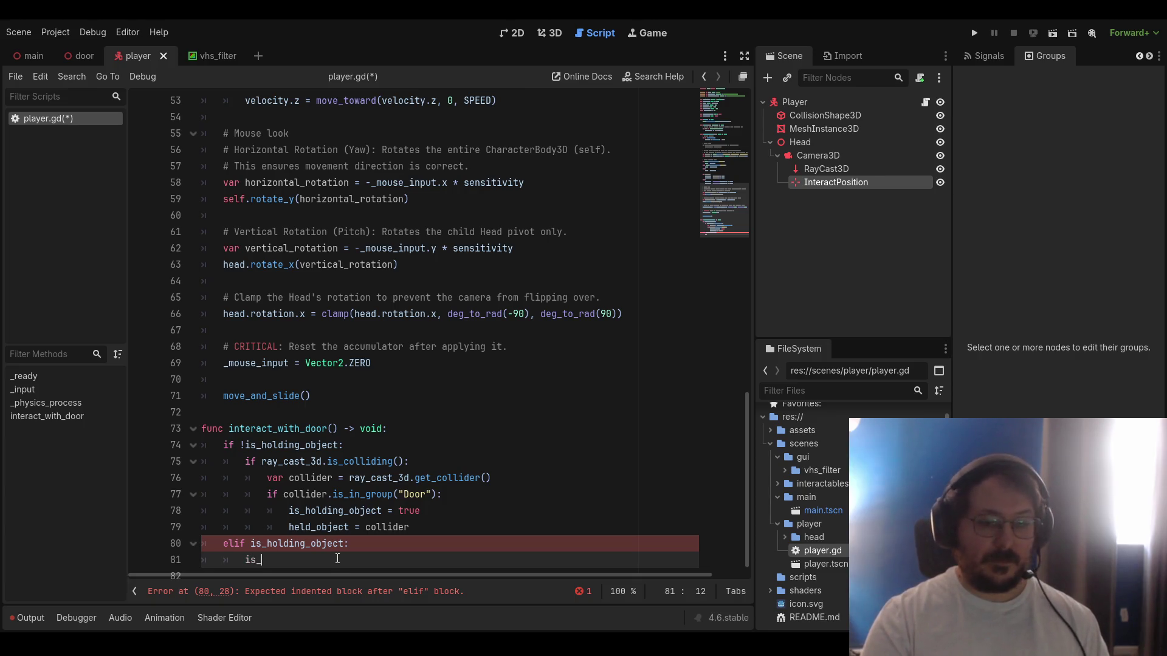
type("lding_object")
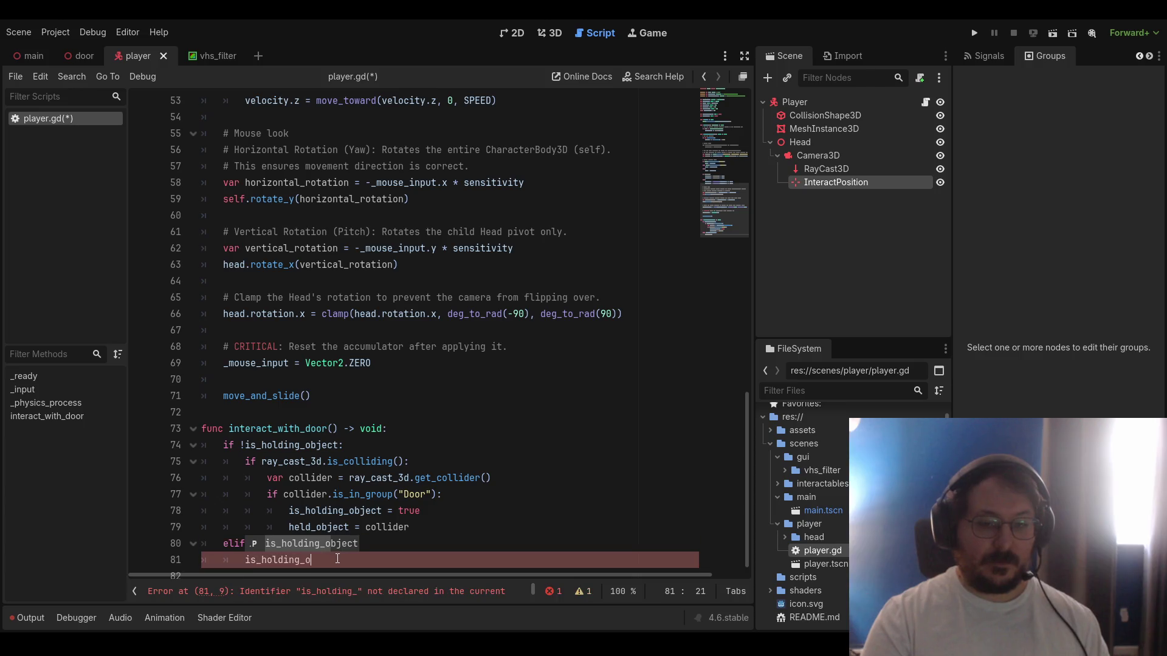
type(" = fal")
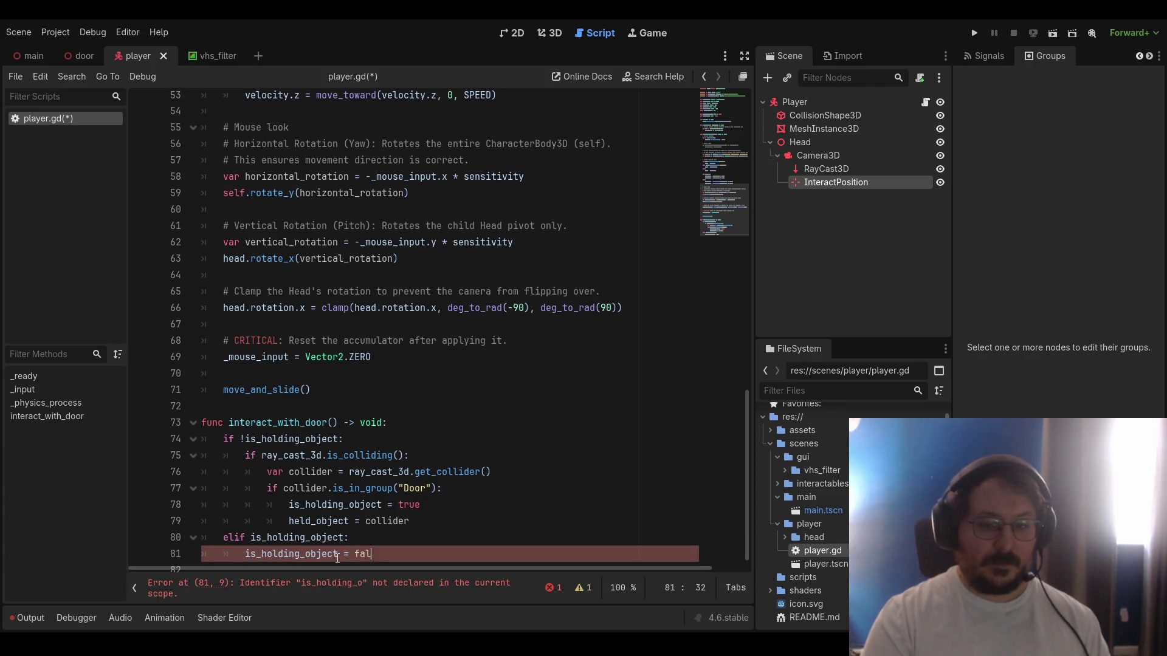
type("se")
key("Return")
type("held_object =null")
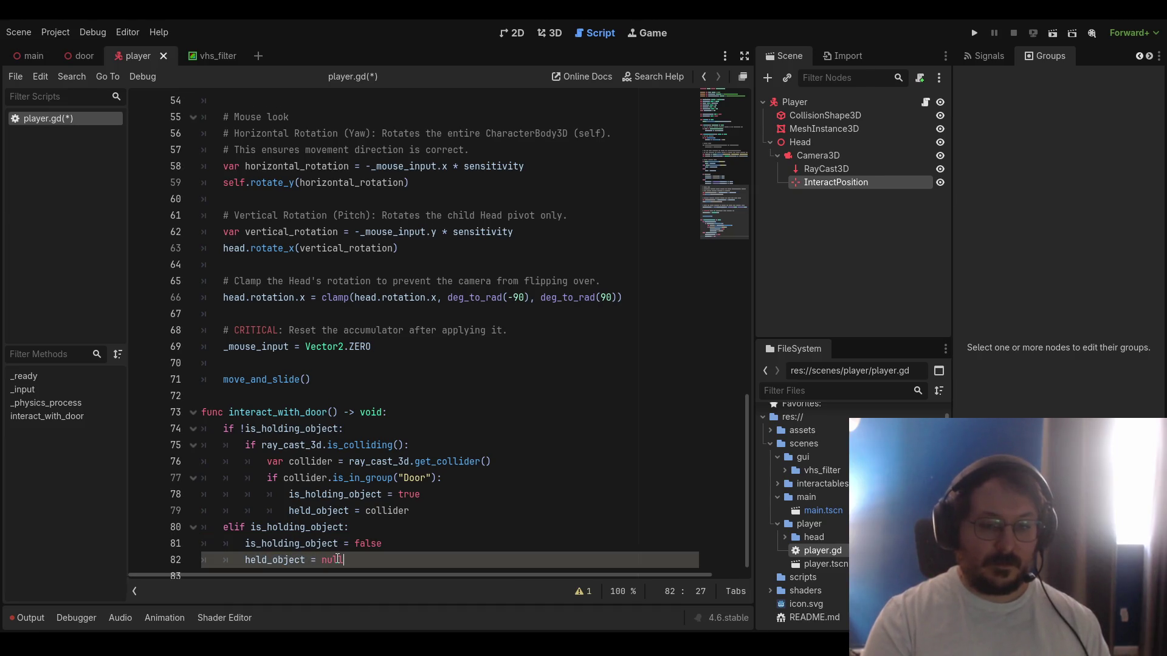
scroll(647, 175, "up", 8)
- Change held_object's declared type on line 16 from bool to Object and save
scroll(647, 174, "up", 10)
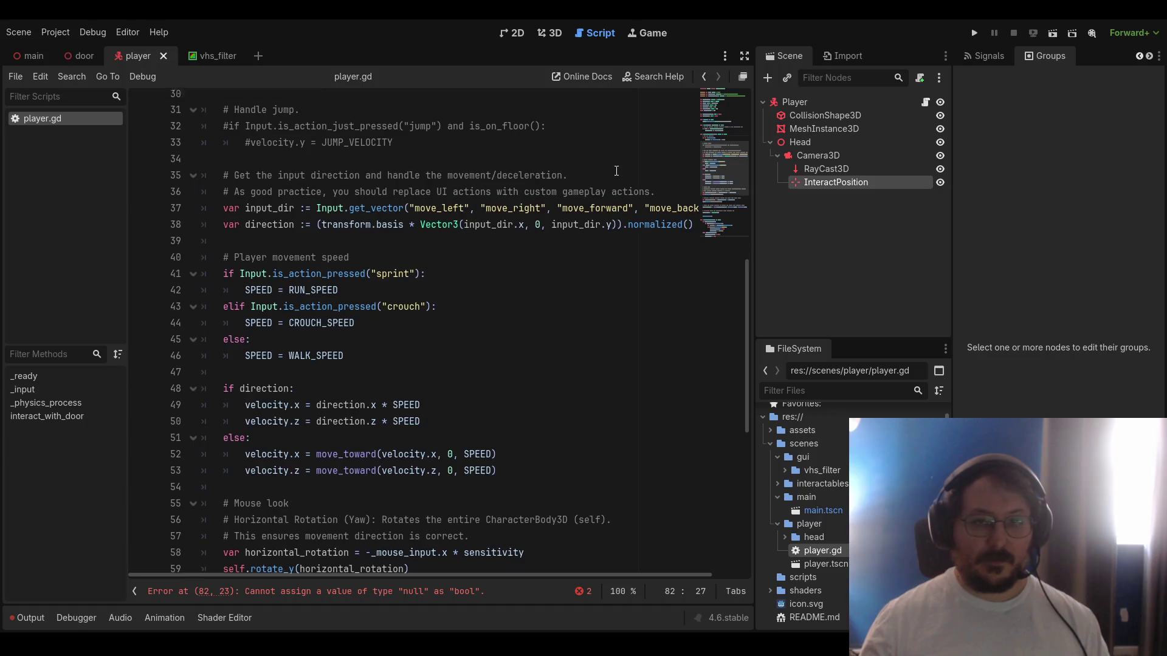
left_click(418, 261)
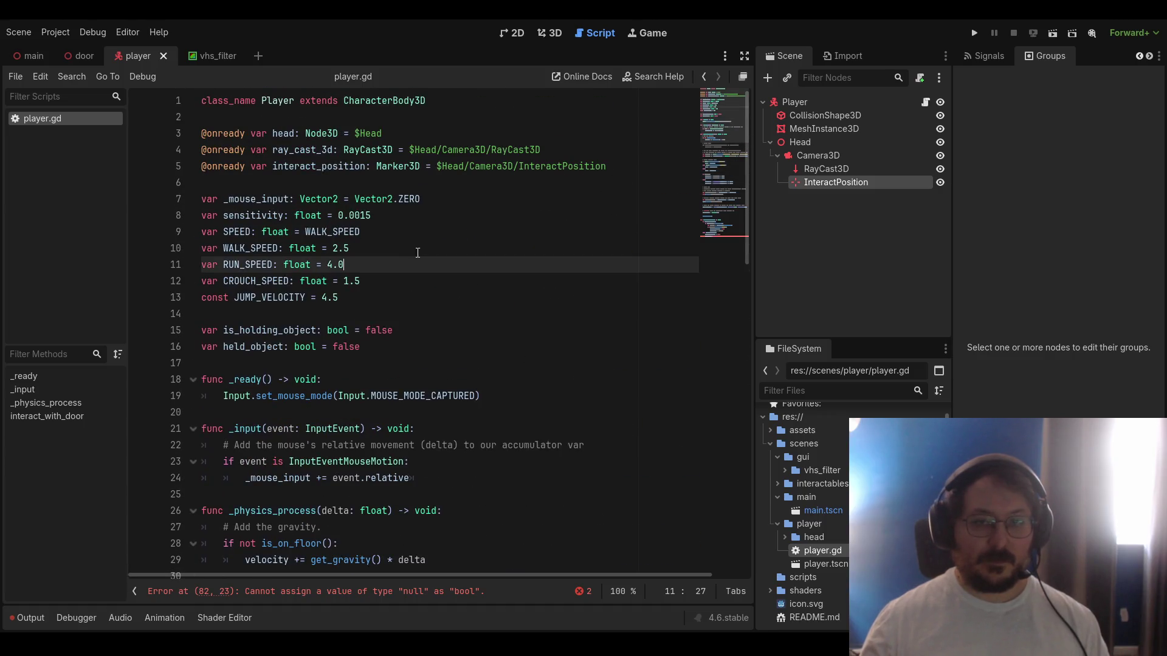
left_click(386, 183)
scroll(443, 239, "down", 18)
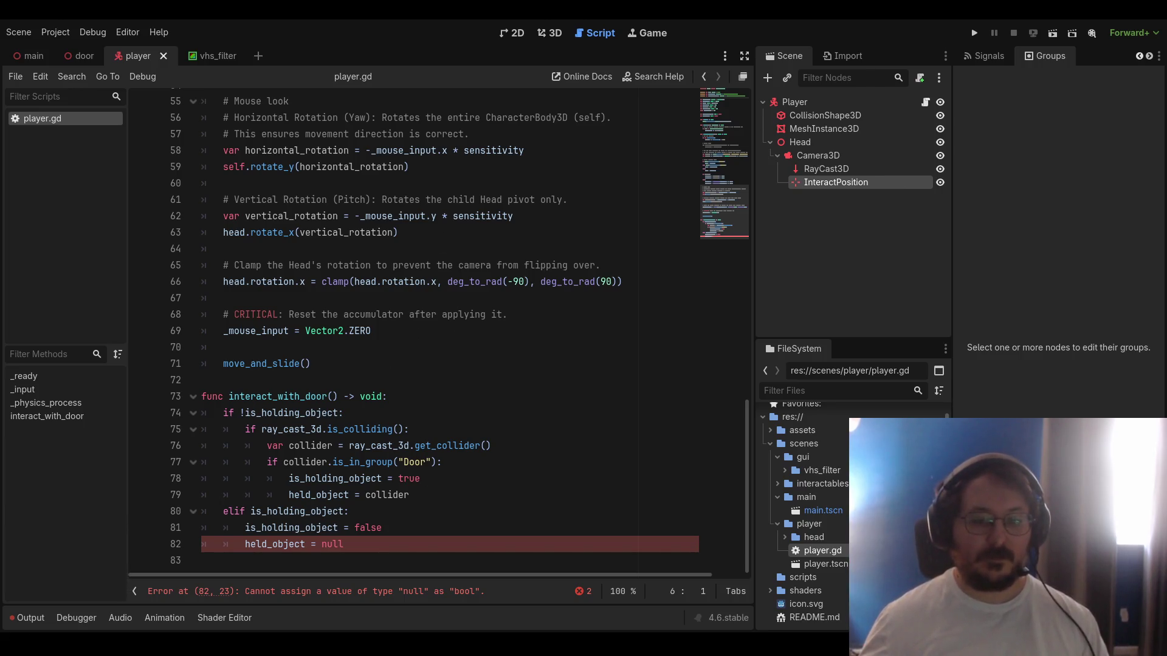
scroll(334, 314, "up", 17)
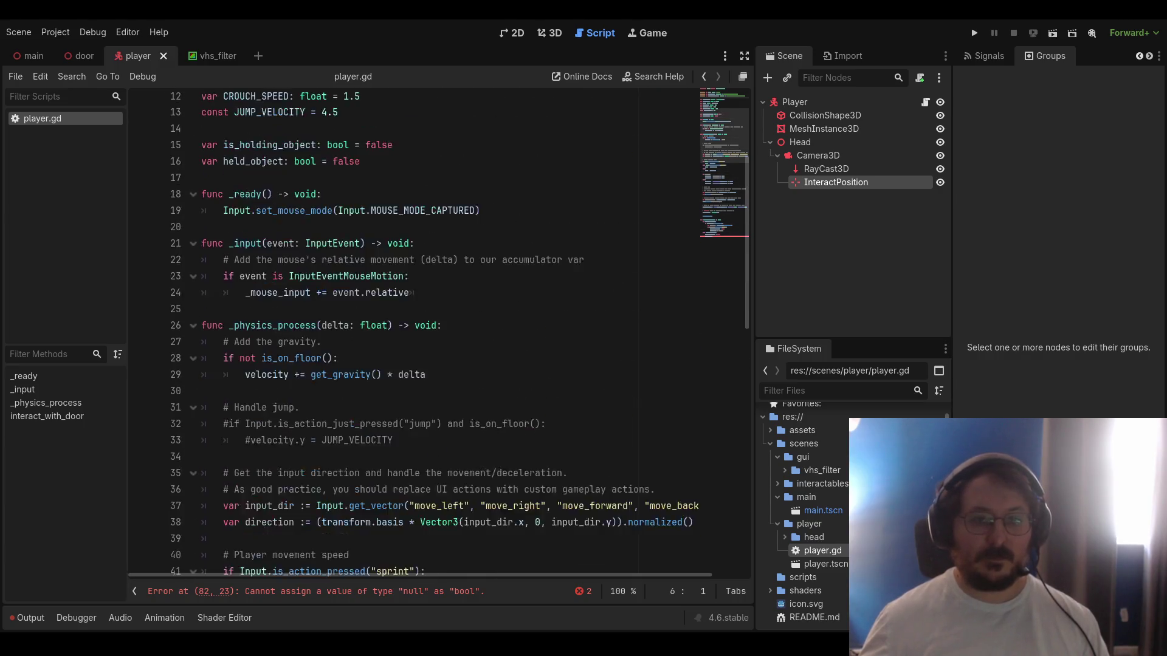
left_click(335, 314)
double_click(309, 303)
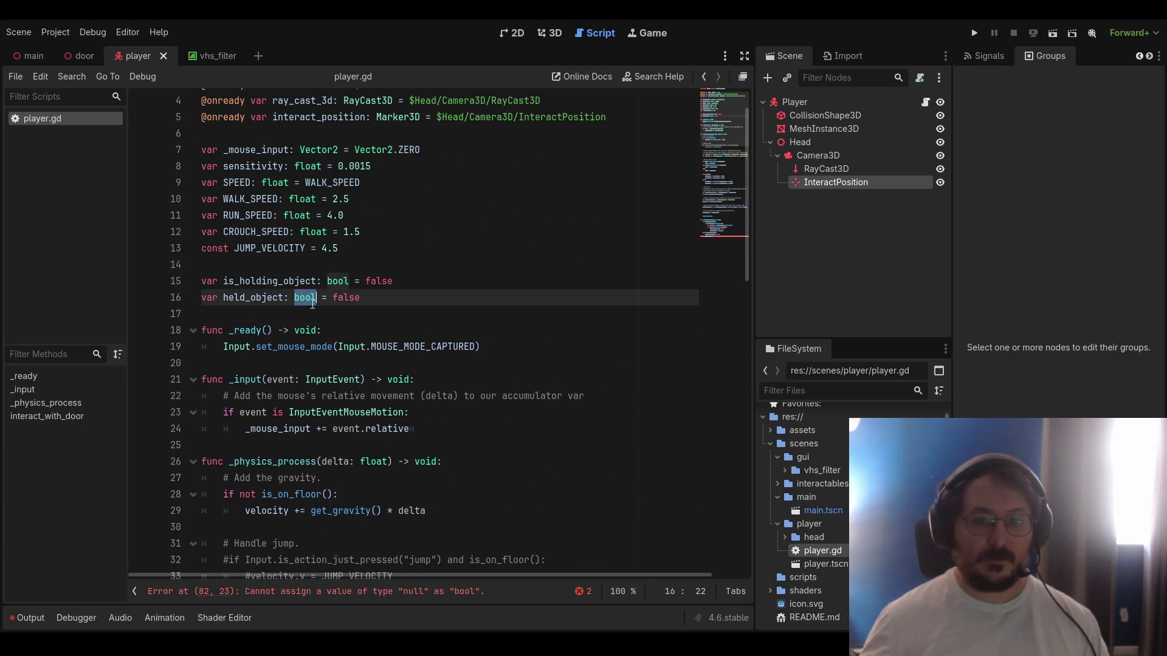
key("BackSpace")
key("BackSpace")
key("BackSpace")
type(": Ob")
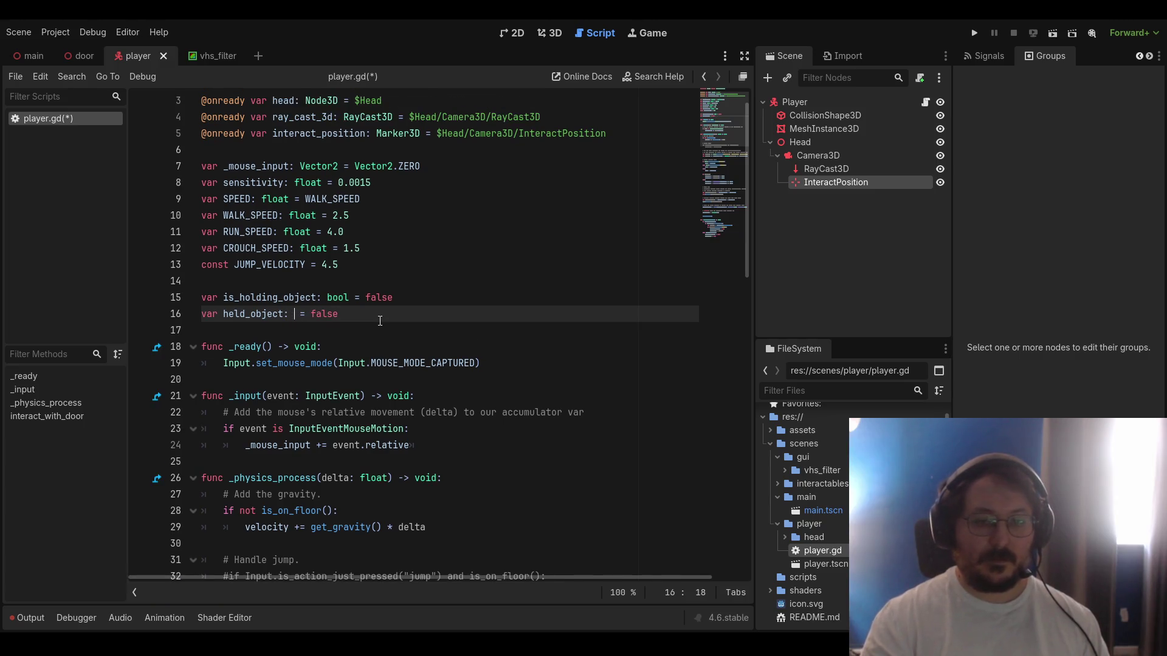
key("Return")
key("ctrl+s")
- Replace held_object's false default with null and save, clearing the type error
scroll(370, 364, "down", 17)
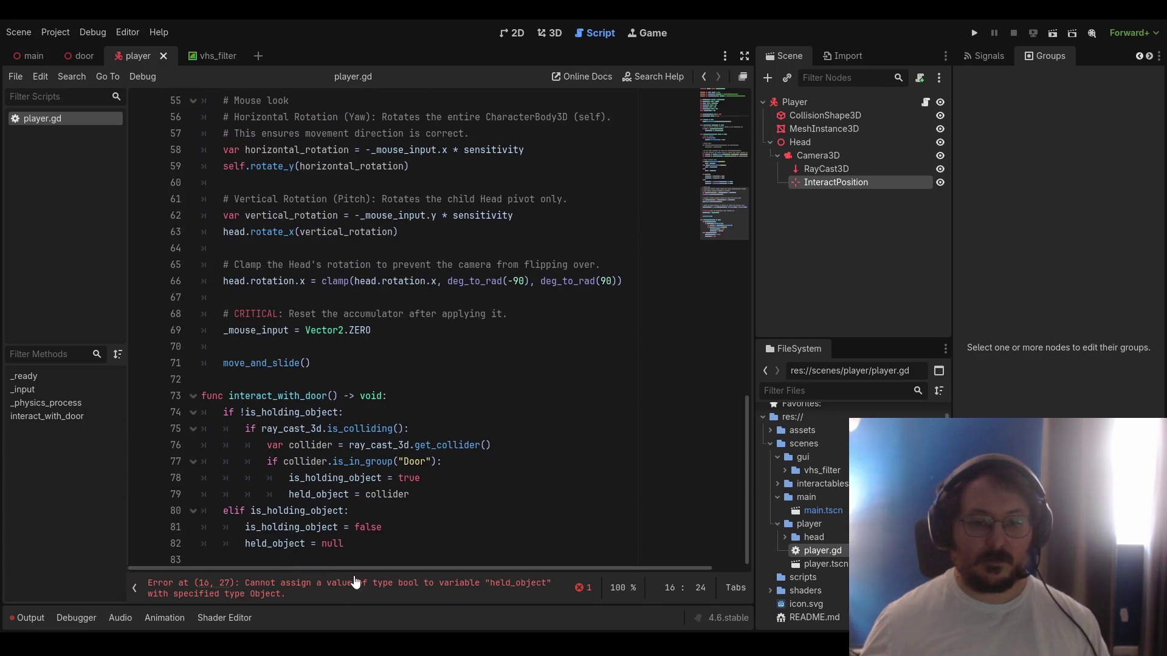
left_click(358, 543)
left_click(296, 590)
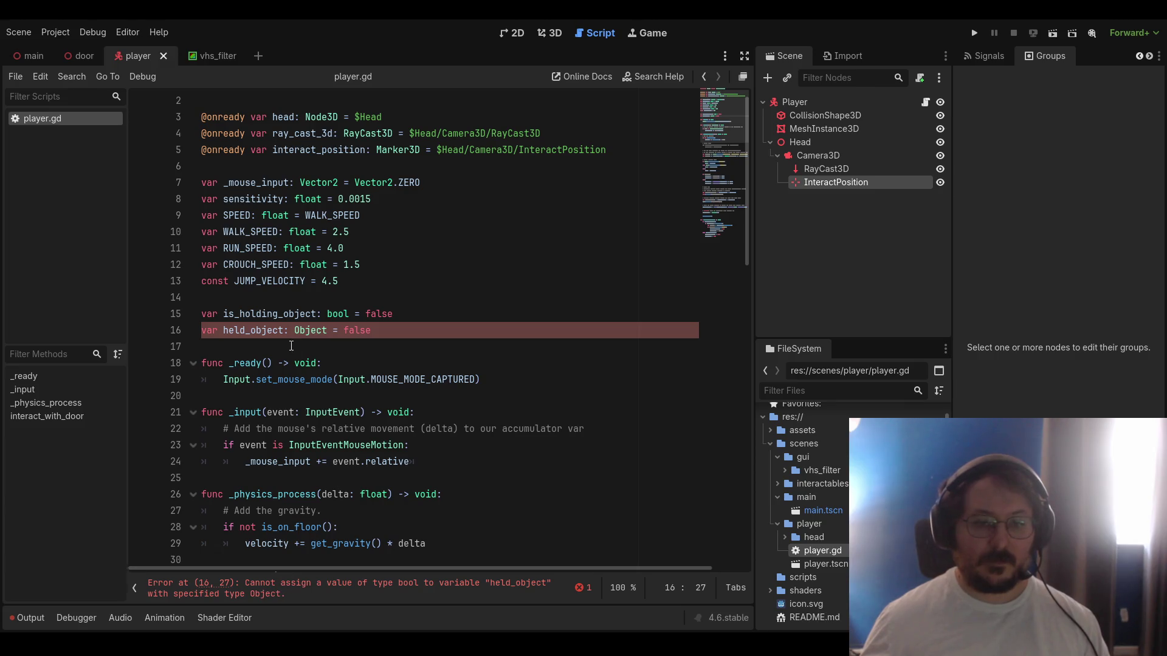
left_click(323, 339)
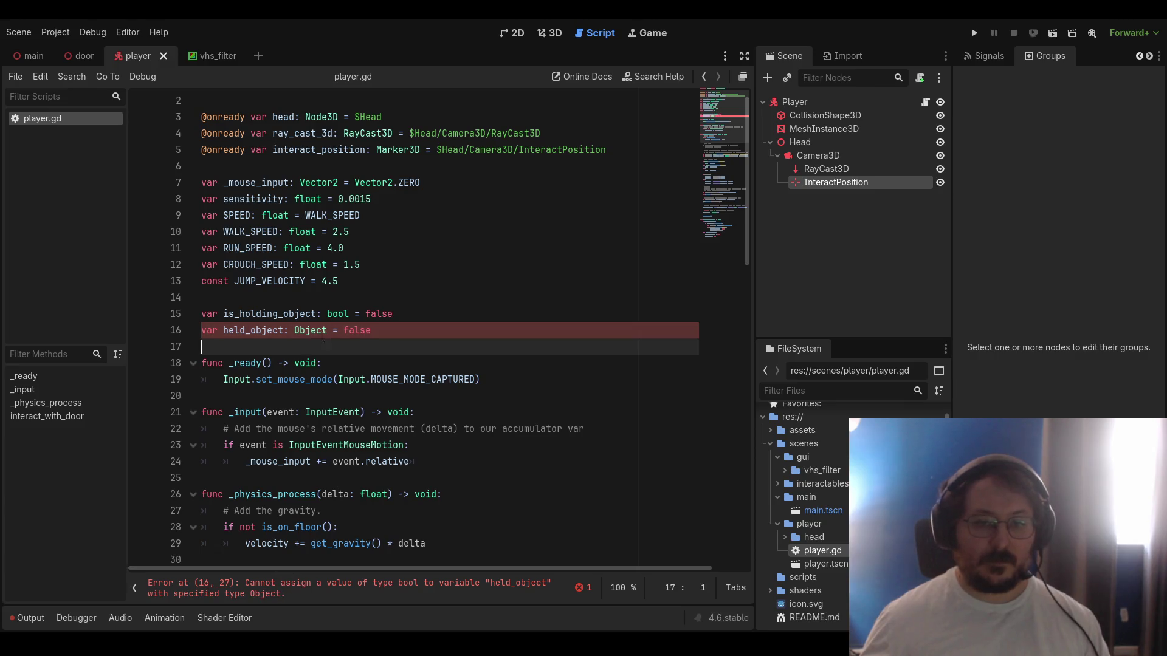
double_click(363, 330)
key("BackSpace")
type("b")
key("BackSpace")
type("n")
key("Return")
key("ctrl+s")
key("Up")
key("Up")
key("Up")
scroll(430, 345, "down", 1)
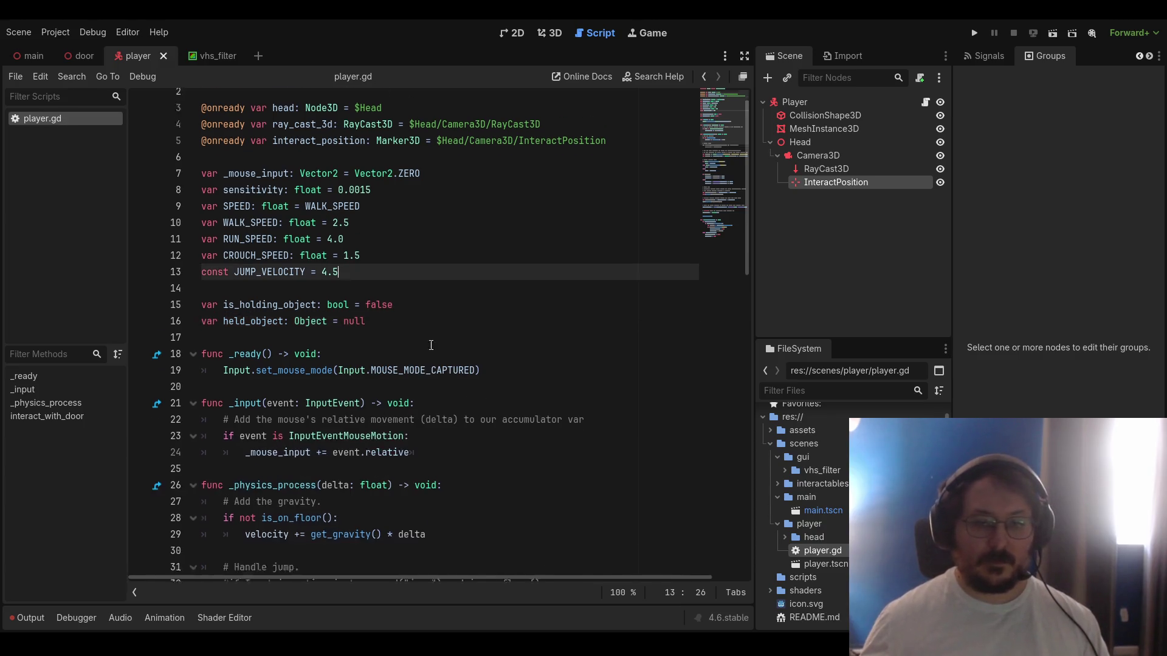
scroll(431, 345, "down", 15)
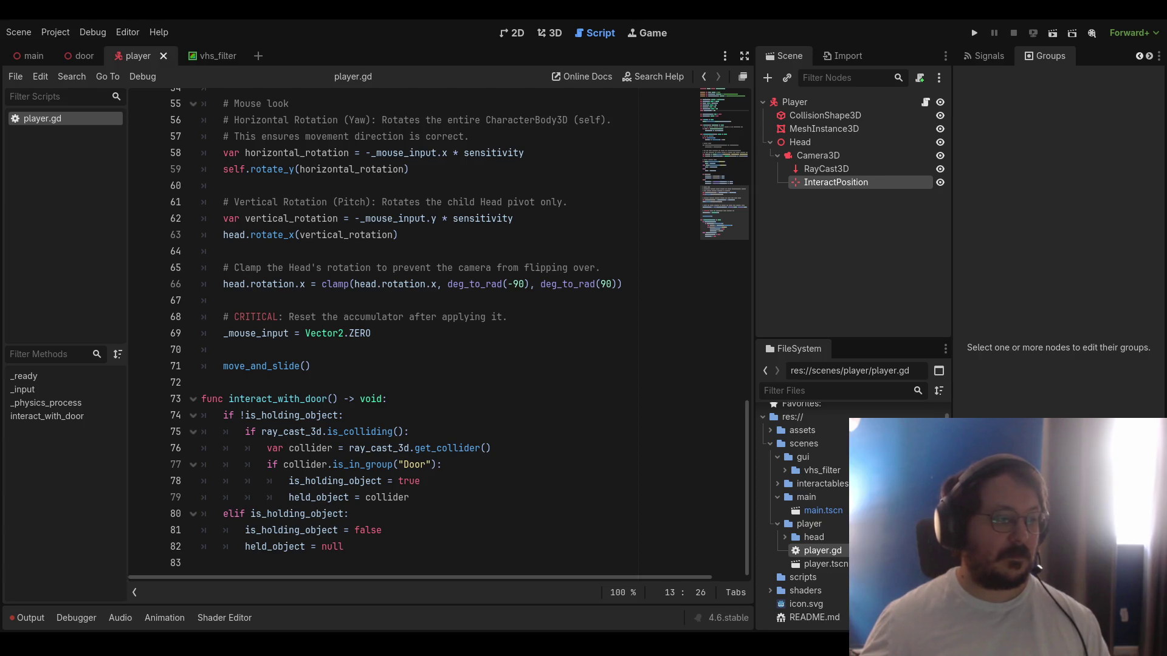
- Add a new function 'func maintain_interaction() -> void:' at the end of the script
left_click(388, 565)
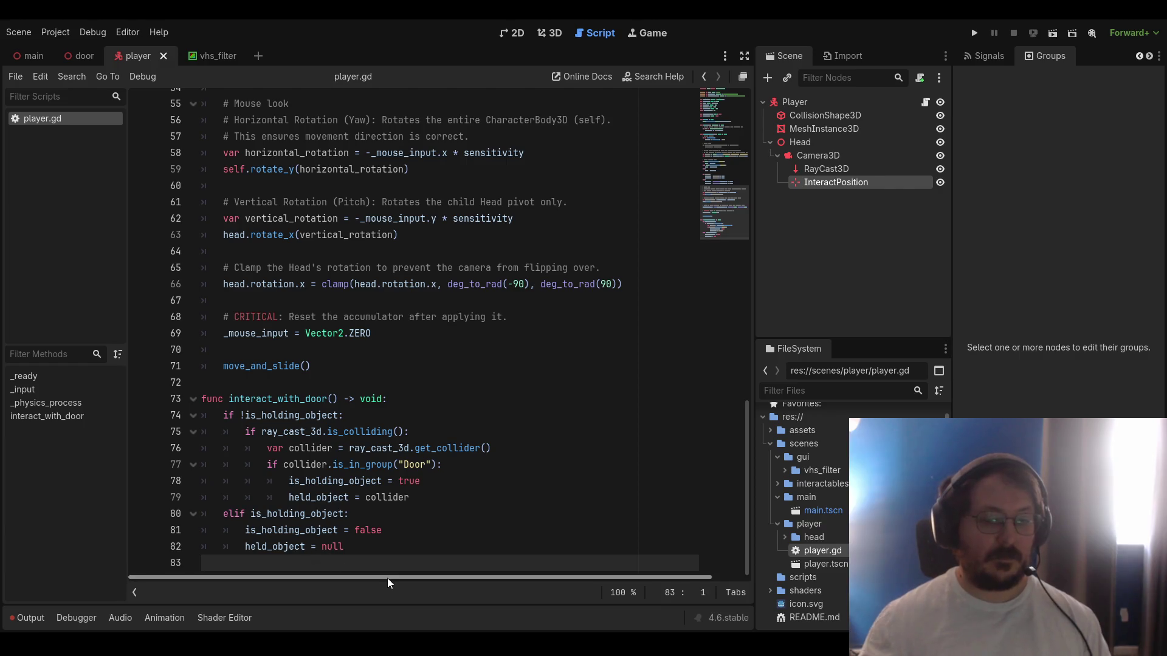
key("Return")
type("fni")
key("BackSpace")
key("BackSpace")
type("unc maintai_")
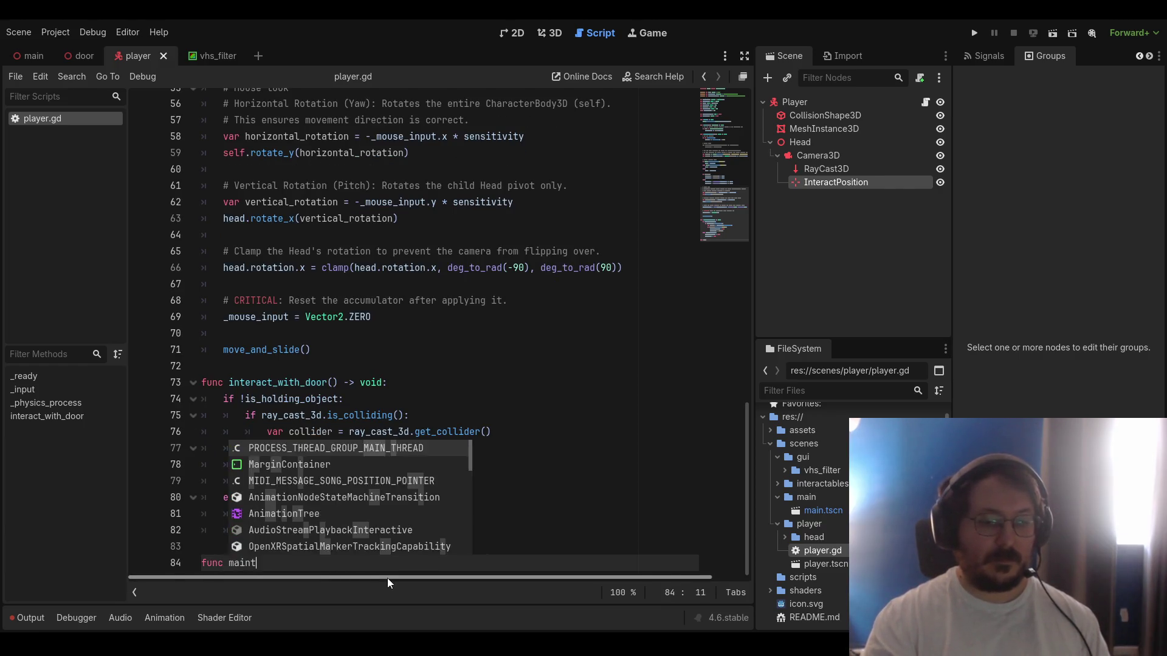
key("BackSpace")
type("n_interacti")
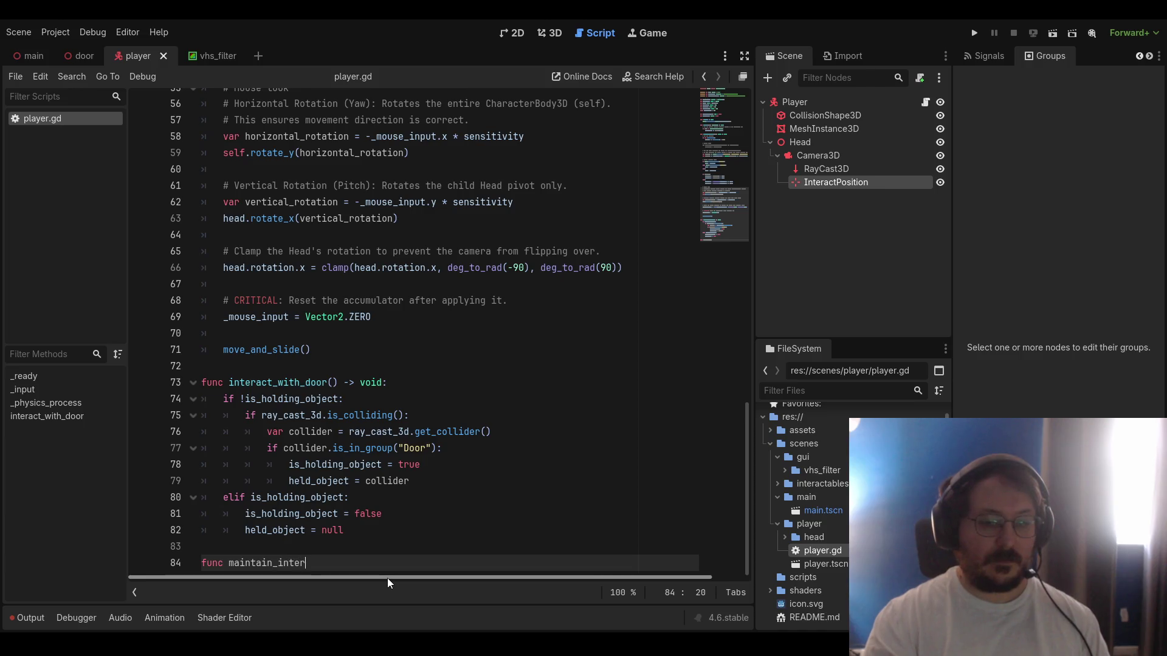
type("on")
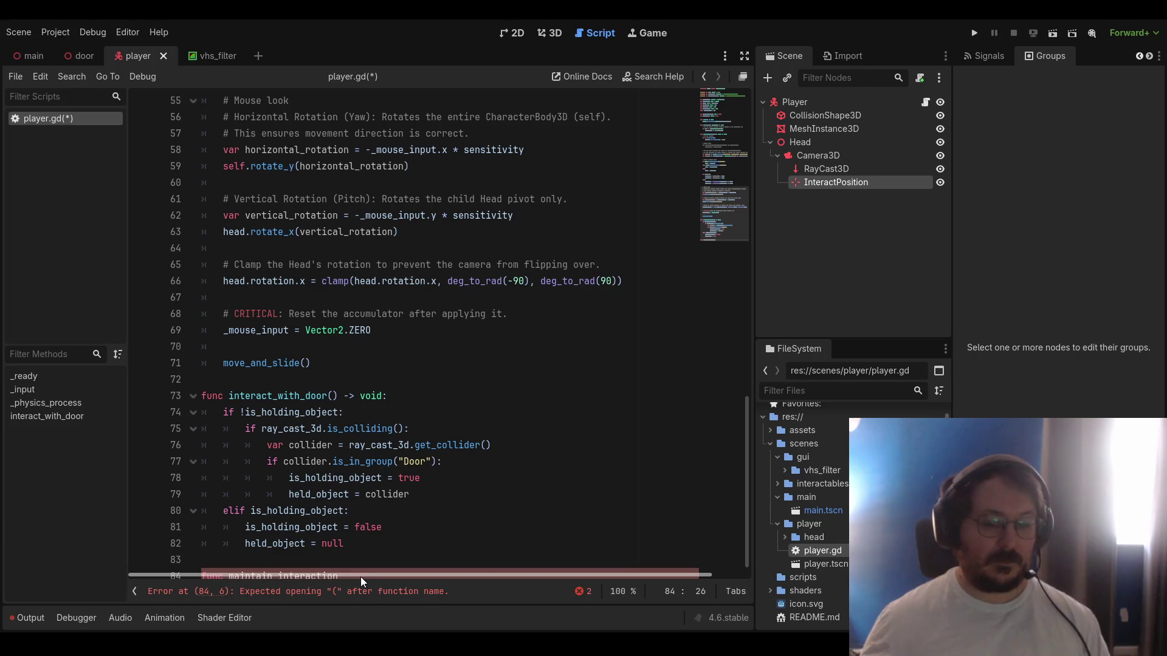
type("() -> void")
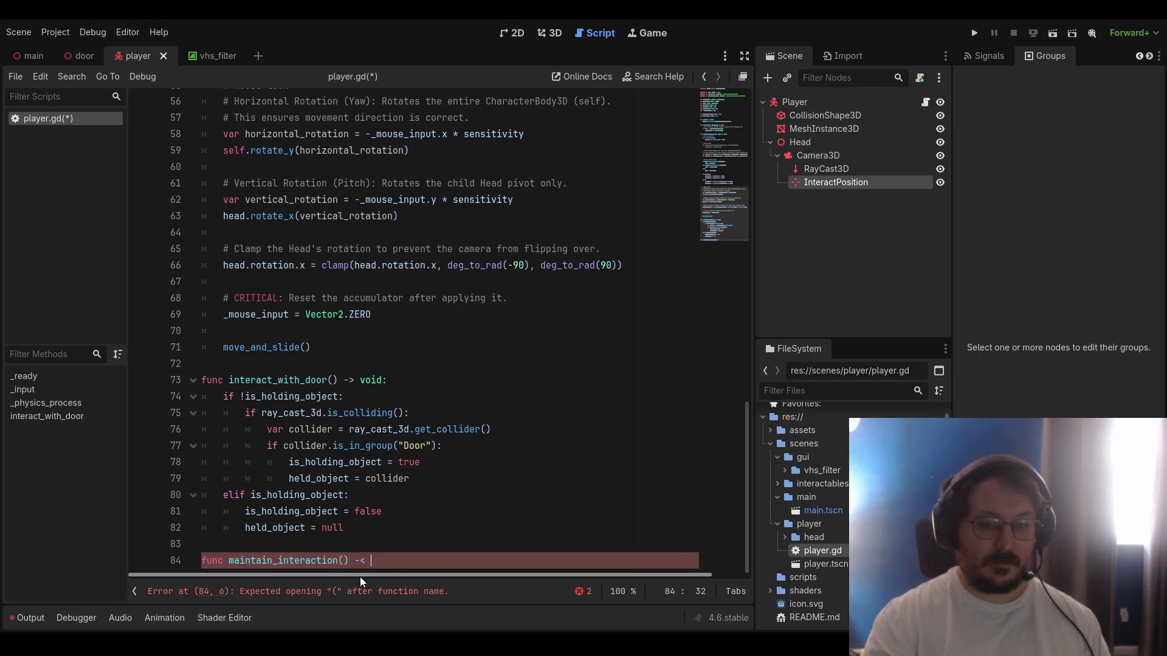
type(":")
key("Return")
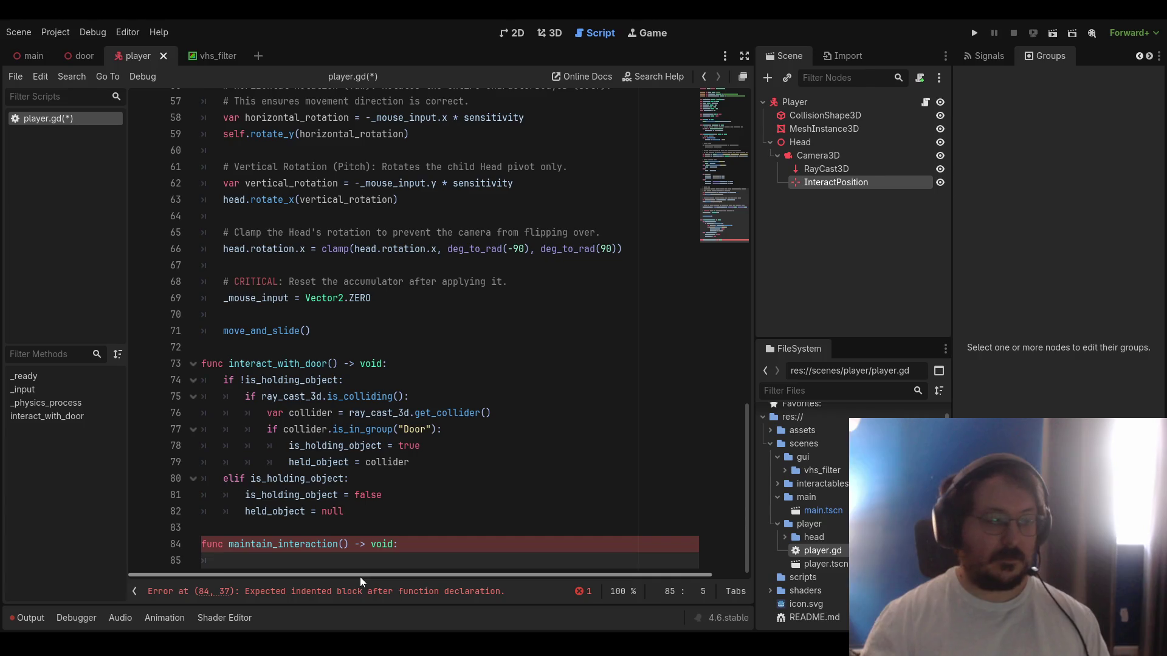
- Inside it, add the check 'if is_holding_object and held_object != null:'
type("if is_")
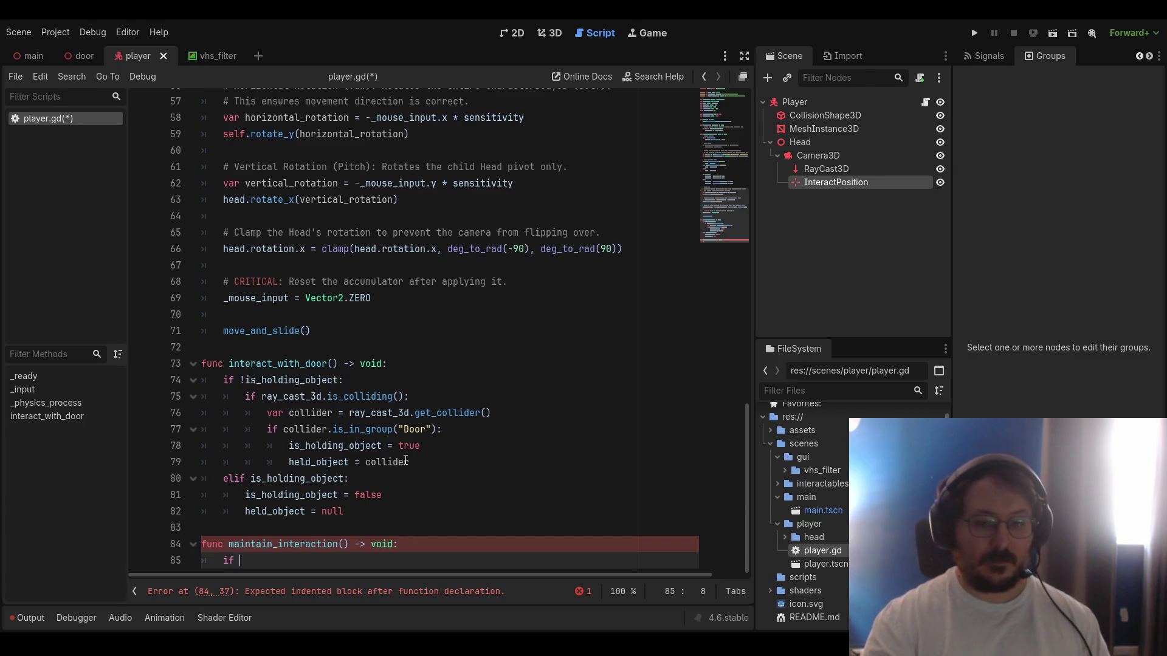
type("hol")
key("Return")
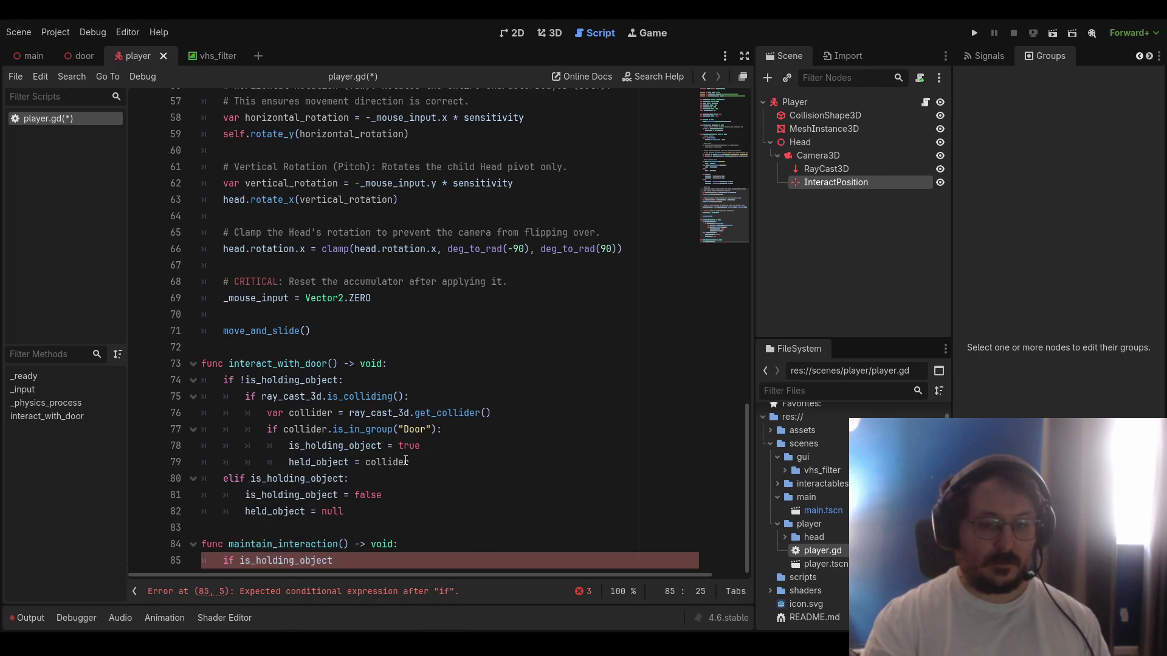
type("and held_object")
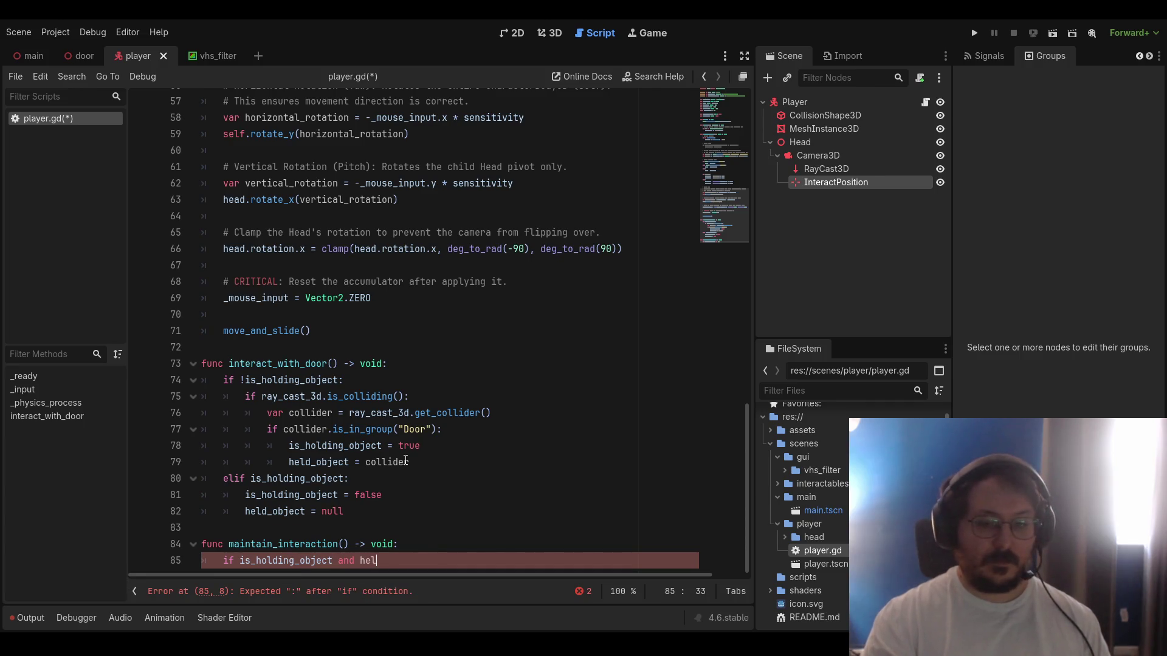
type(" != null:")
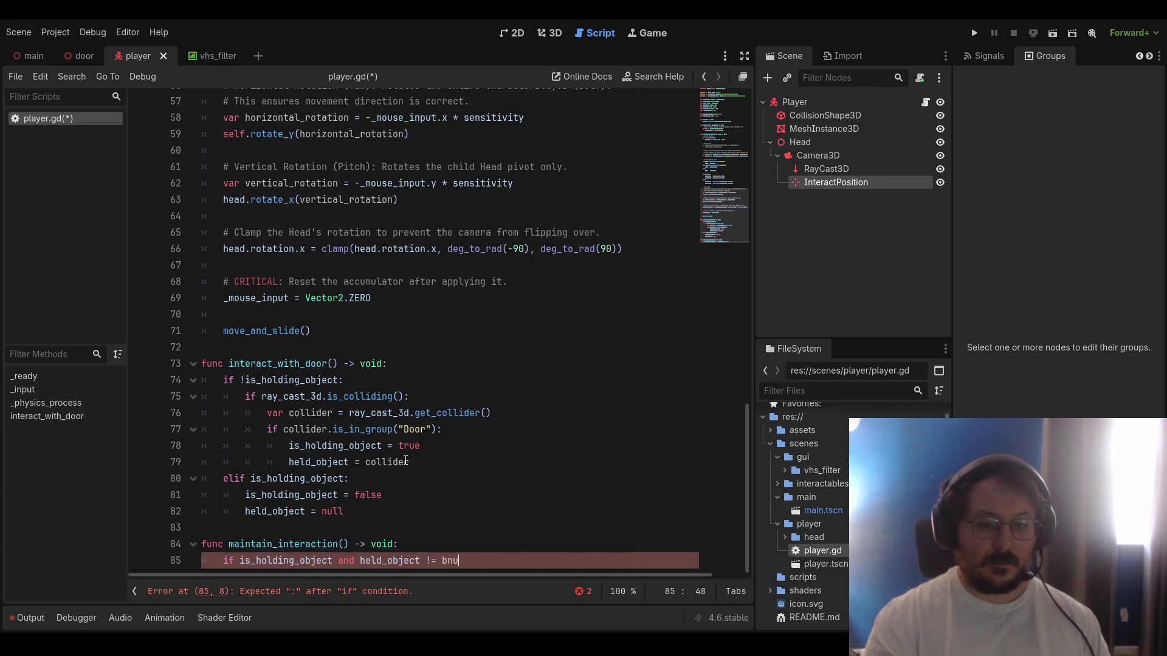
key("Return")
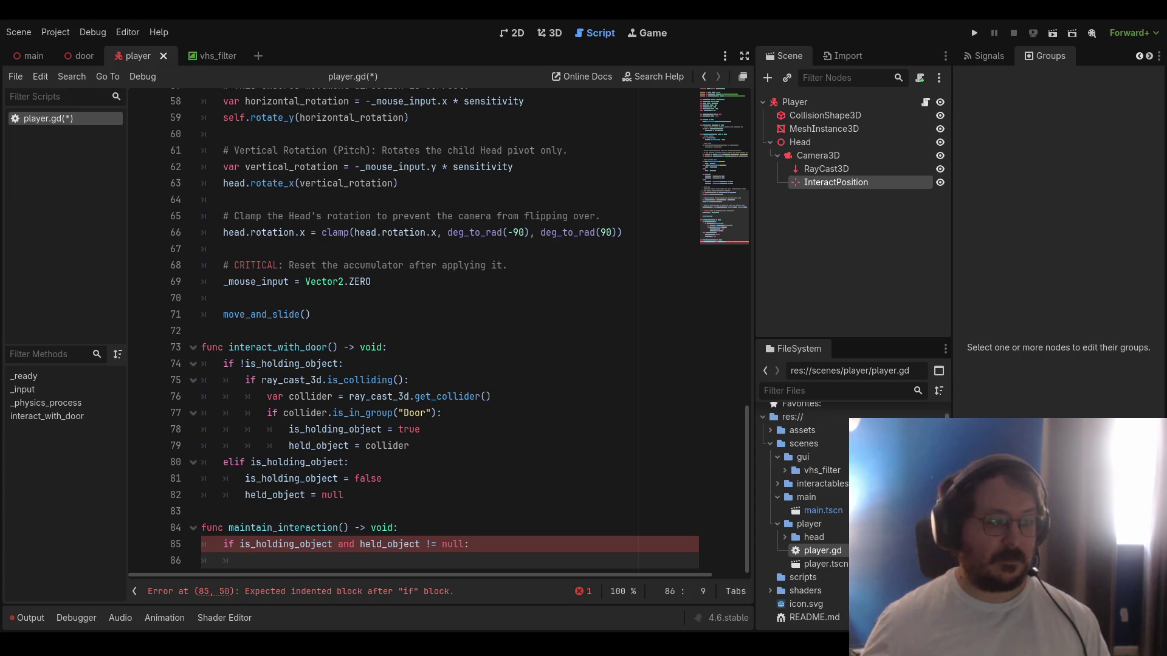
- Start 'var force_direction = ray_cast_3d.global_transform.origin -' inside the if block
type("var force_direction ")
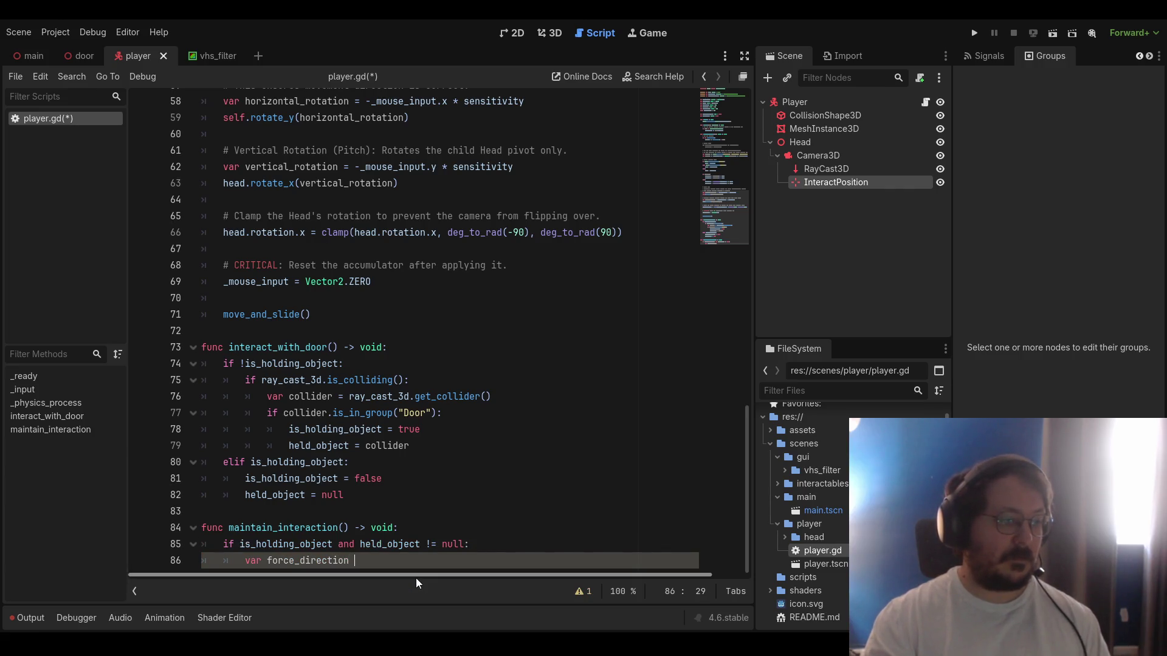
type("= ray")
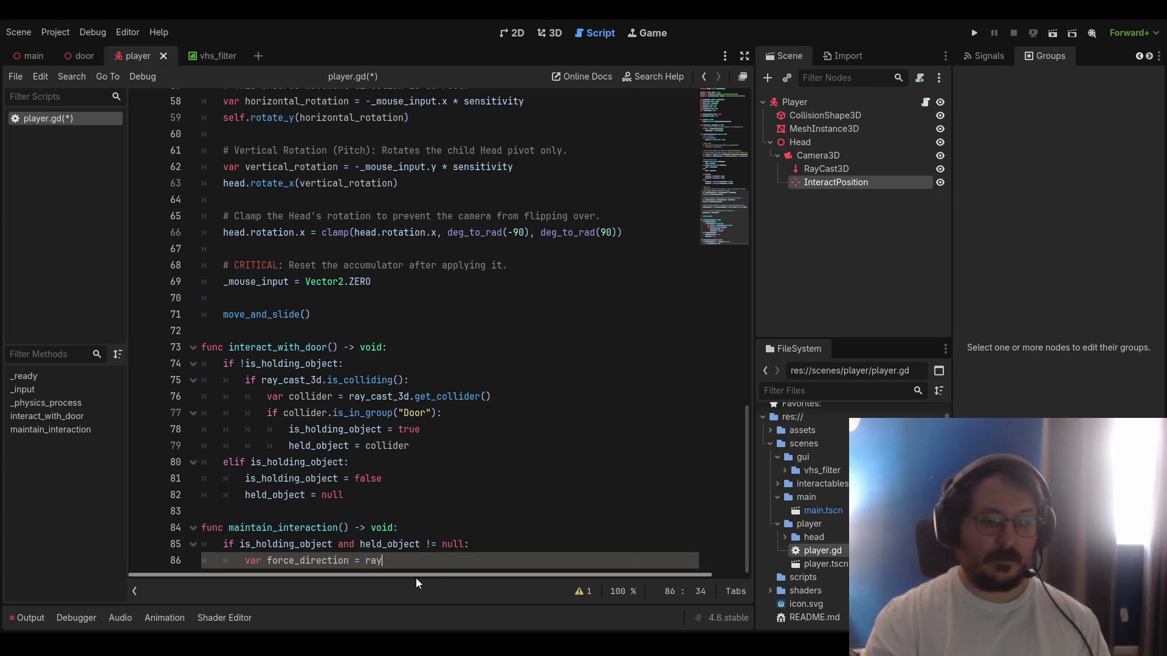
key("Return")
type(".")
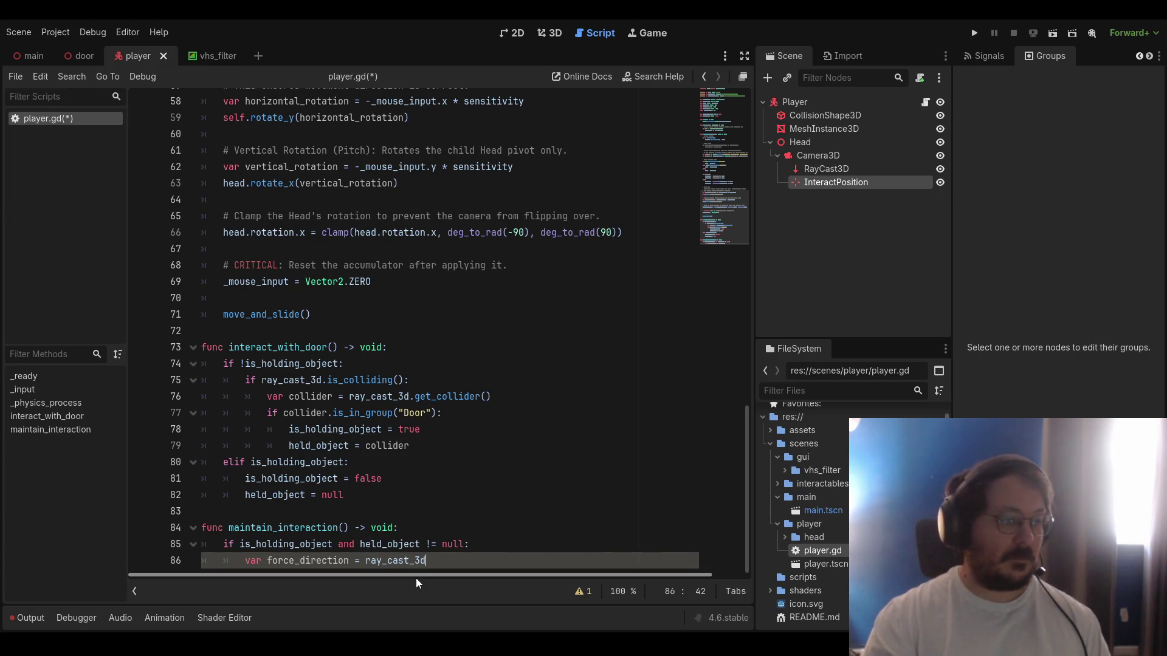
type("global_trans")
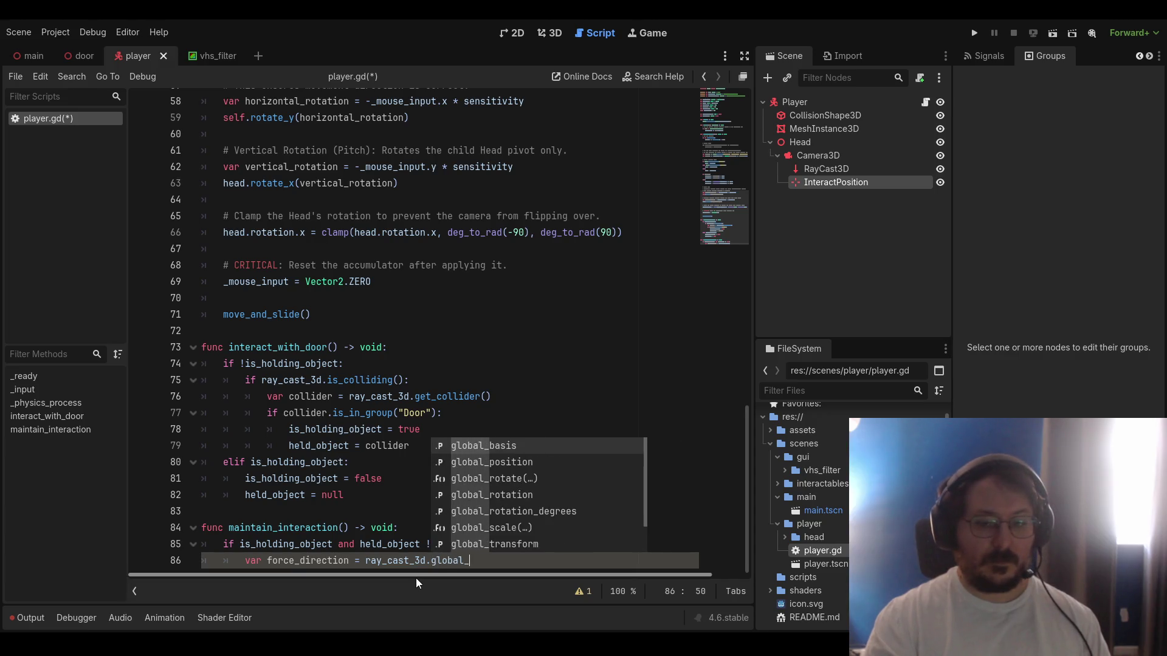
type("form")
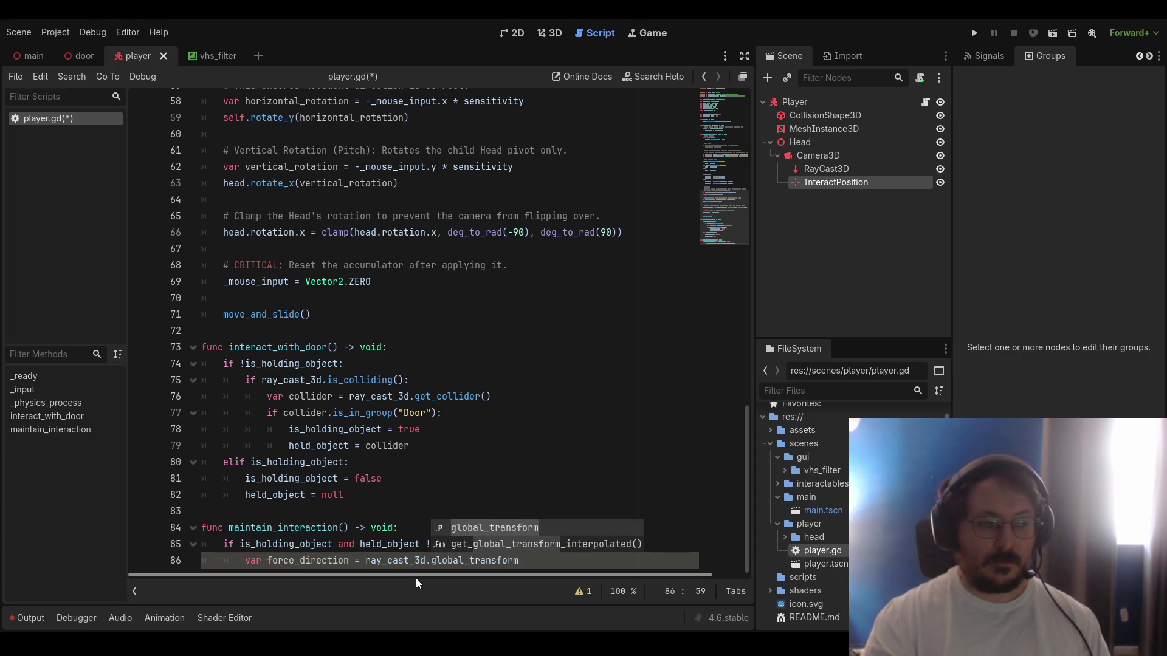
type(".origin -")
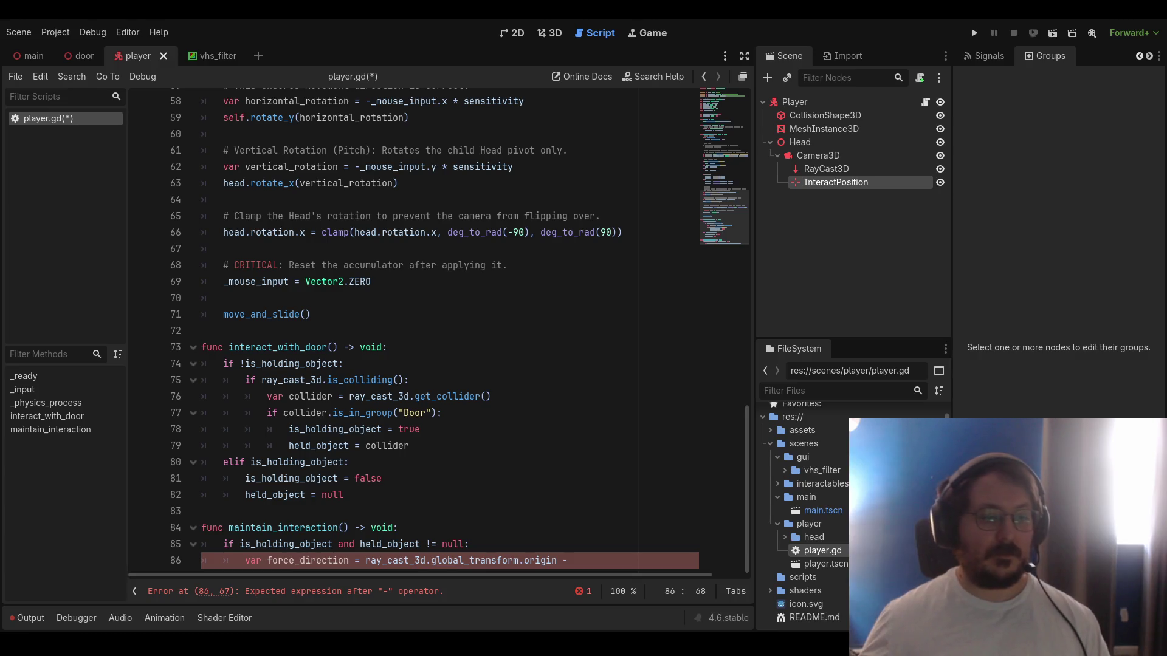
left_click(614, 527)
left_click(614, 558)
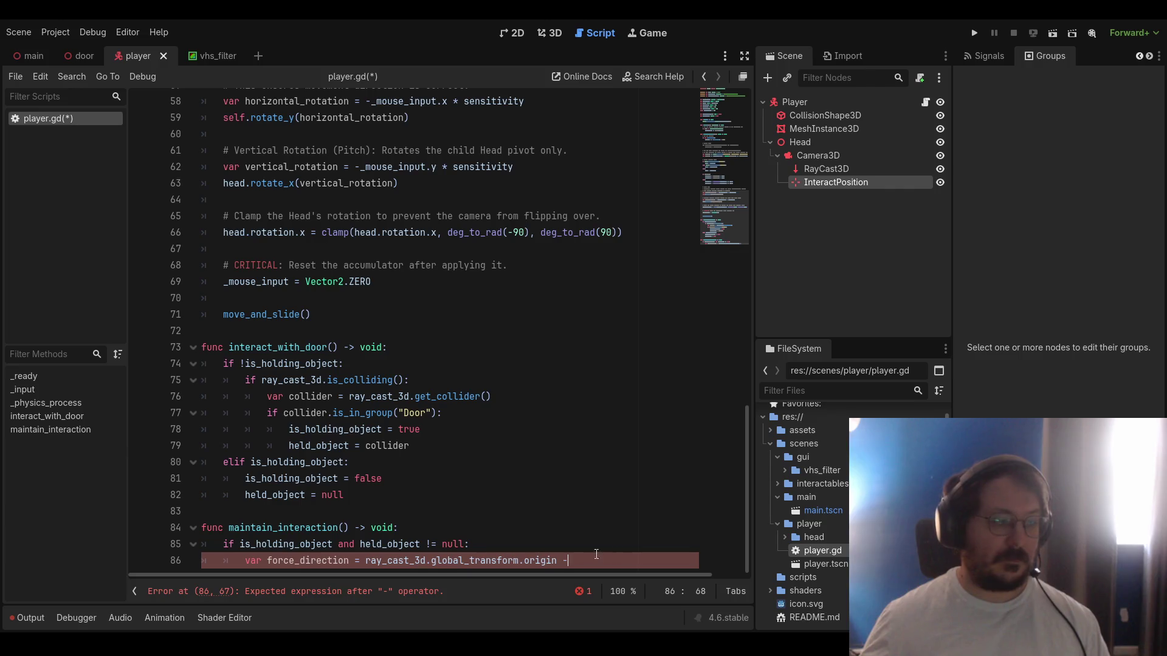
key("Return")
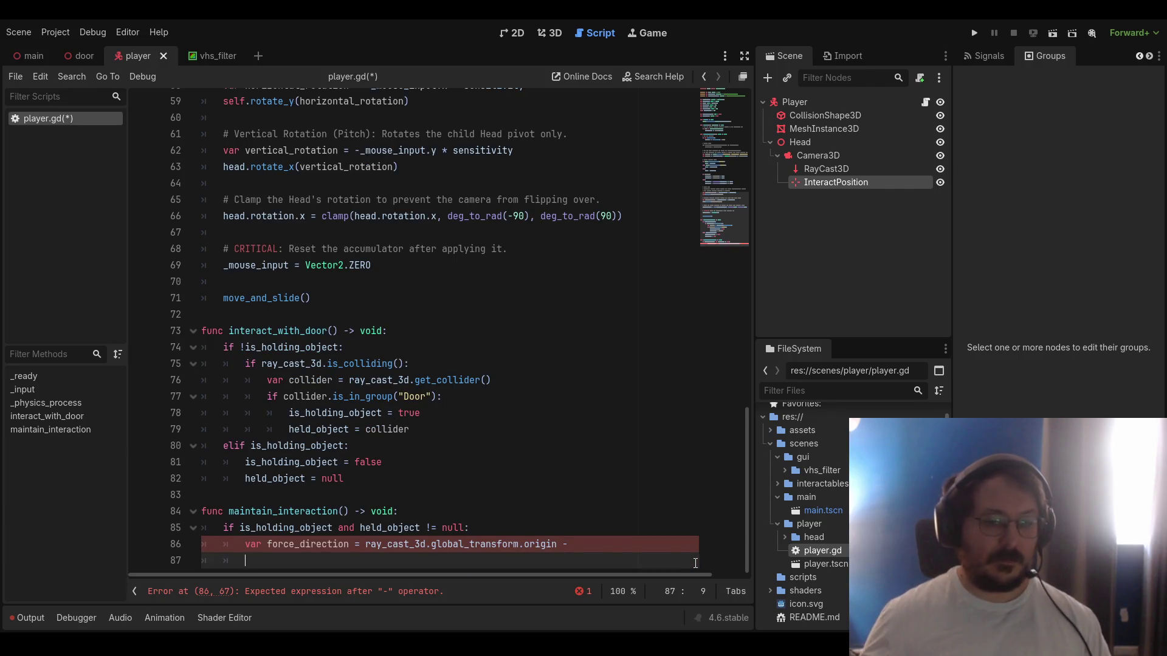
left_click(135, 591)
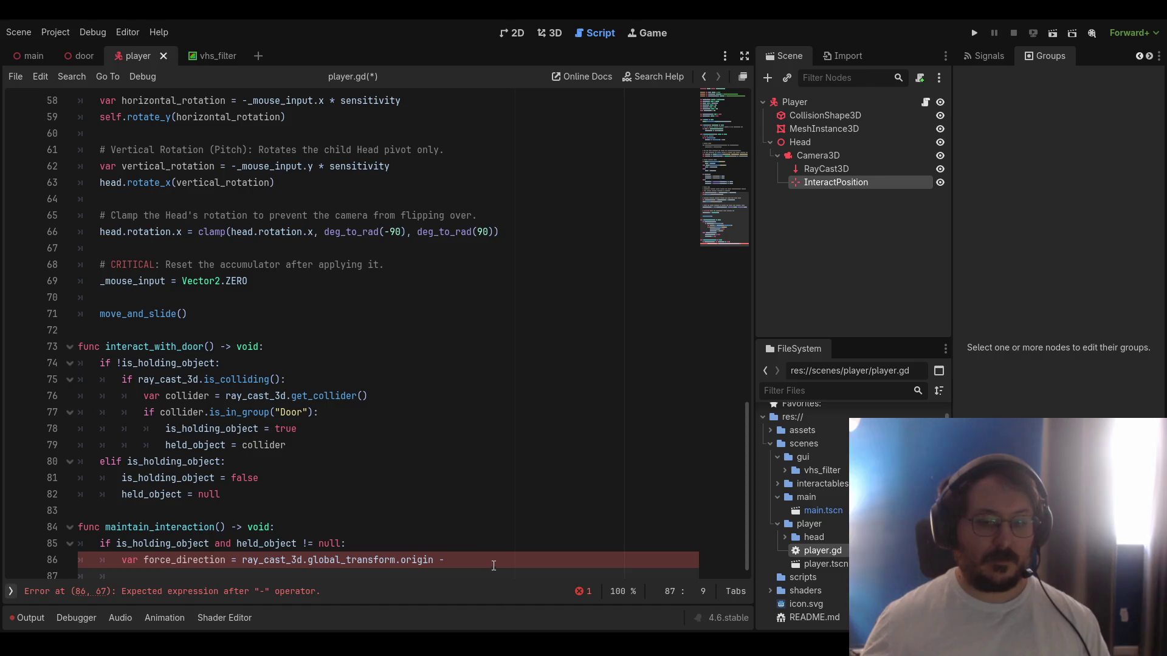
- Complete force_direction by subtracting held_object.global_transform.origin
scroll(517, 576, "down", 1)
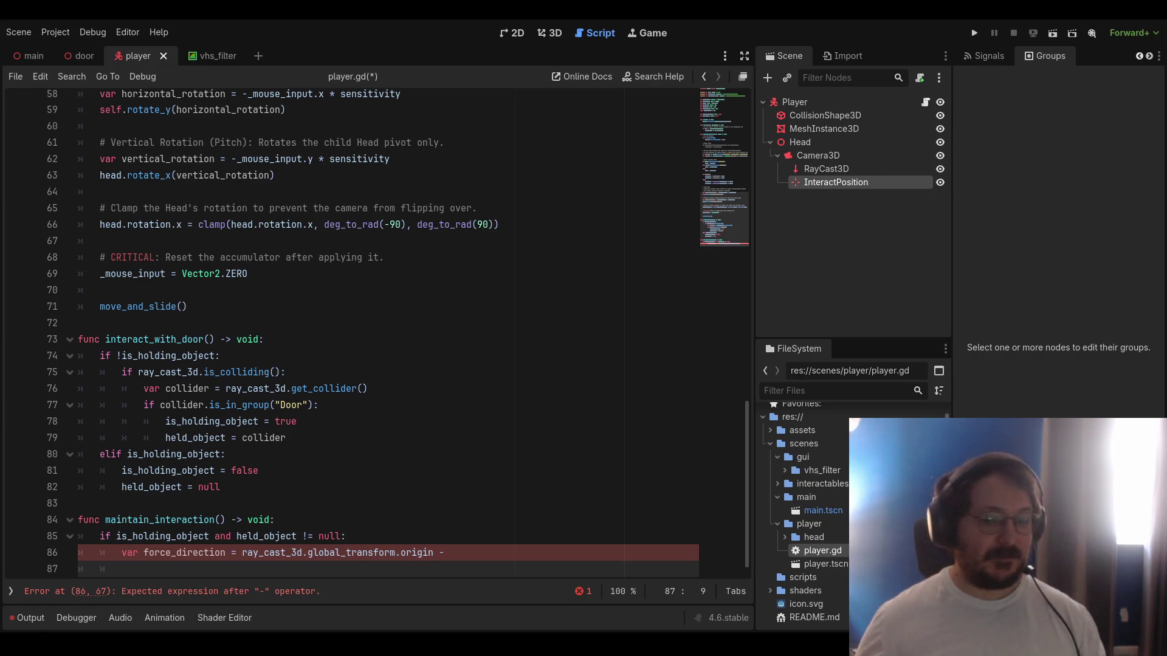
left_click(443, 554)
type("held_o")
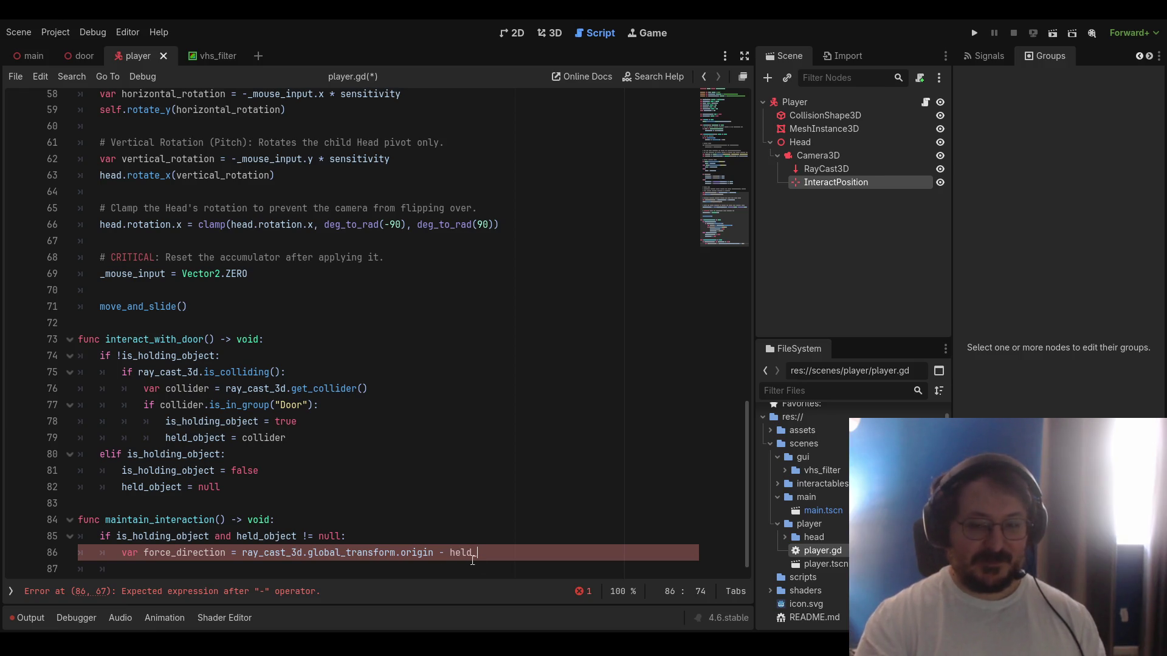
type("bject.glo")
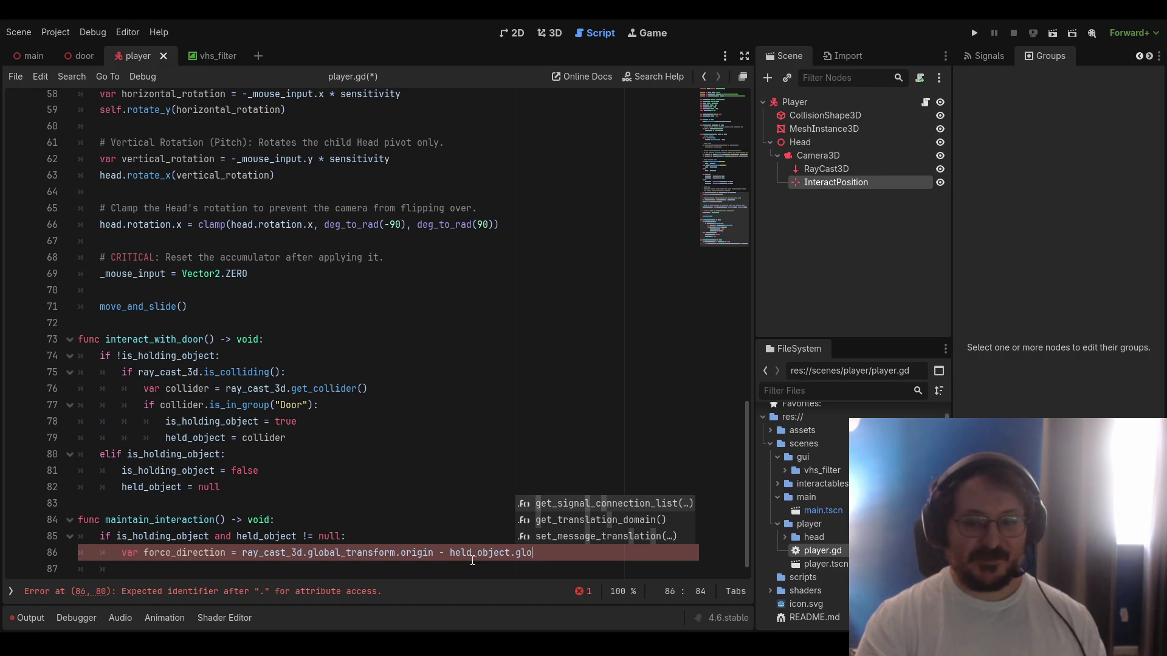
type("bal")
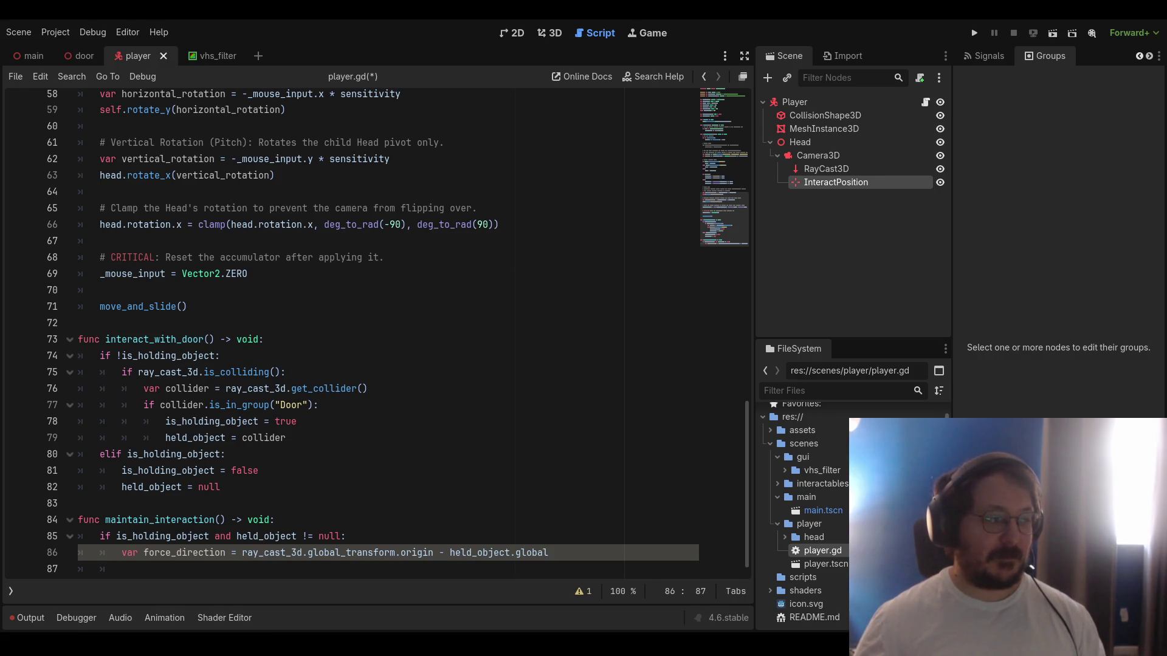
type("_transform.origin")
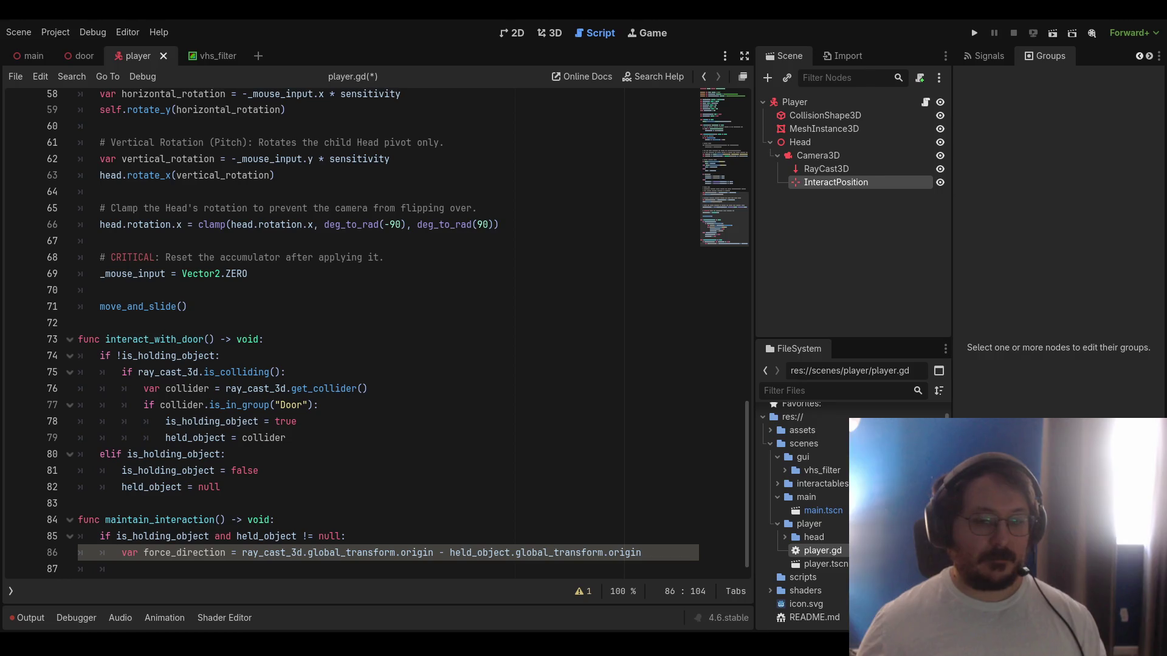
- Add a comment '# Get the direction in which to apply' above force_direction
left_click(406, 537)
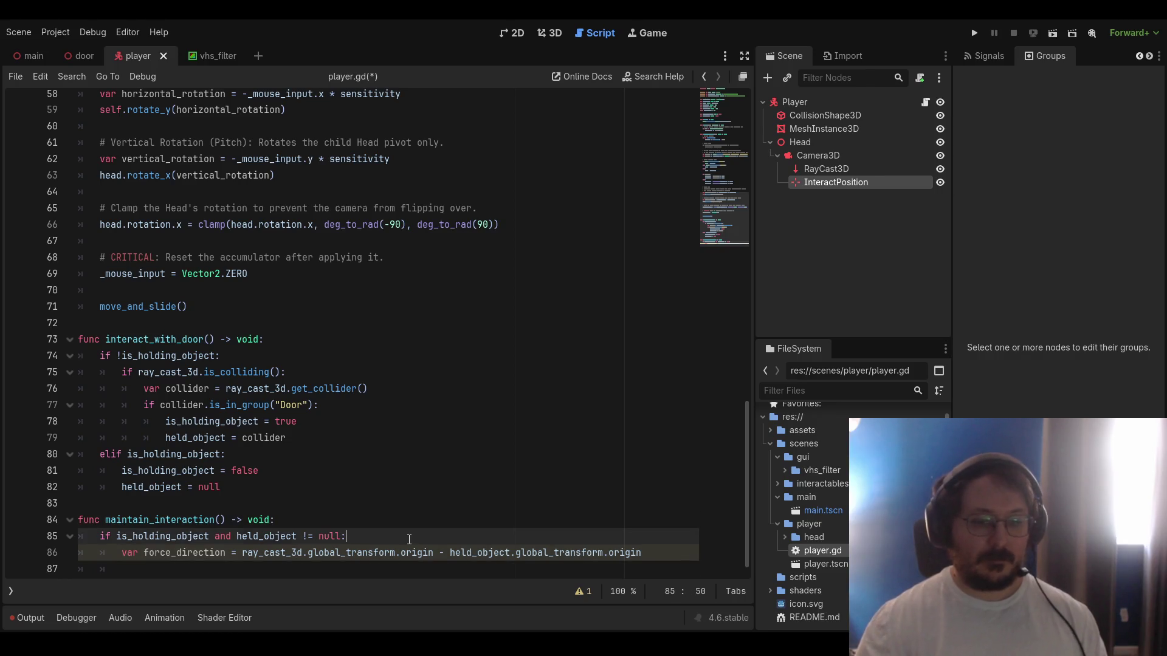
key("Return")
type("# Get the direction ")
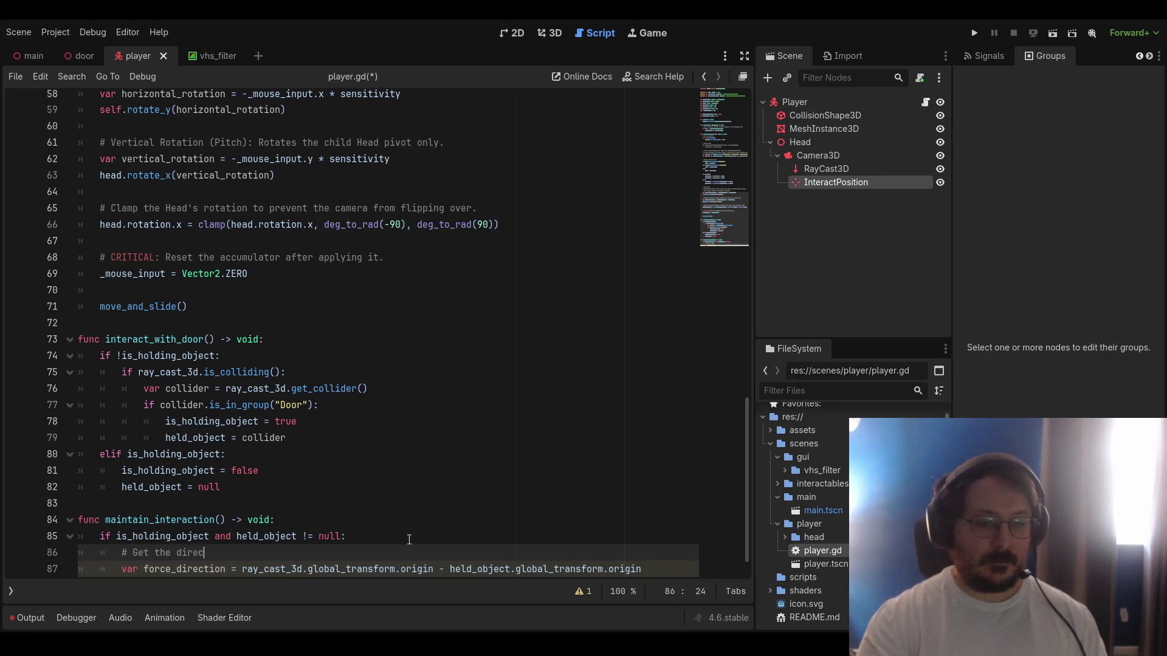
type("in which ")
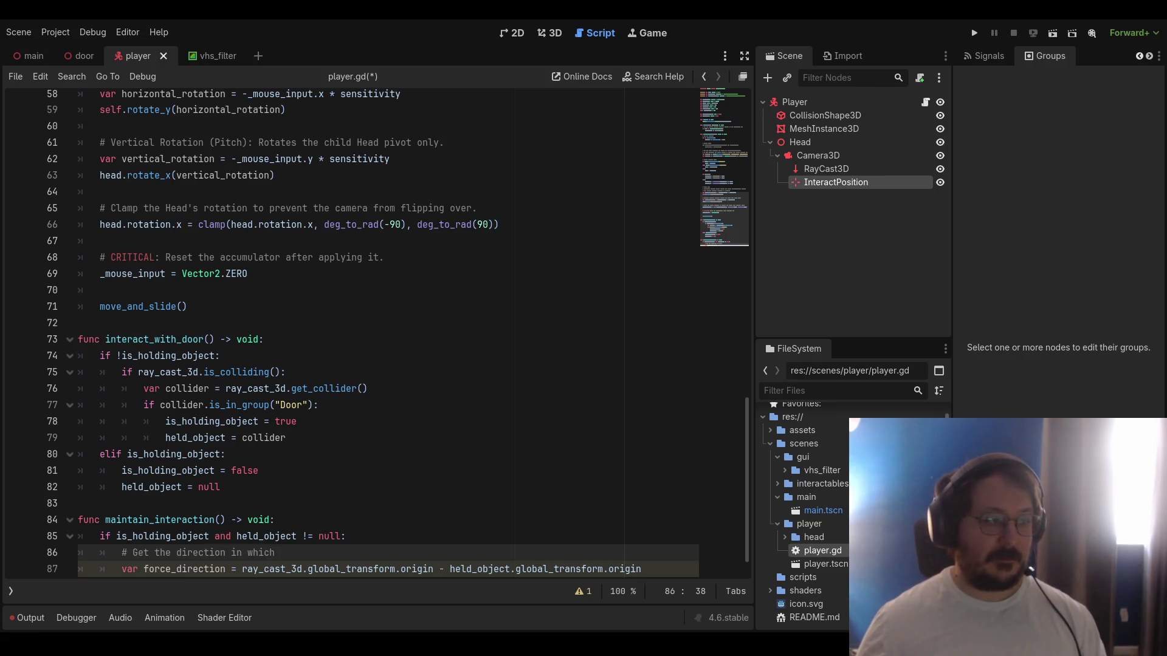
type("to apply")
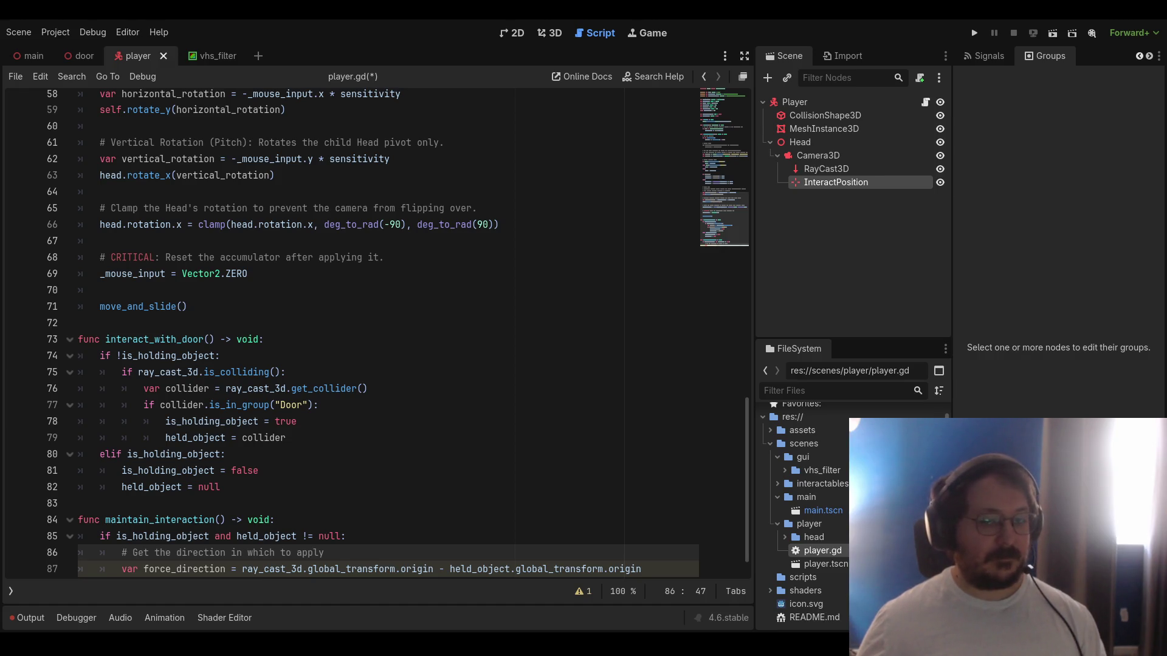
- End the comment with 'the physics force' and add a line about the door/held_object and interact position origins
type("the p")
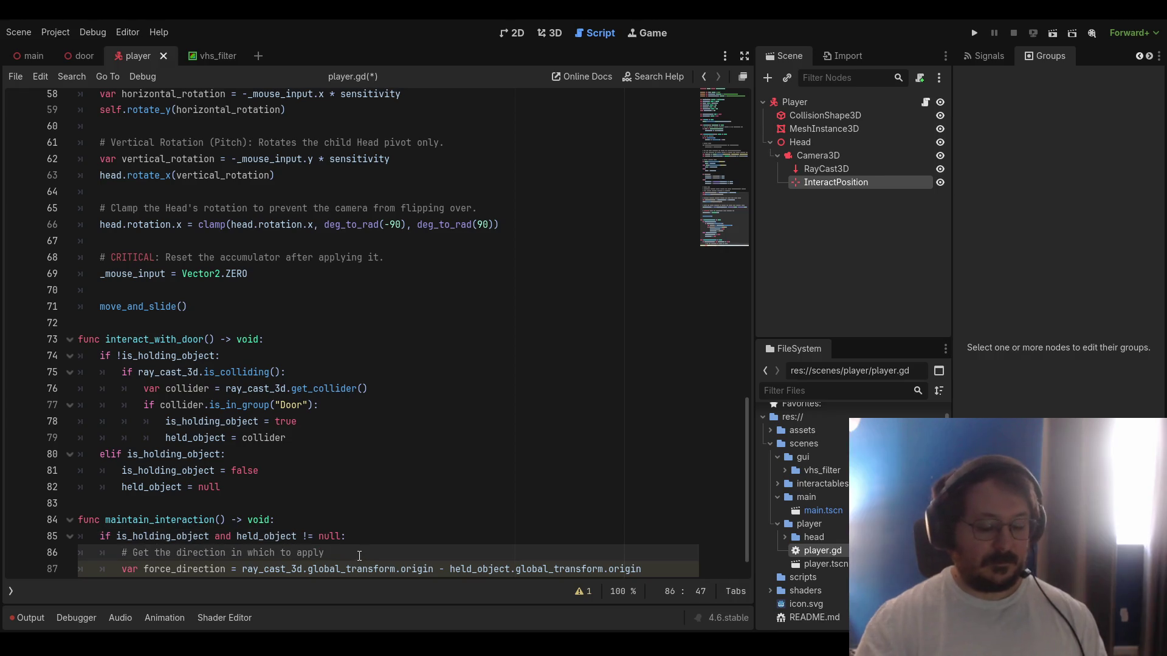
type("hysics force")
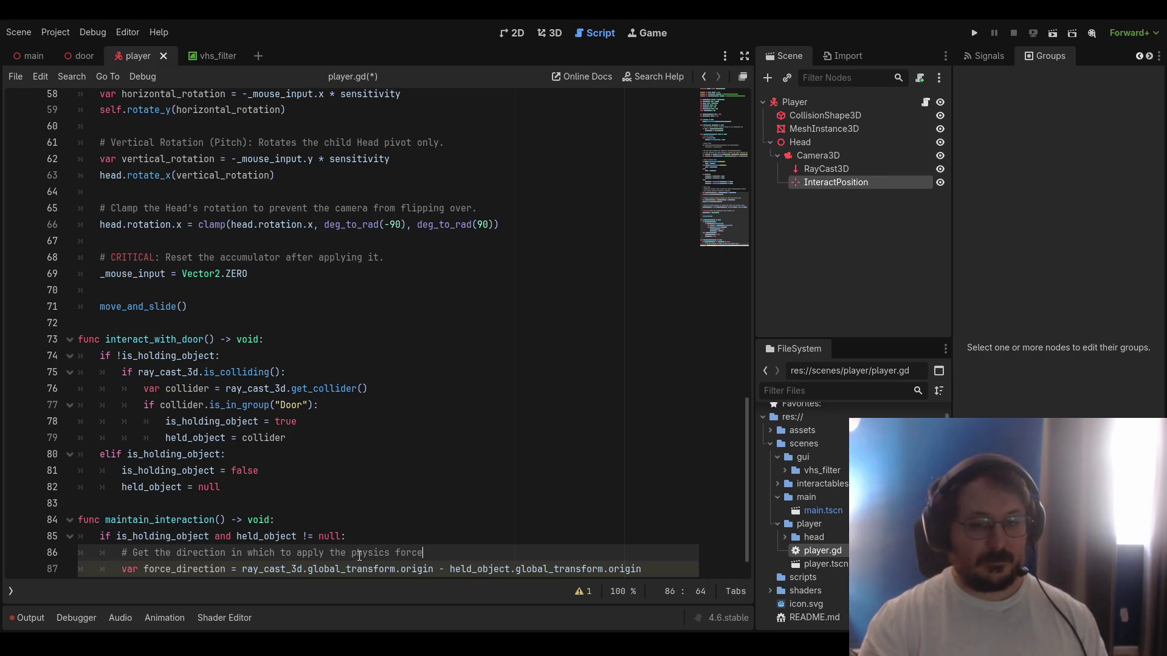
key("Return")
type("# Take the or")
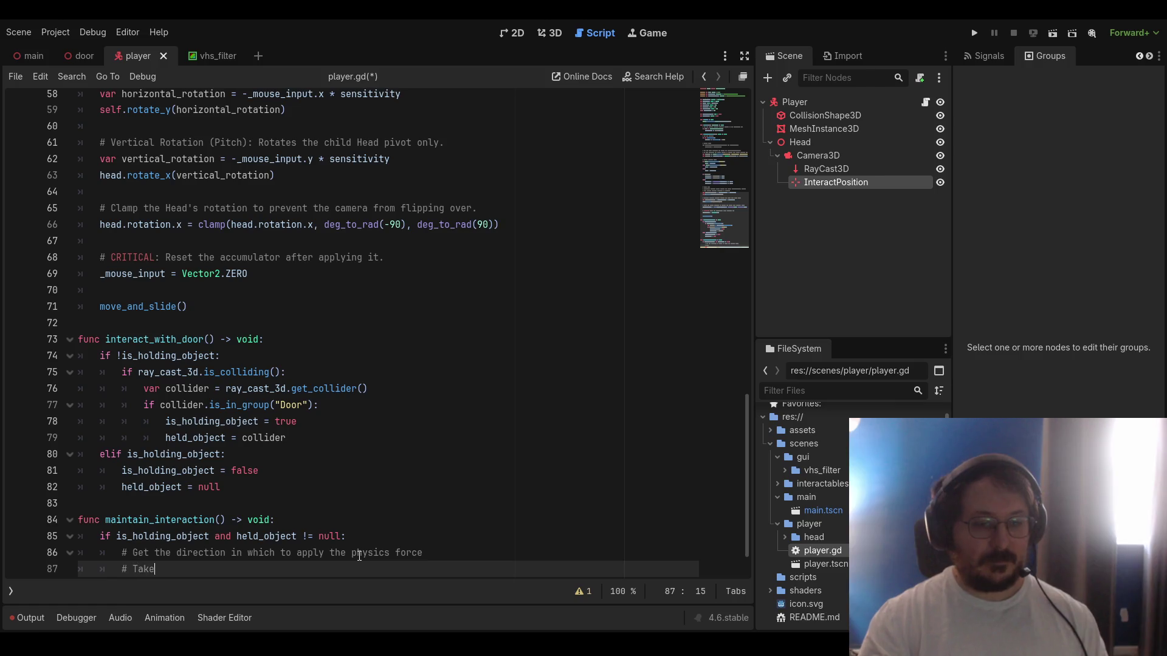
type("igin of the door")
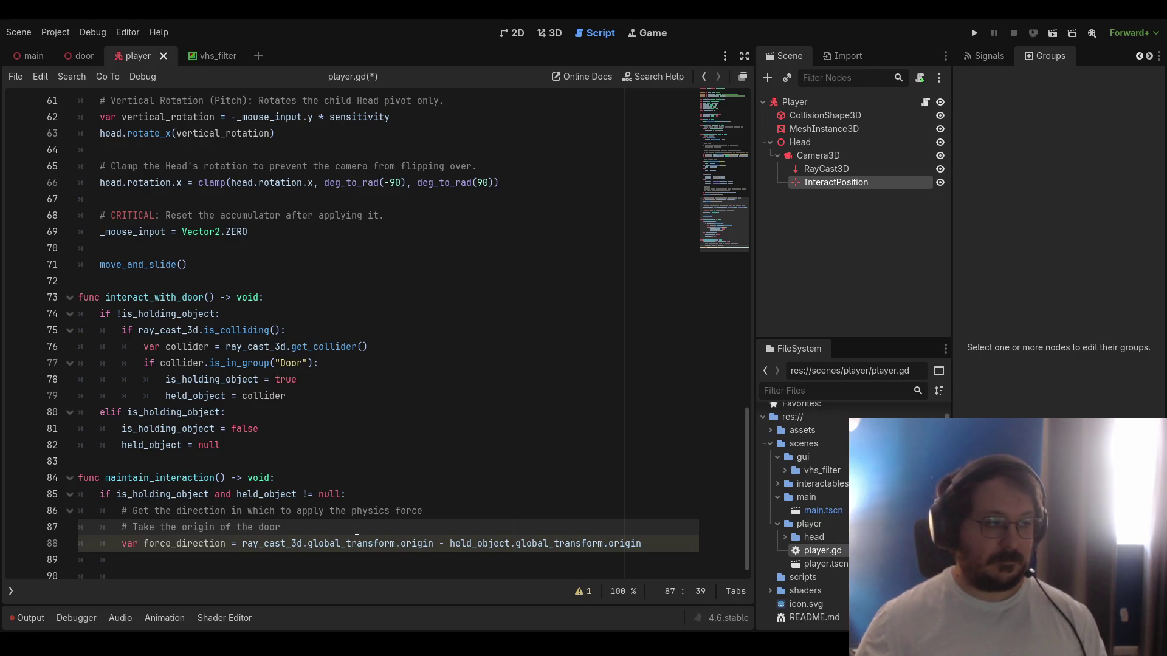
key("BackSpace")
type(".h")
key("BackSpace")
key("BackSpace")
type("/held_o")
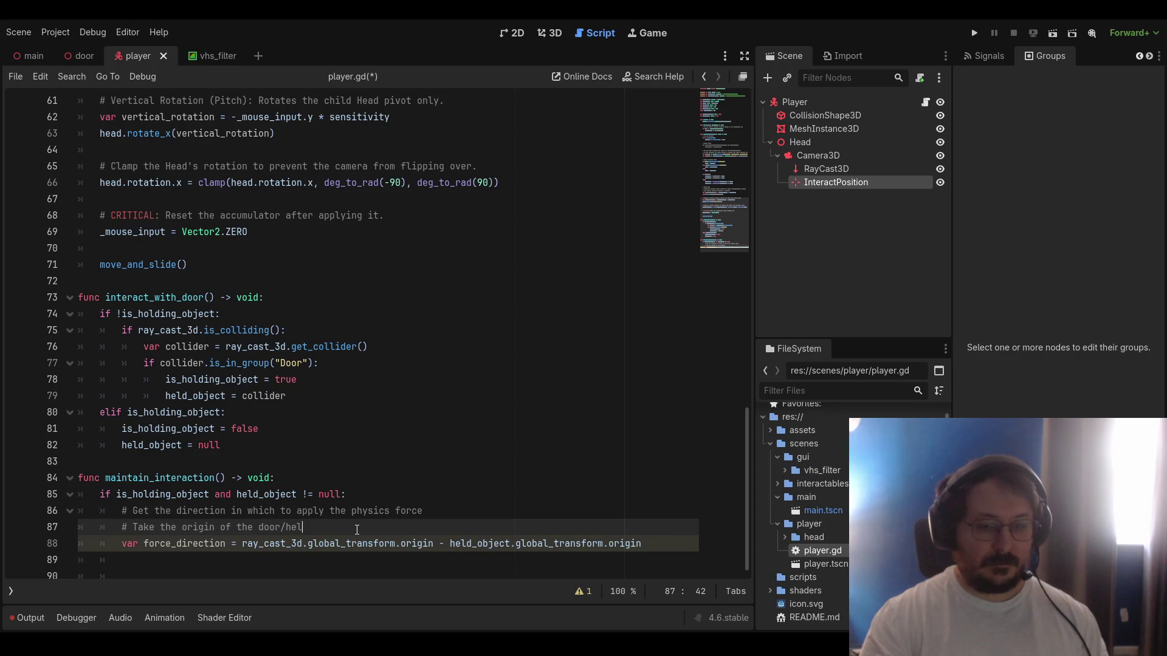
type("bject and origin of")
type(" the interact pos")
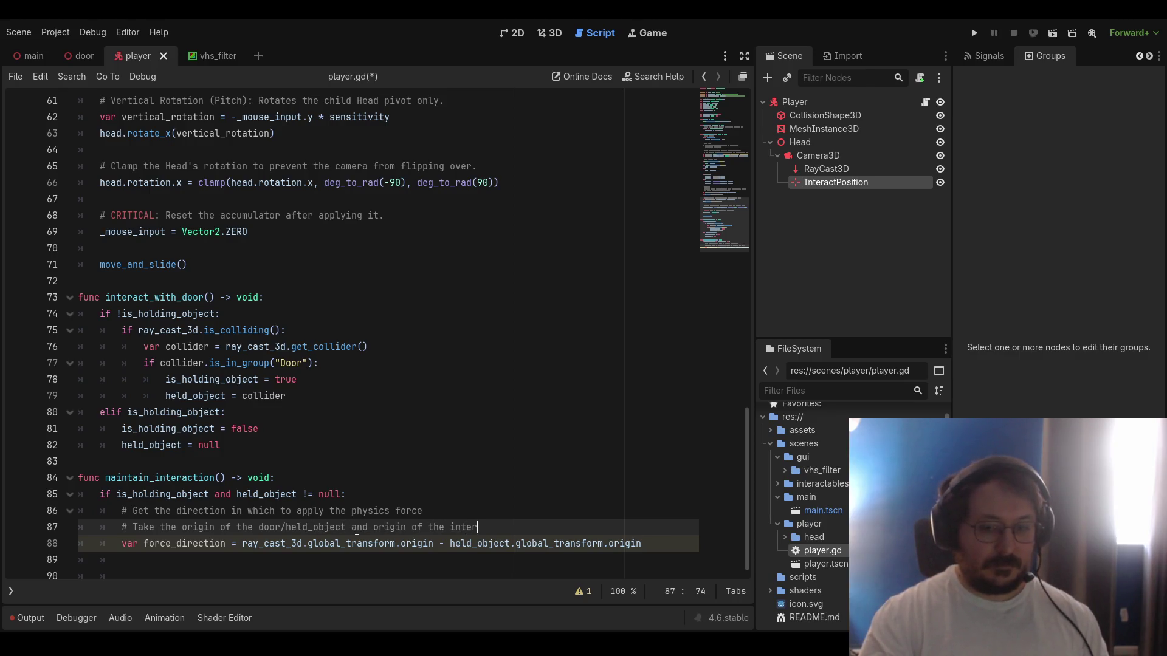
type("ition")
- Add a third comment line: 'and take the direction between them towards the interact position normalized'
key("Return")
type("# ")
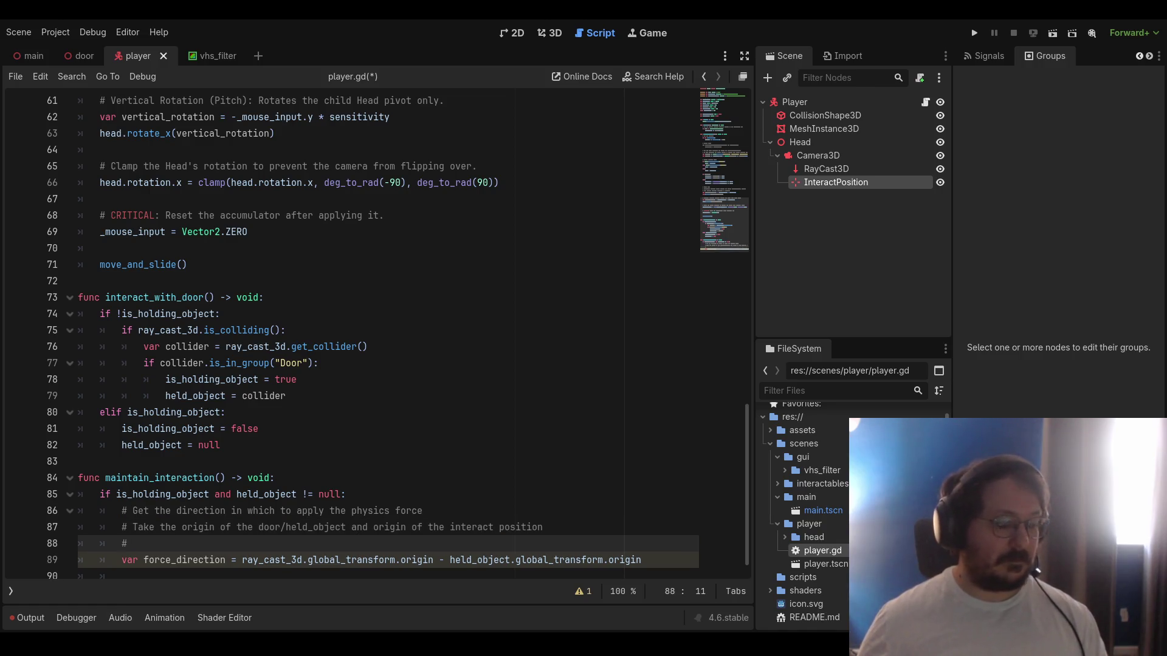
type("and ")
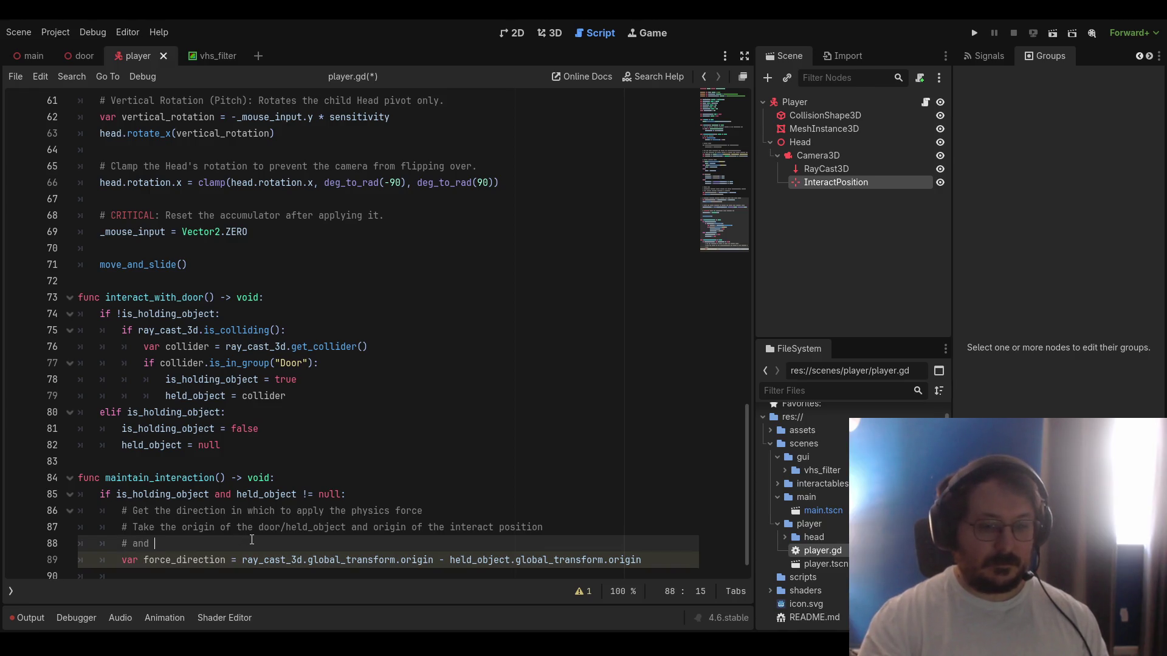
type("take the directi")
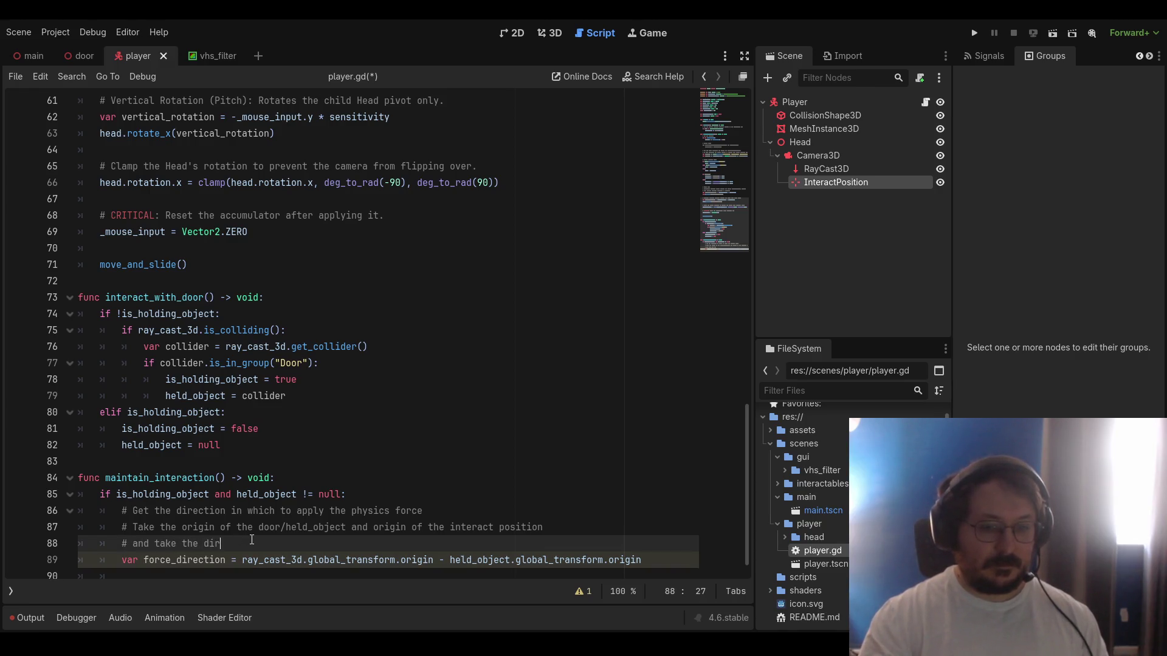
type("on between them")
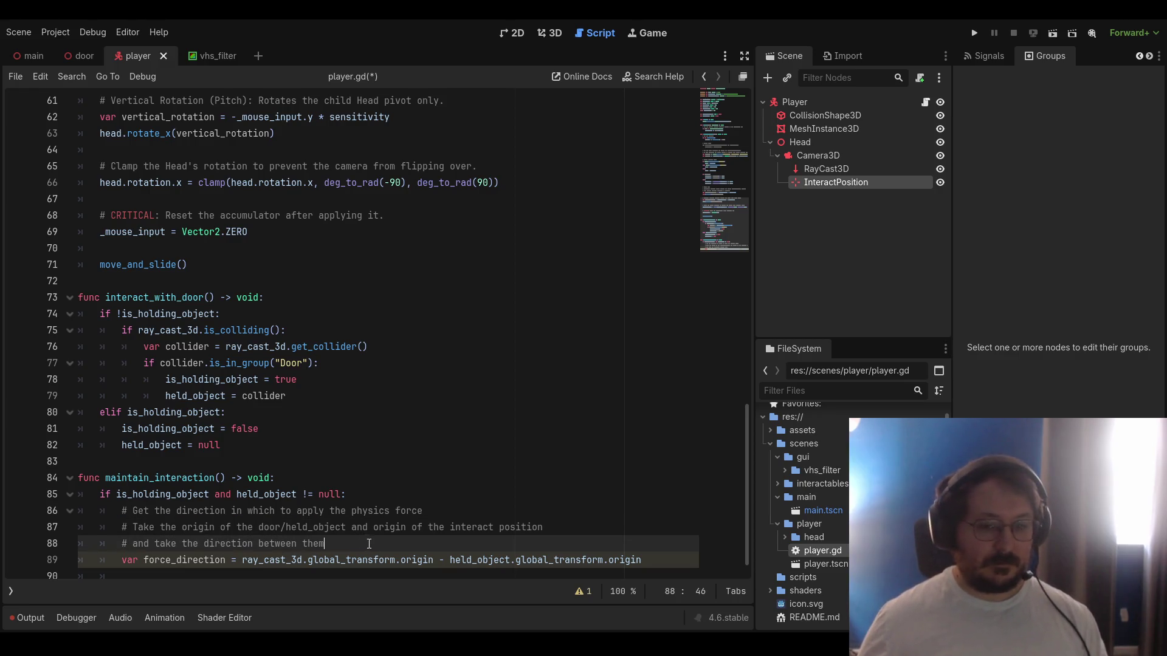
type(" towards")
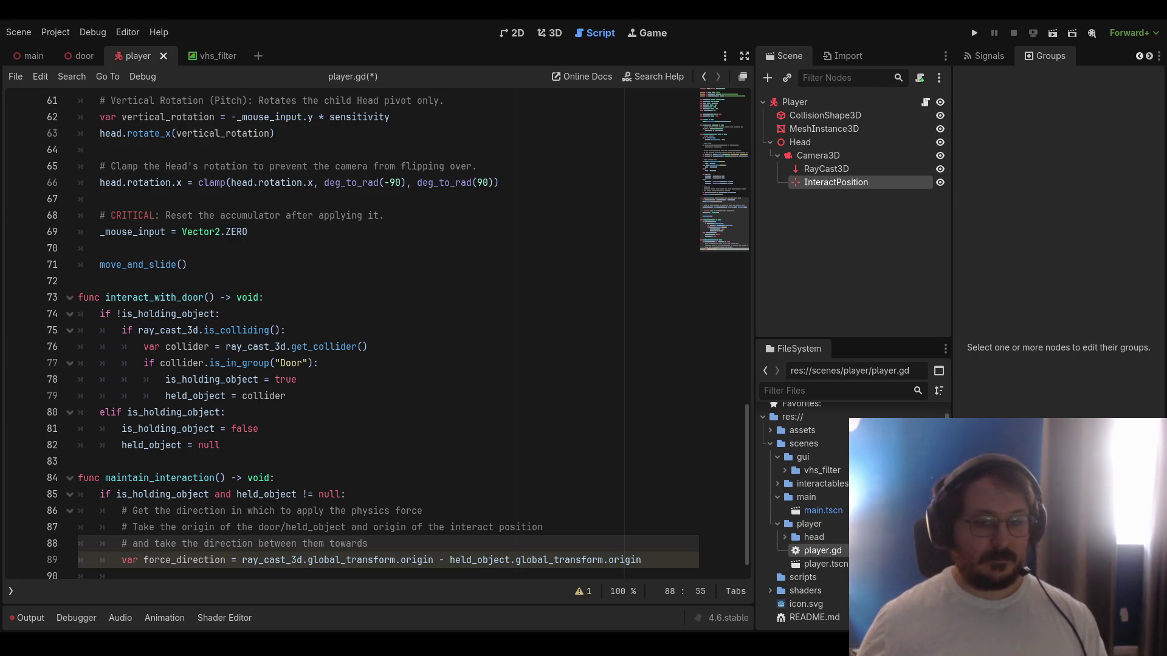
left_click_drag(370, 543, 330, 544)
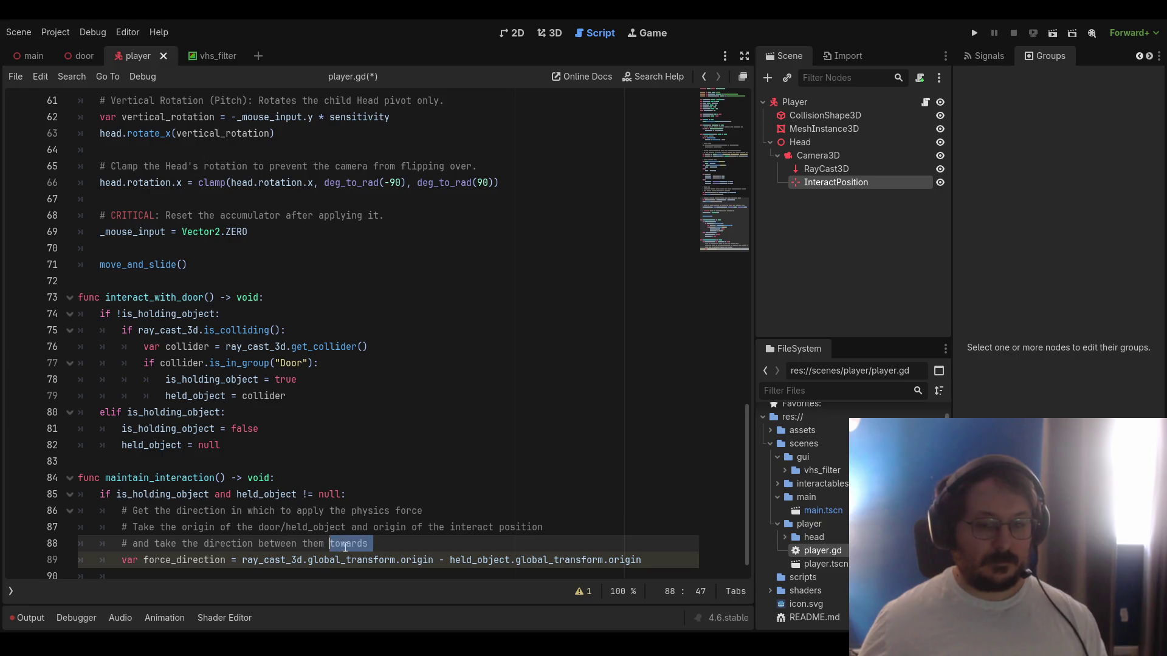
left_click(398, 550)
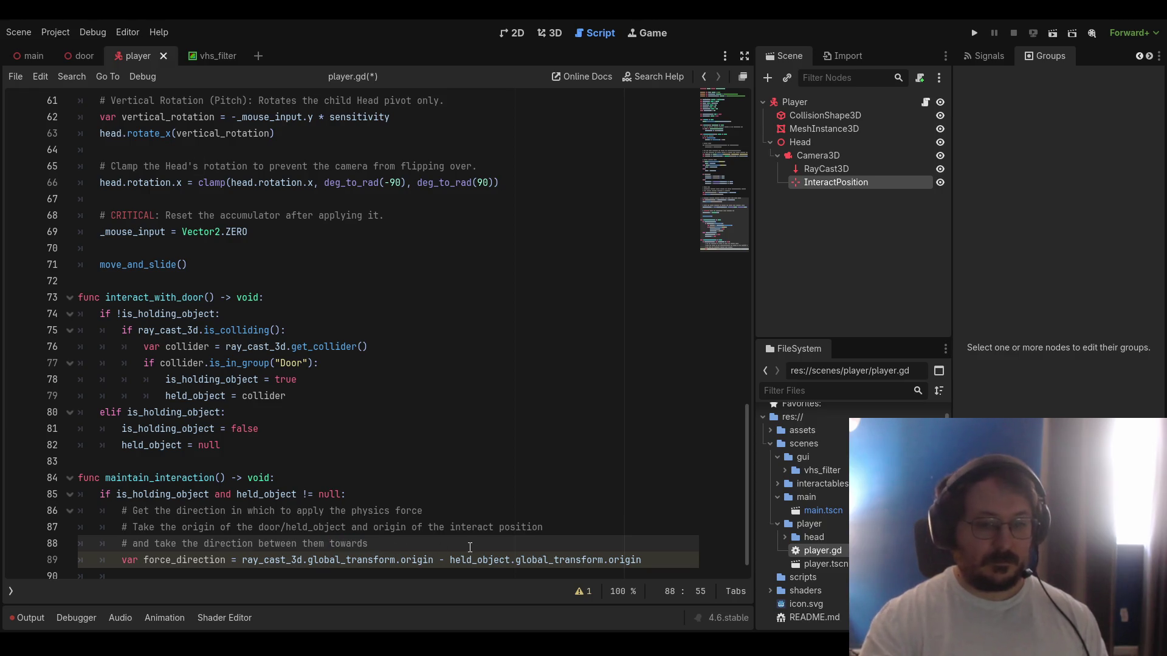
type("the ")
type("interact poisi")
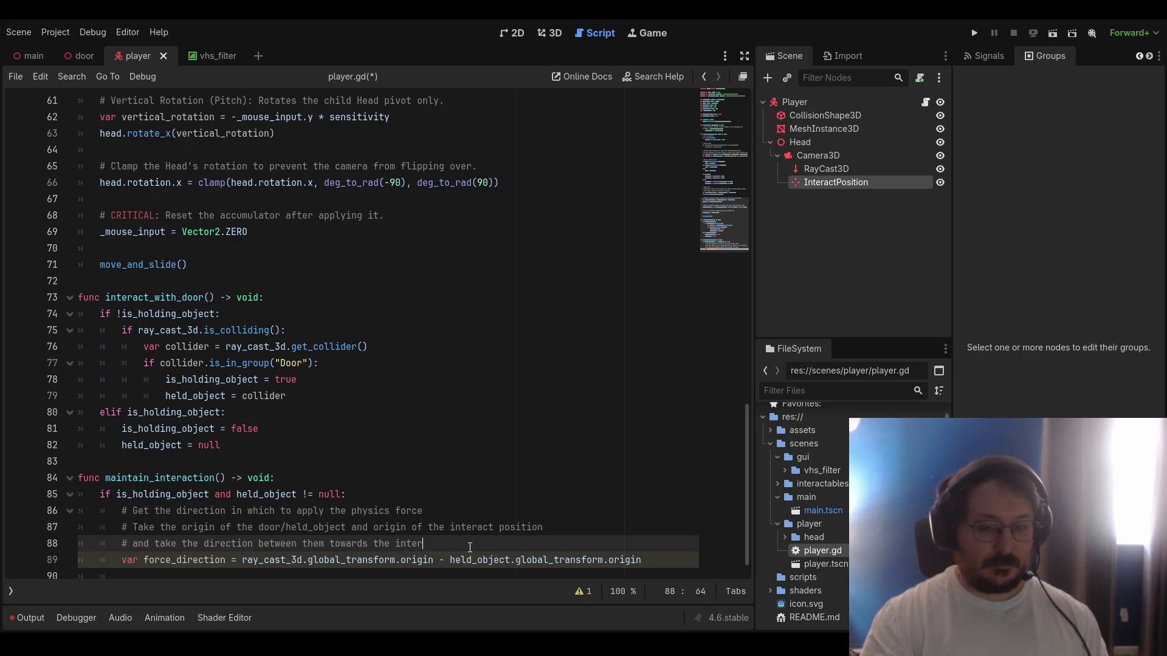
key("BackSpace")
key("BackSpace")
key("BackSpace")
type("sition")
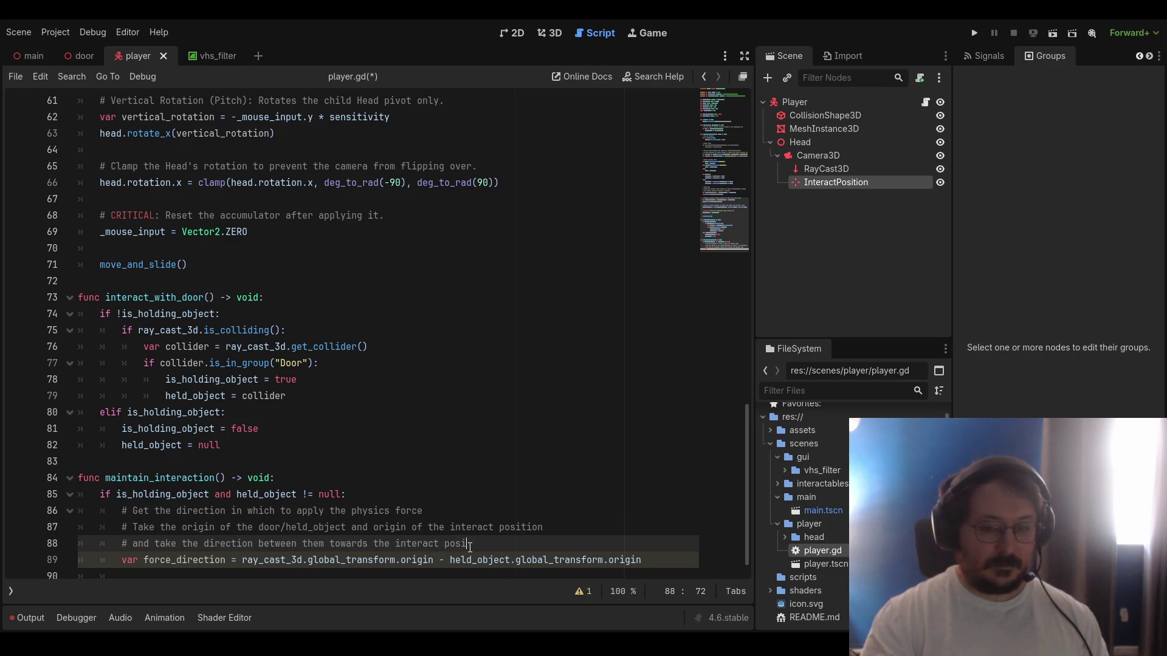
key("Return")
key("BackSpace")
key("BackSpace")
key("BackSpace")
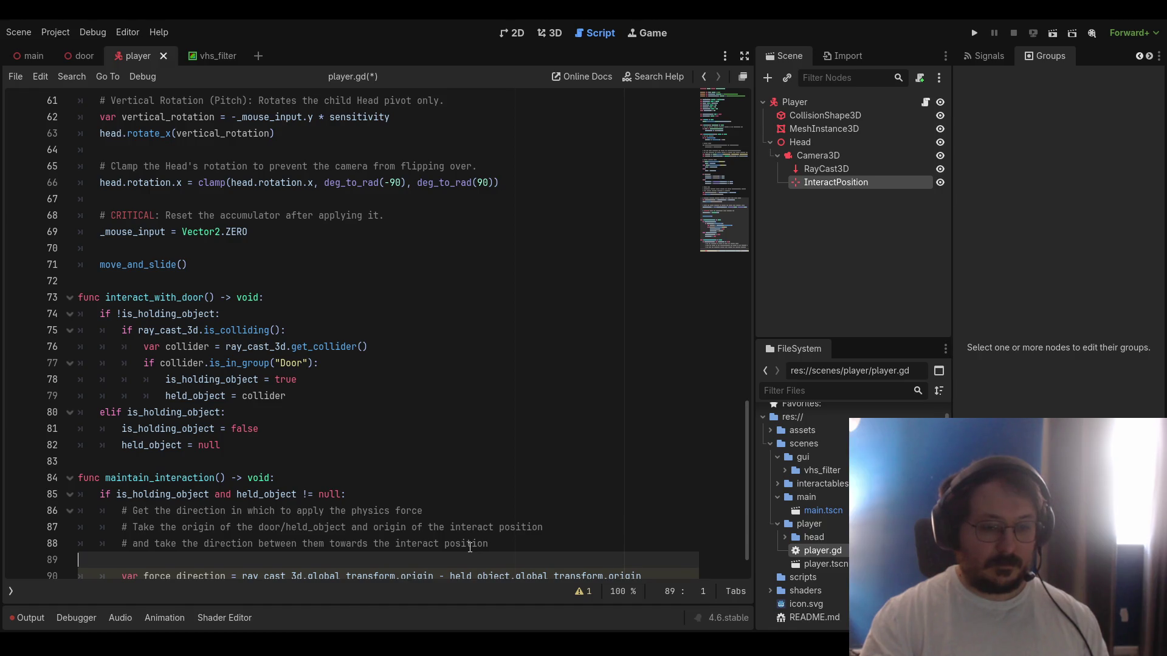
type("normalized")
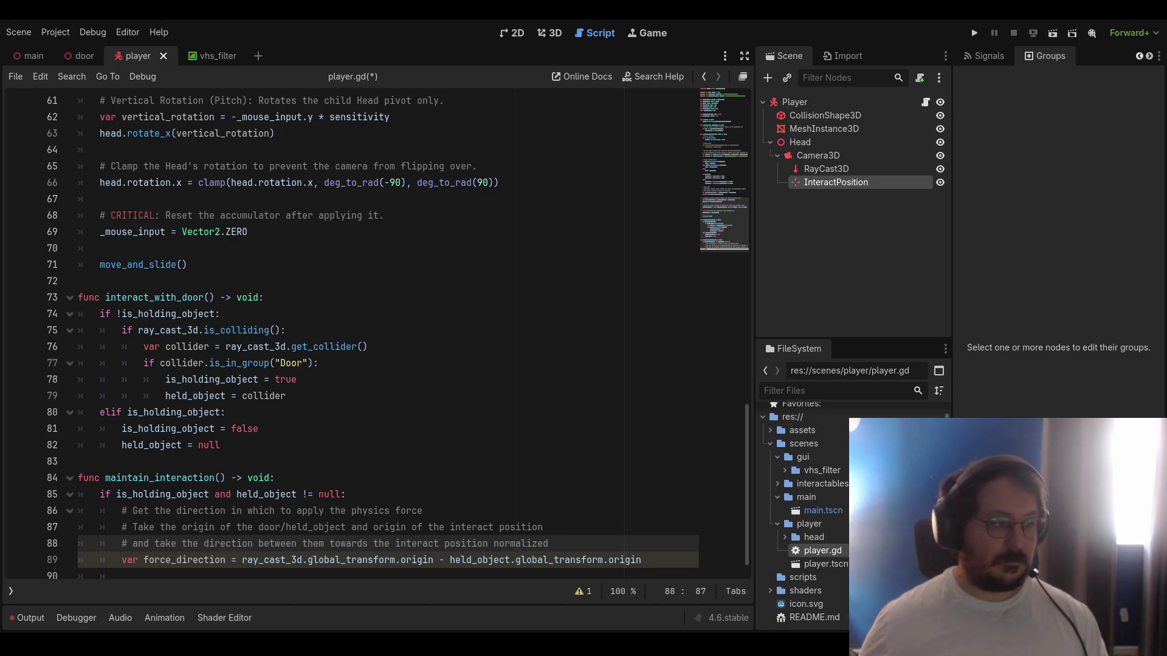
scroll(530, 521, "down", 1)
left_click(660, 540)
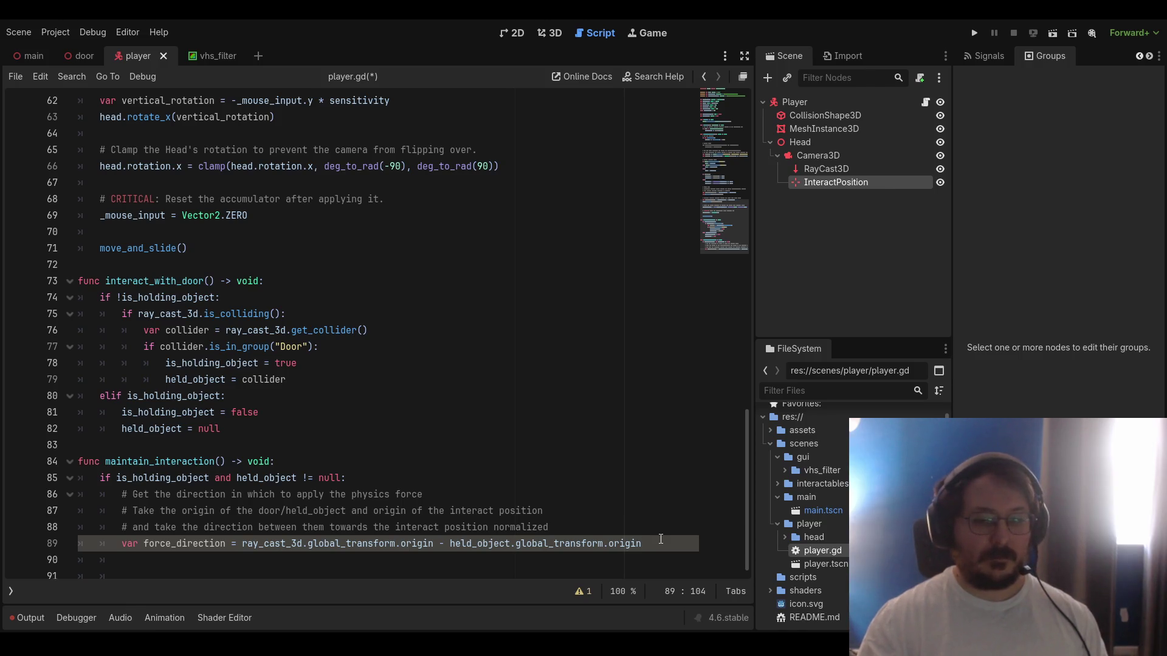
left_click(452, 543)
type("\\")
key("BackSpace")
key("Return")
key("End")
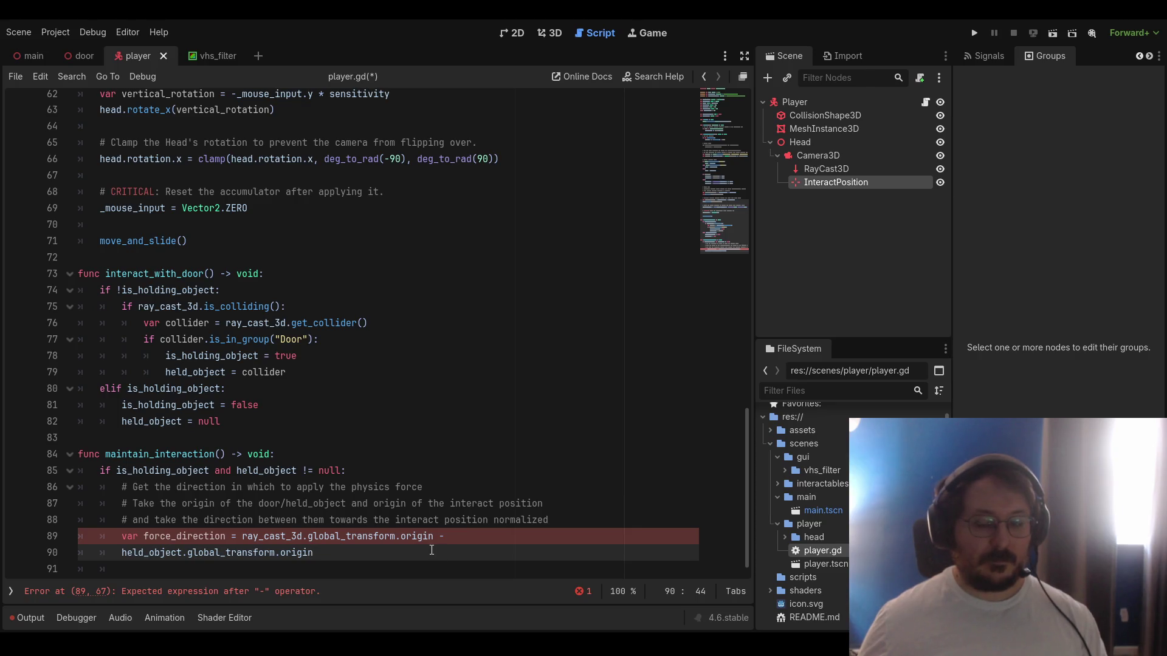
key("ctrl+z")
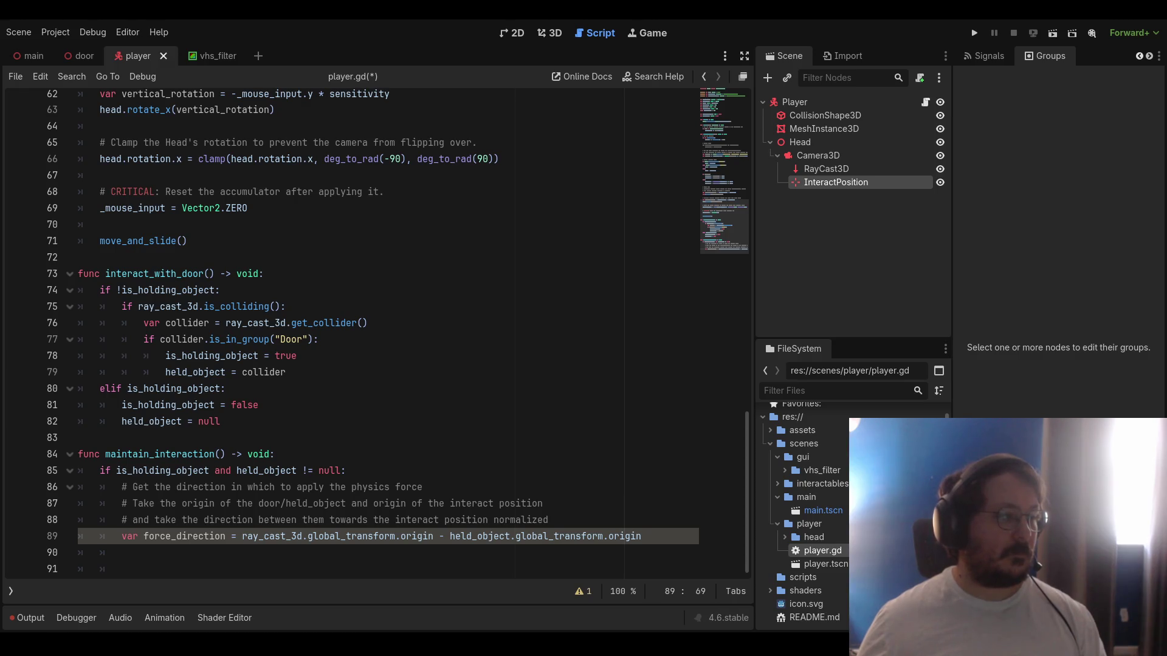
left_click(658, 545)
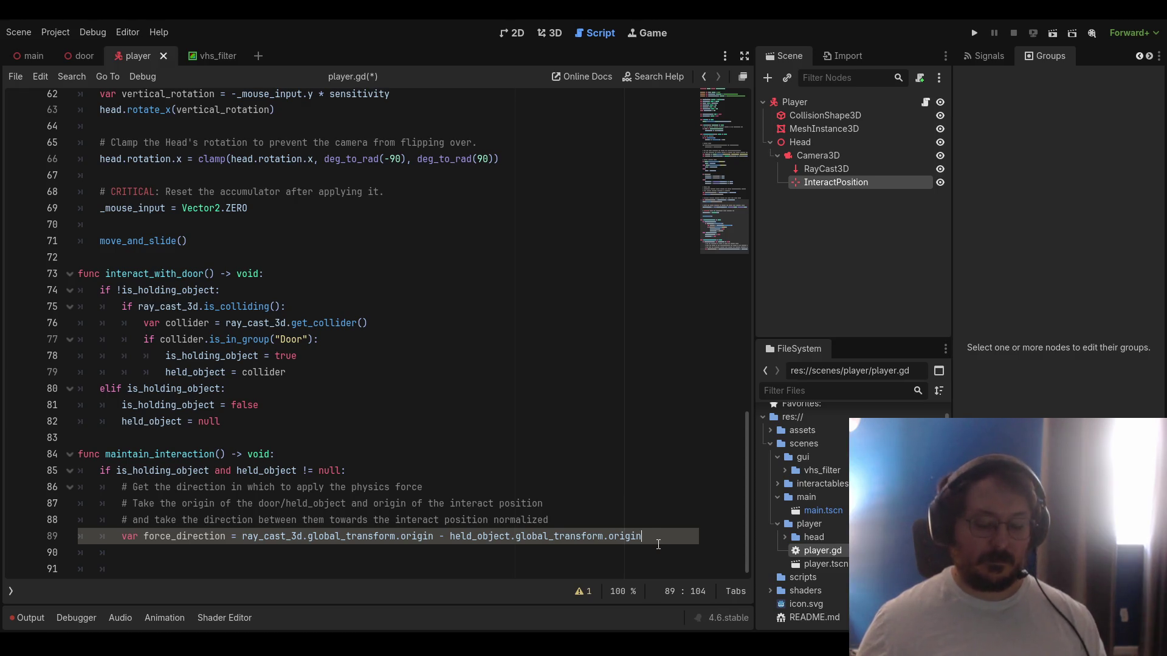
left_click(450, 537)
type("\\")
key("Return")
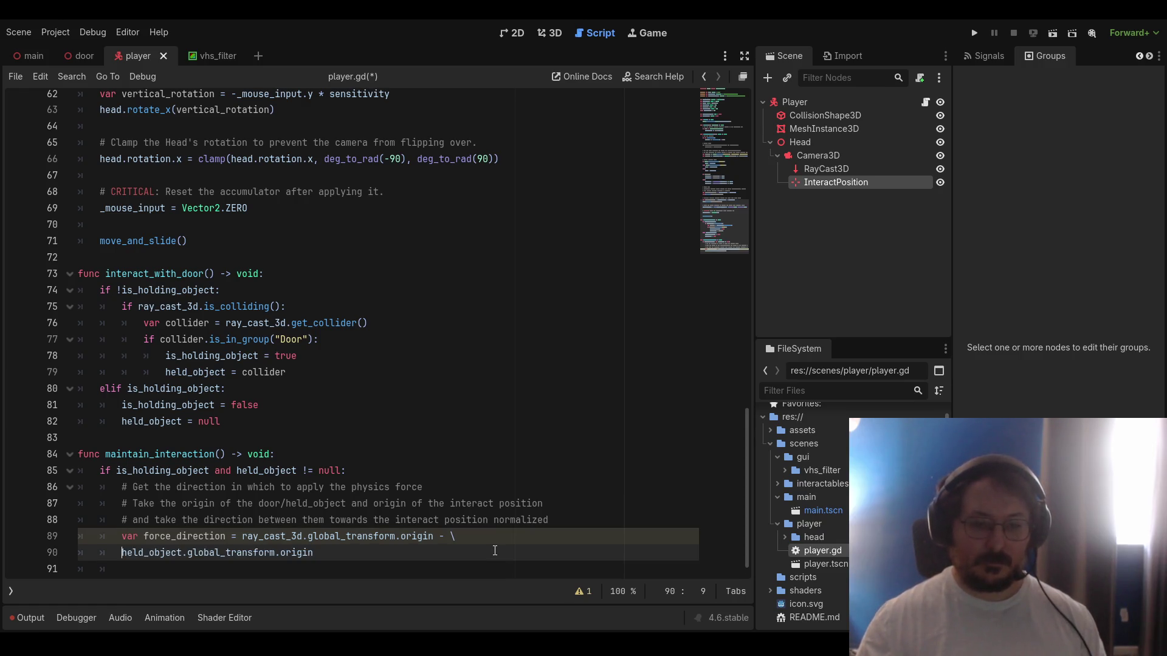
left_click(494, 551)
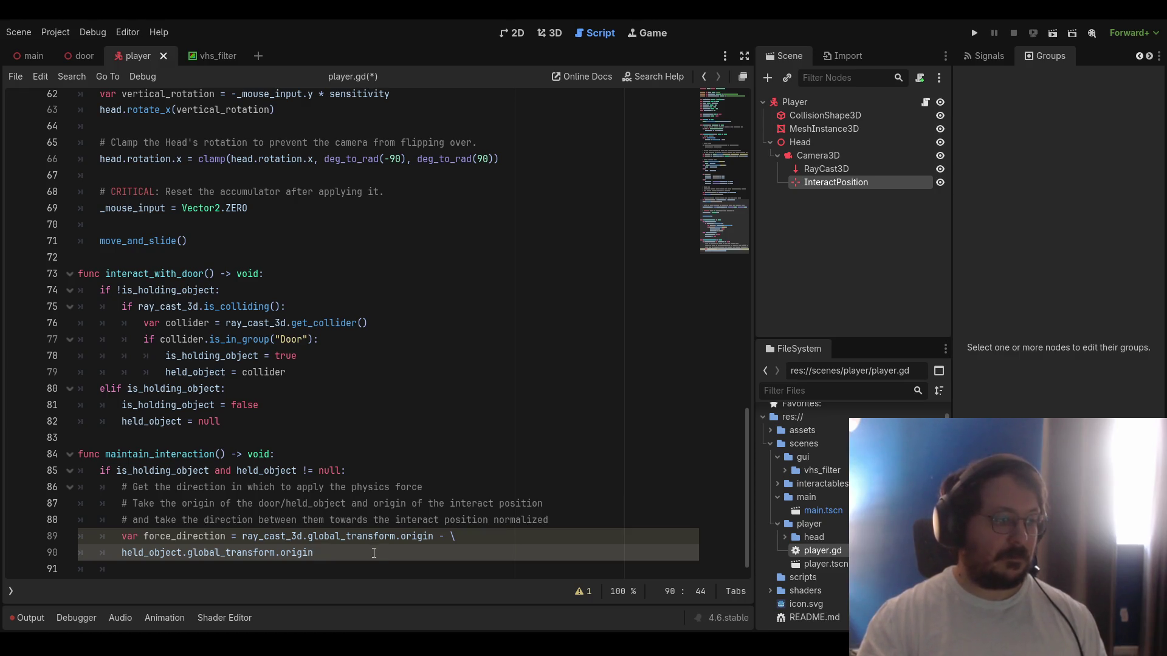
type("= dorce_")
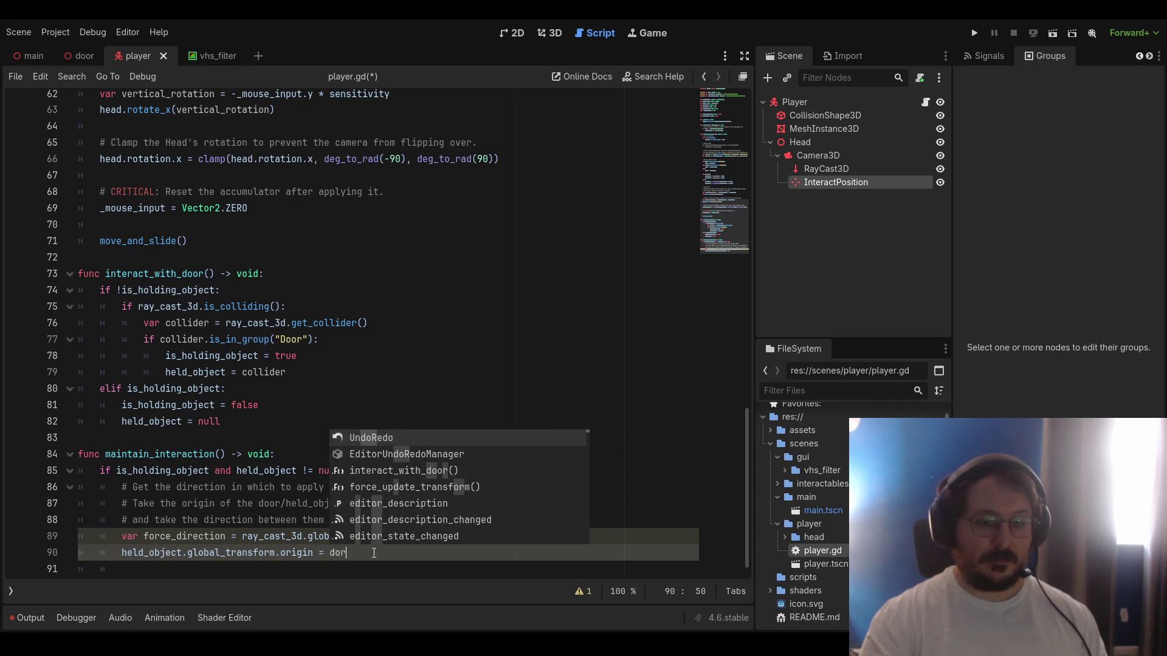
key("BackSpace")
key("BackSpace")
key("BackSpace")
type("force_d")
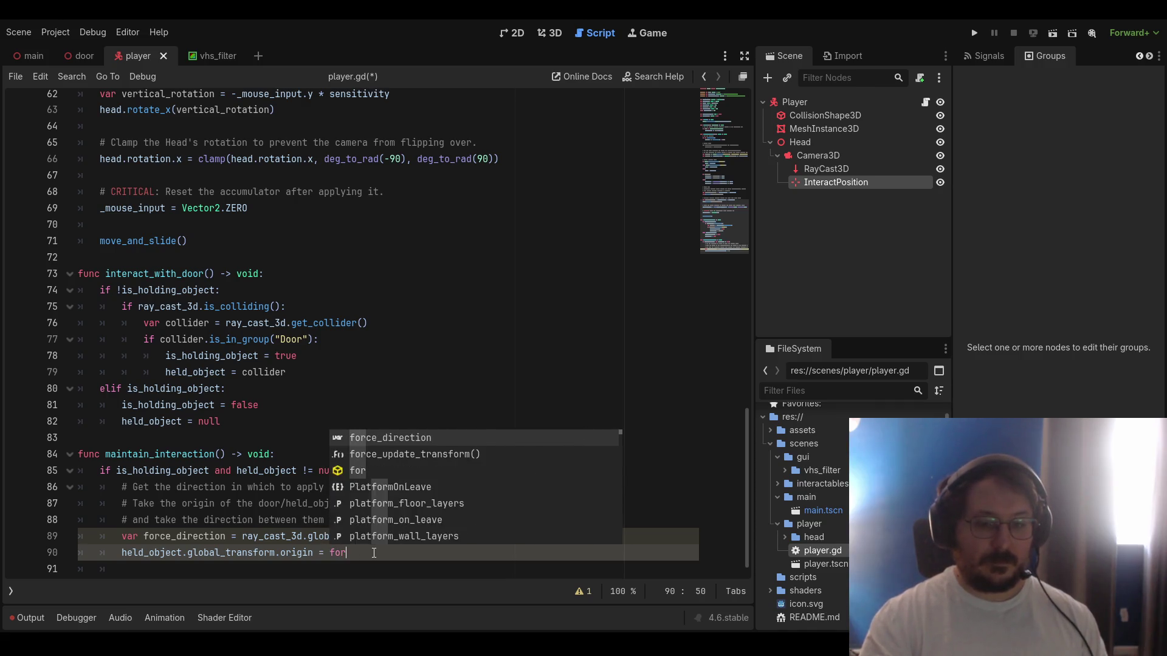
key("Return")
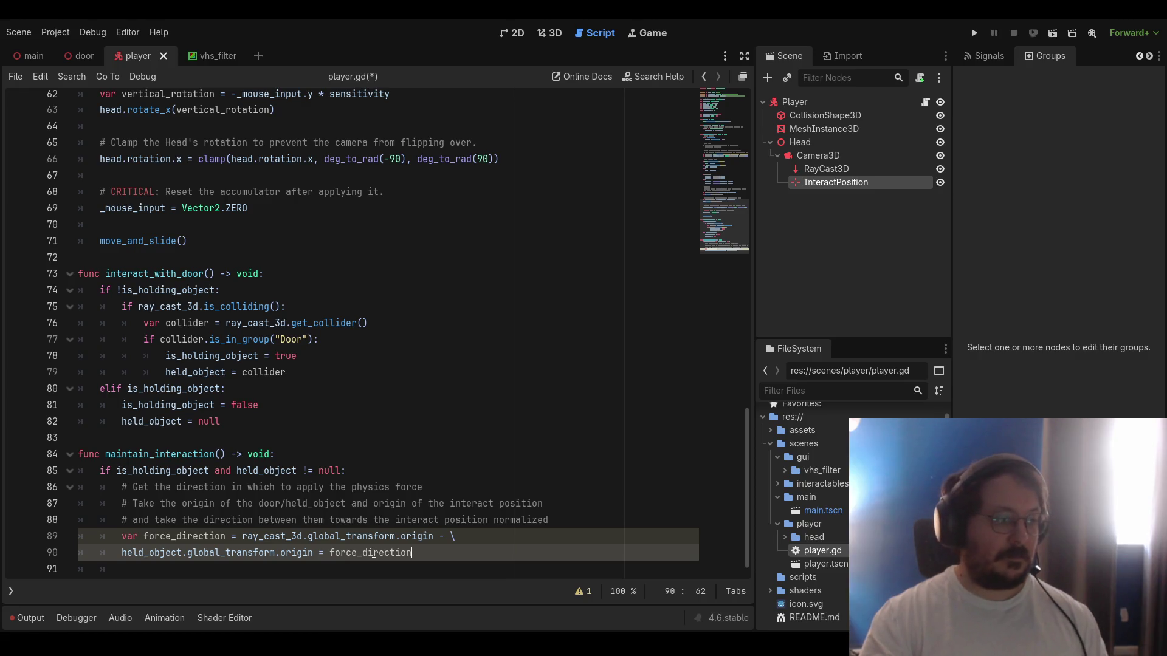
type(".norm")
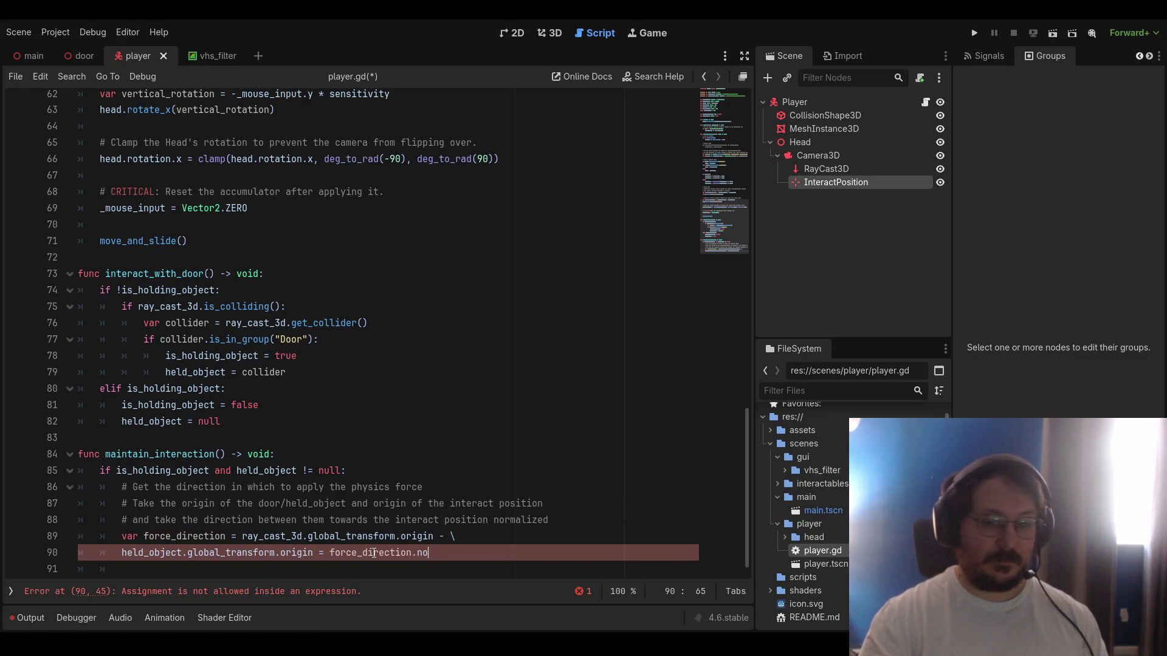
type("ali")
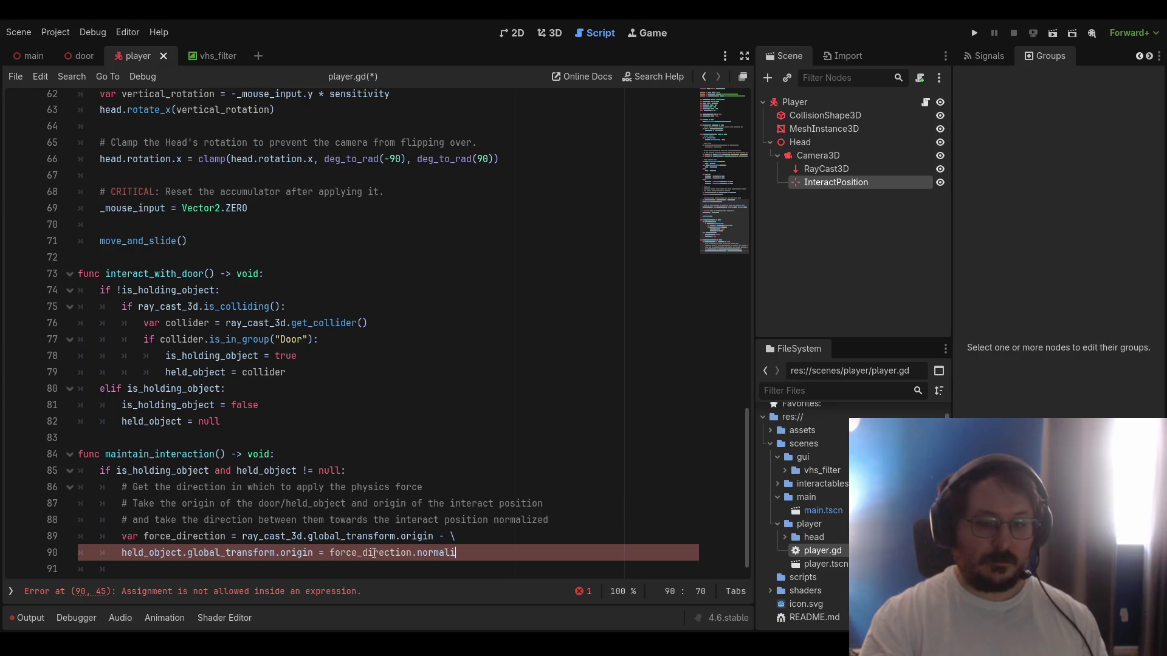
type("zed")
key("BackSpace")
key("BackSpace")
key("BackSpace")
left_click(472, 536)
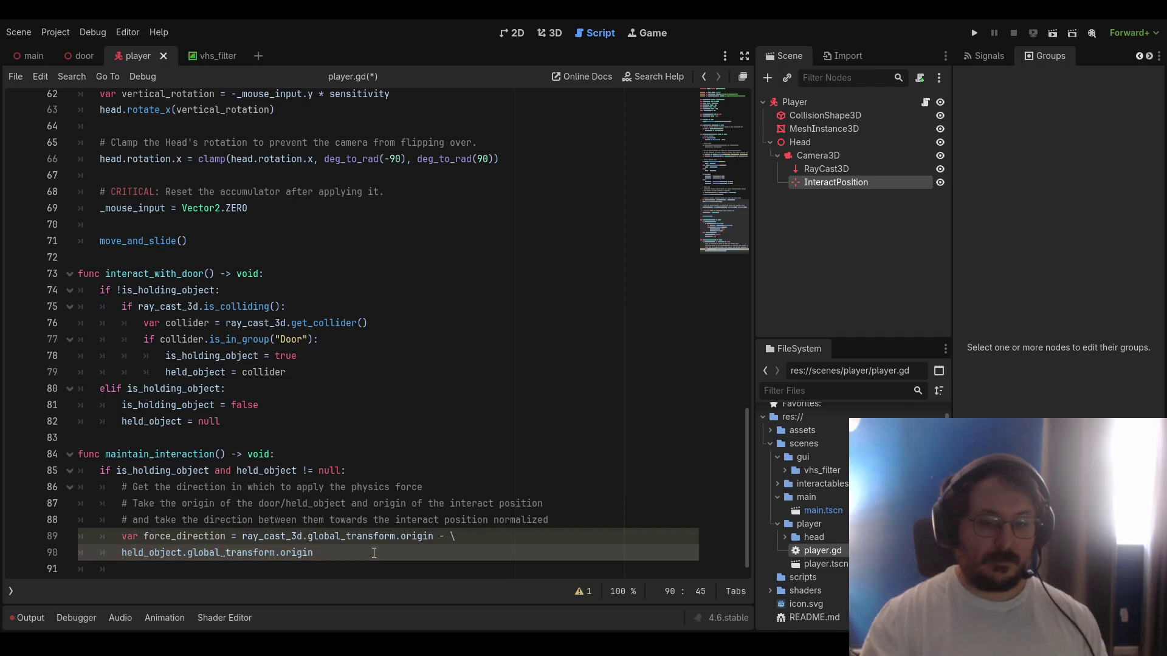
key("BackSpace")
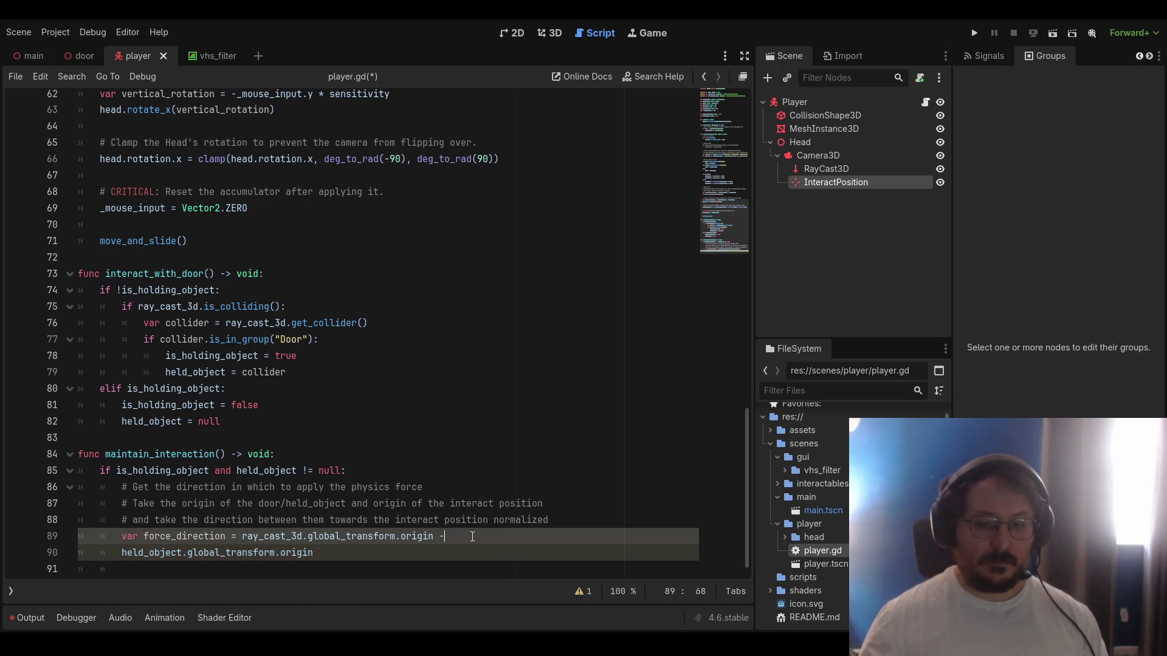
left_click(122, 552)
key("BackSpace")
key("BackSpace")
key("BackSpace")
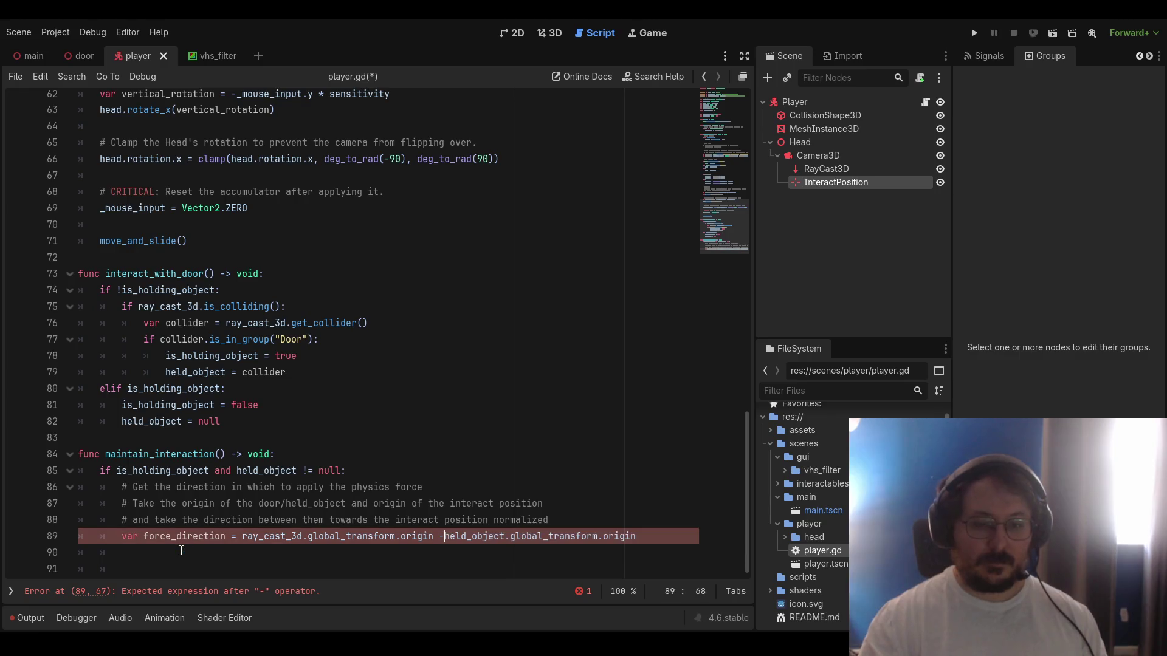
left_click(657, 538)
key("Return")
- Write 'force_direction = force_direction.normalized()' on line 90 and save player.gd
type("force_diur")
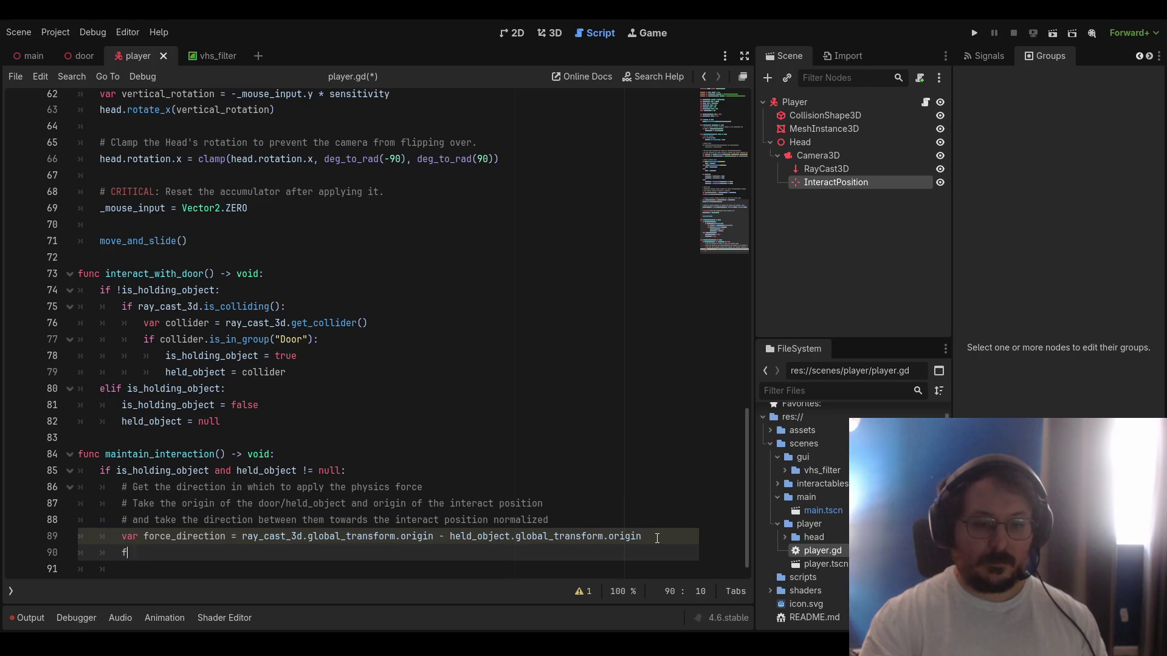
key("Tab")
type(".")
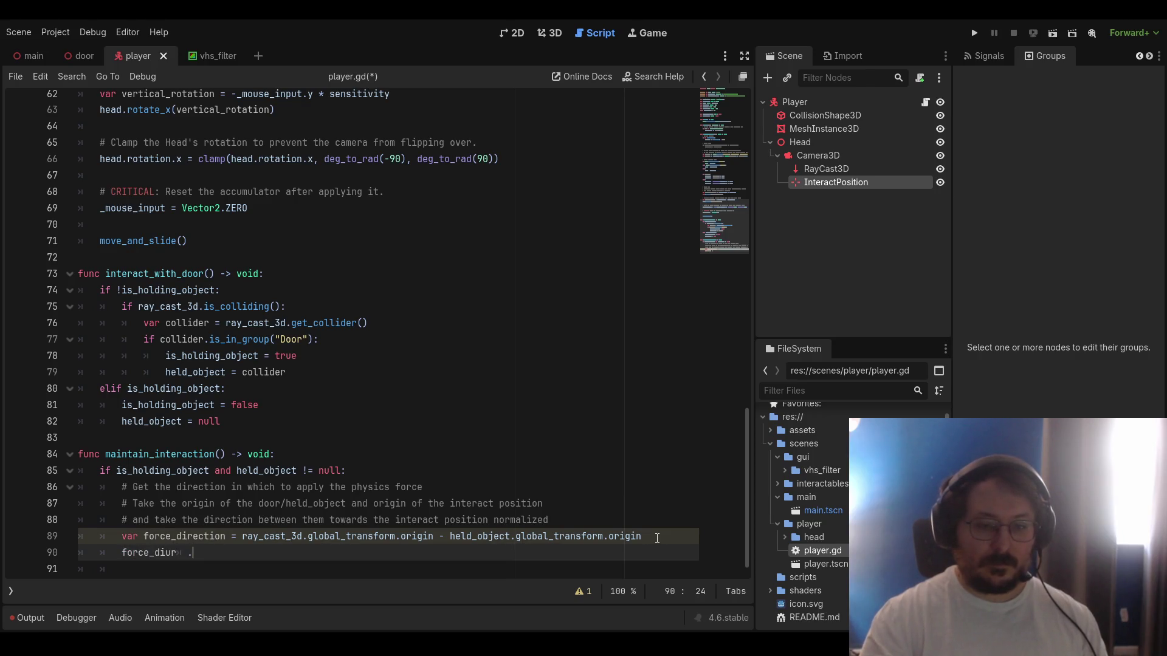
key("BackSpace")
key("BackSpace")
key("BackSpace")
type("rection.no")
type("rmalize")
key("Return")
key("BackSpace")
key("ctrl+s")
key("BackSpace")
key("BackSpace")
key("BackSpace")
type("normalize")
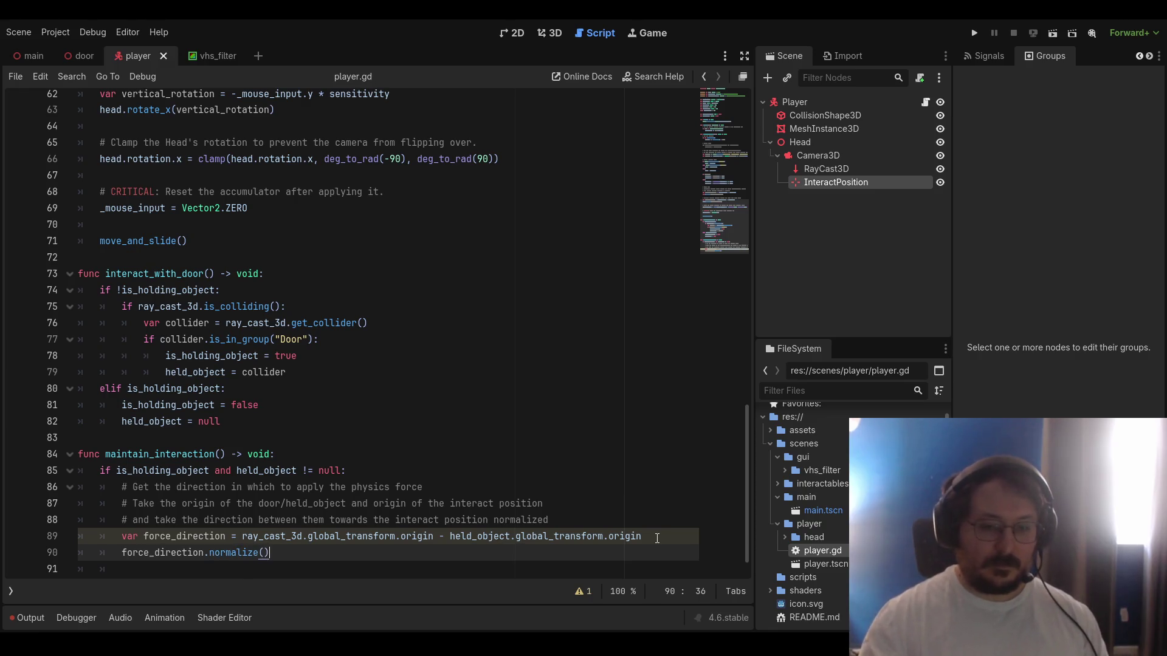
type("()")
left_click_drag(283, 563, 204, 564)
key("BackSpace")
type("= force_direction")
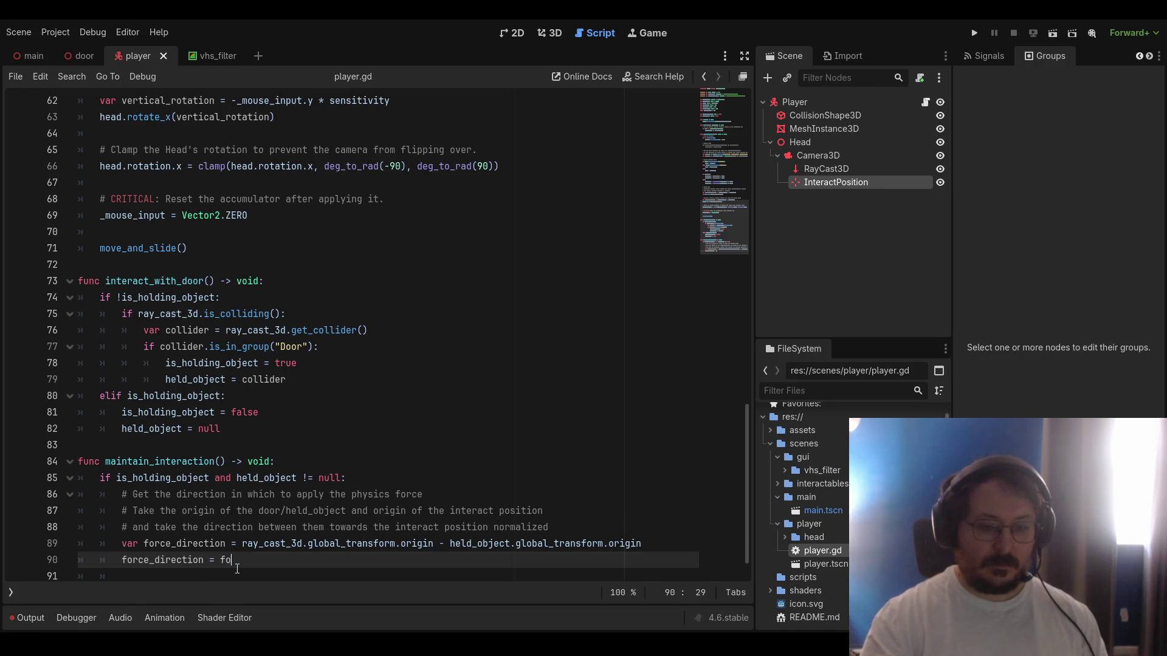
type(".normalized()")
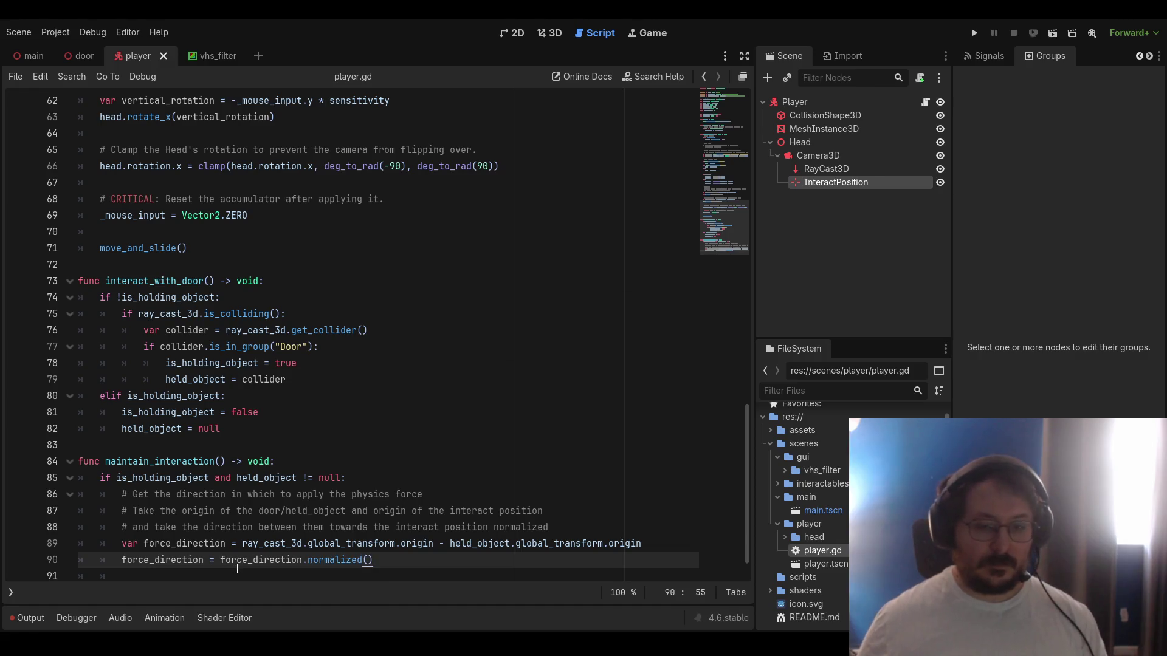
key("Return")
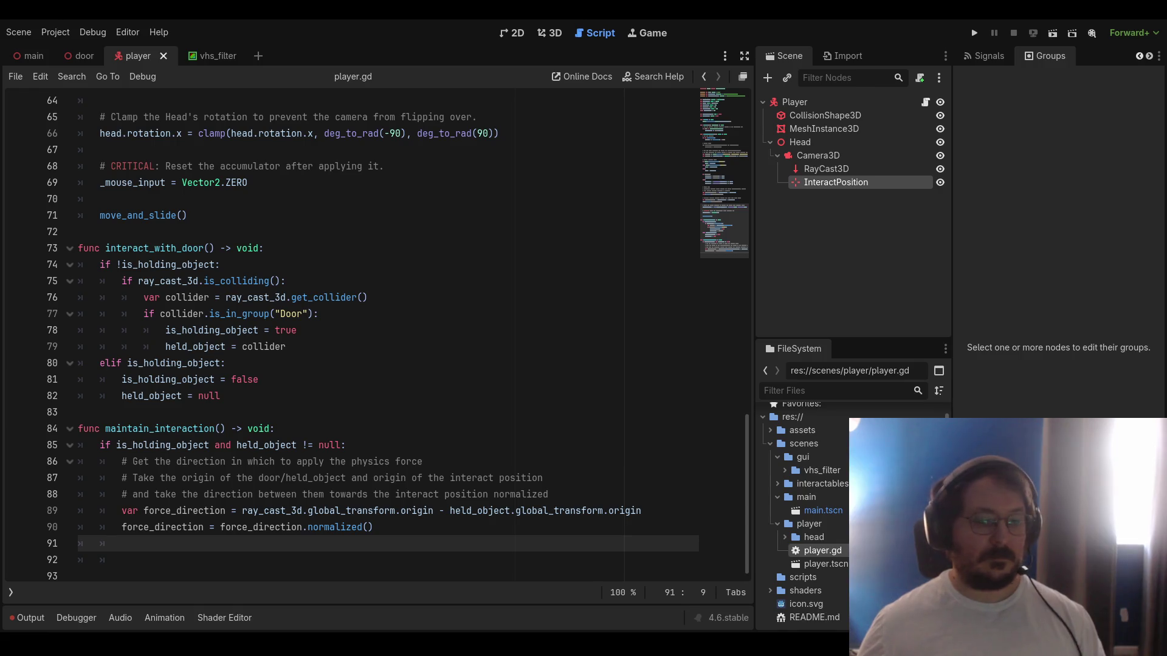
- Add '# Apply a central force to the held object' and held_object.apply_central_force(force_direction * 2), then save
key("Down")
type("# Appl")
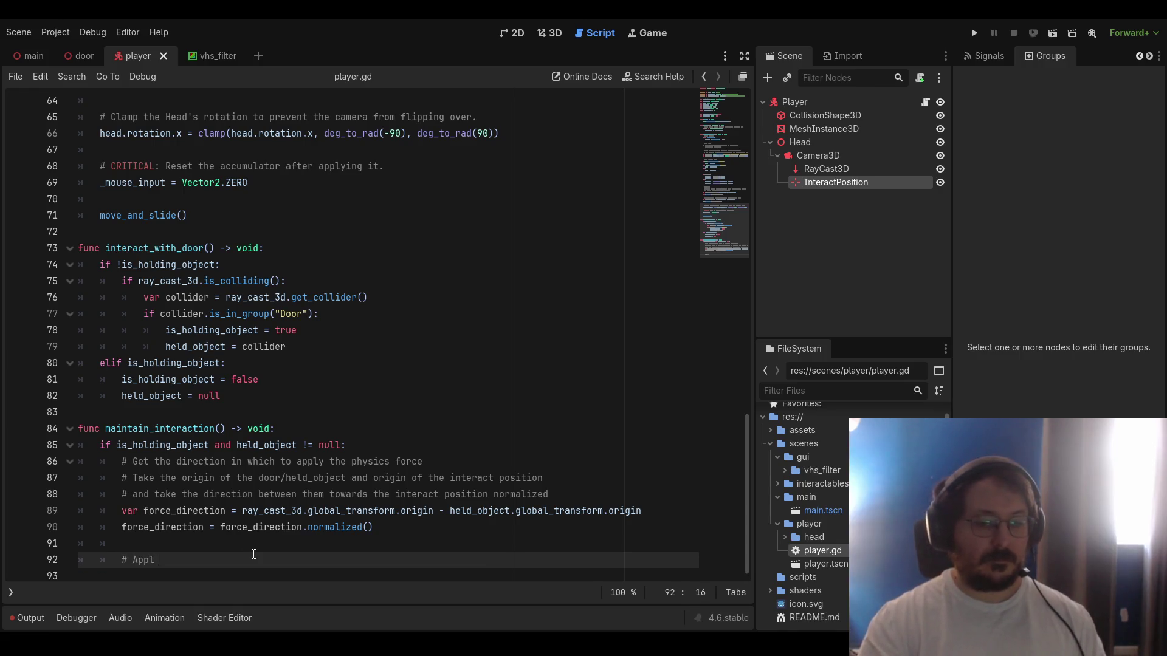
key("BackSpace")
type("y a central force t")
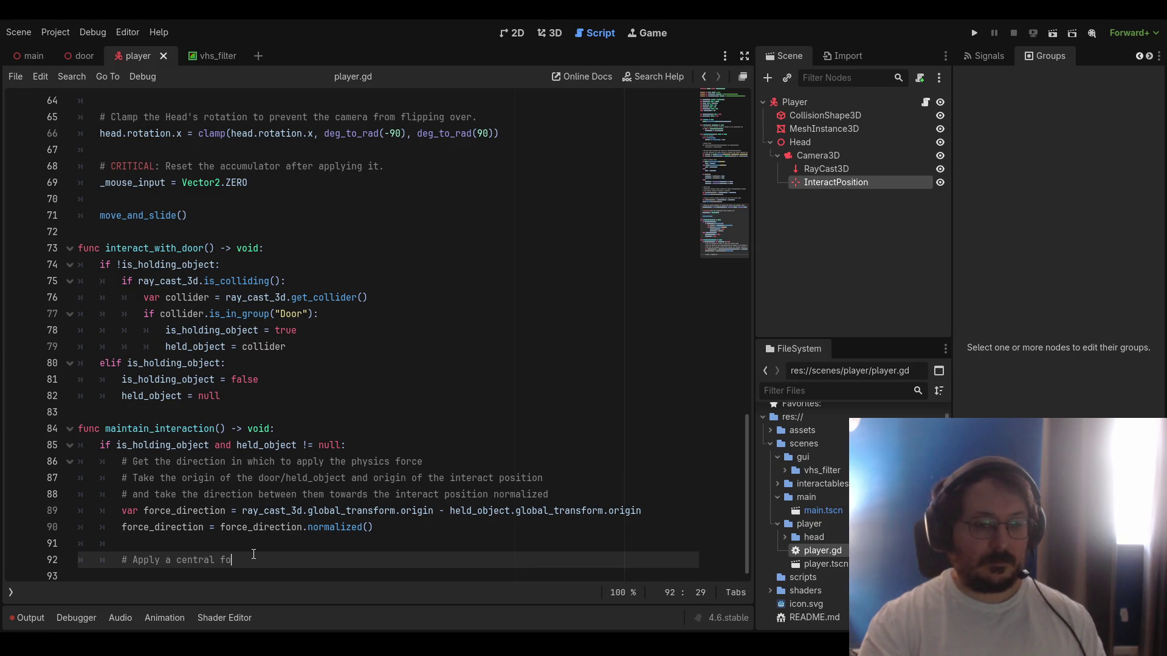
type("o the held object")
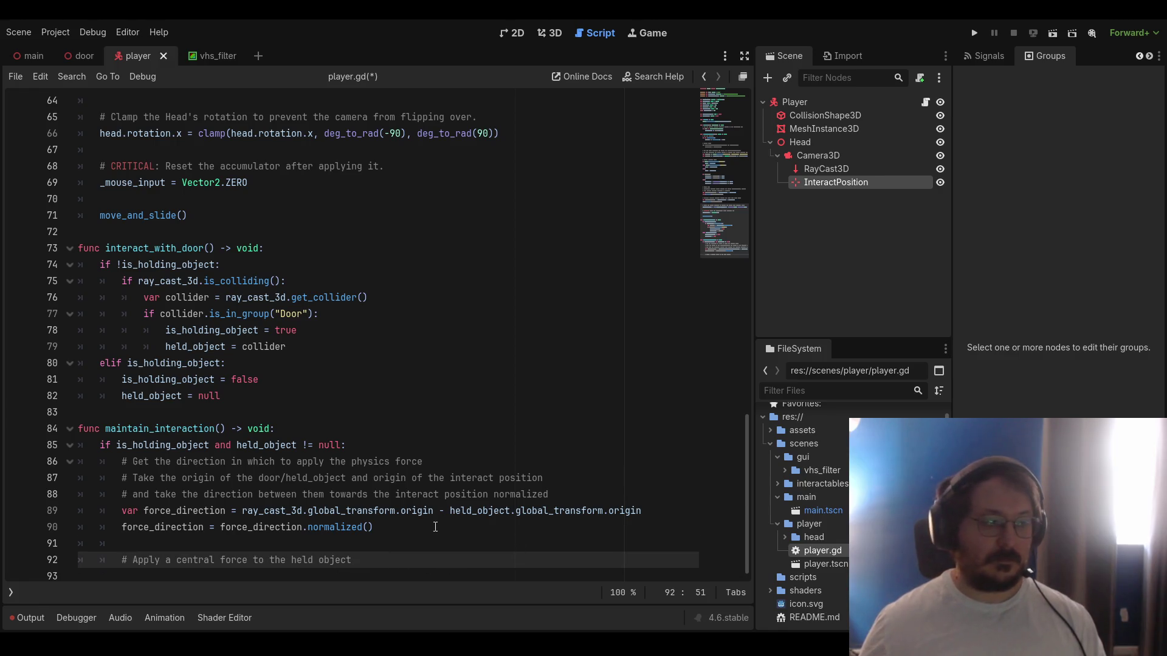
key("Return")
type("held")
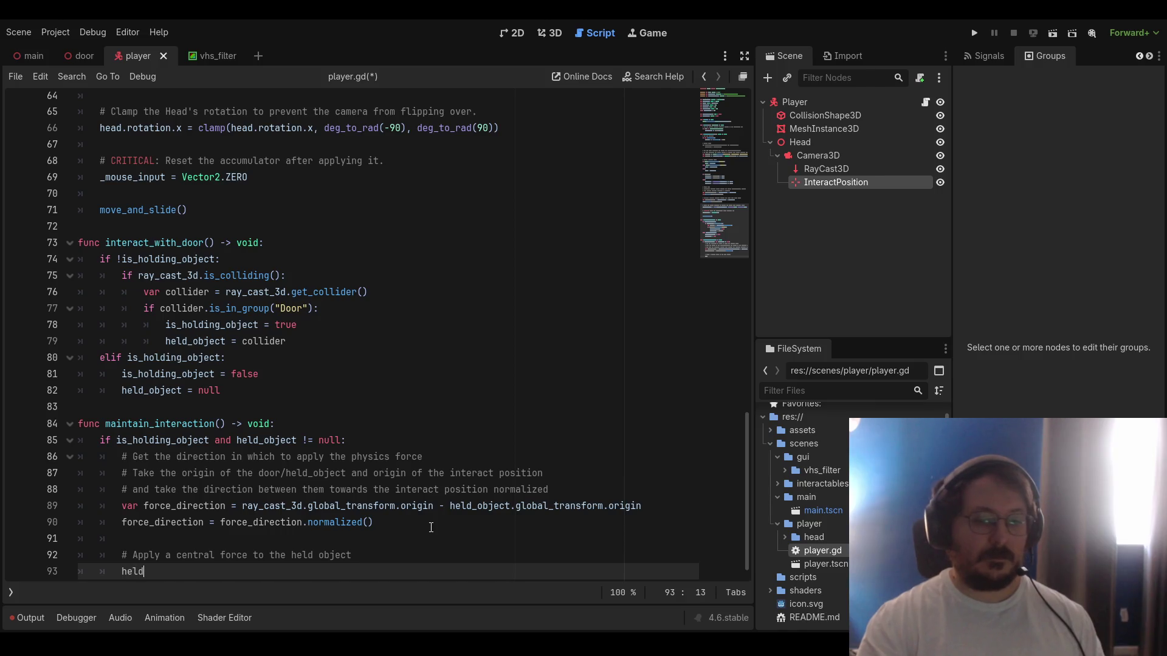
type("_object.")
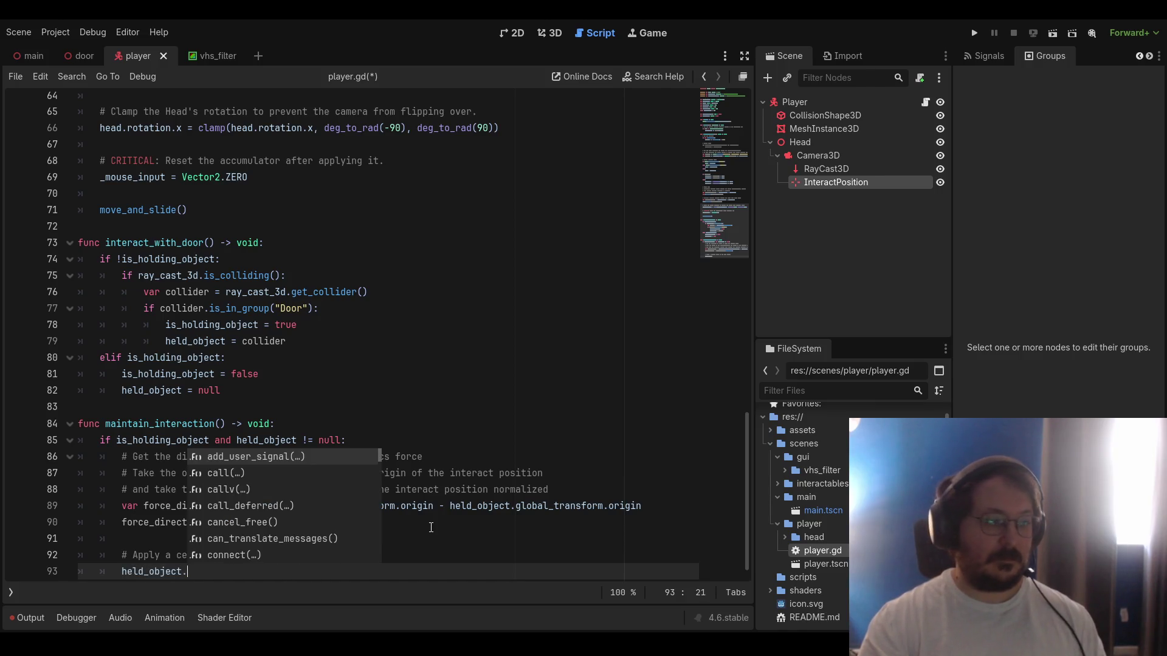
type("apply_central_forc")
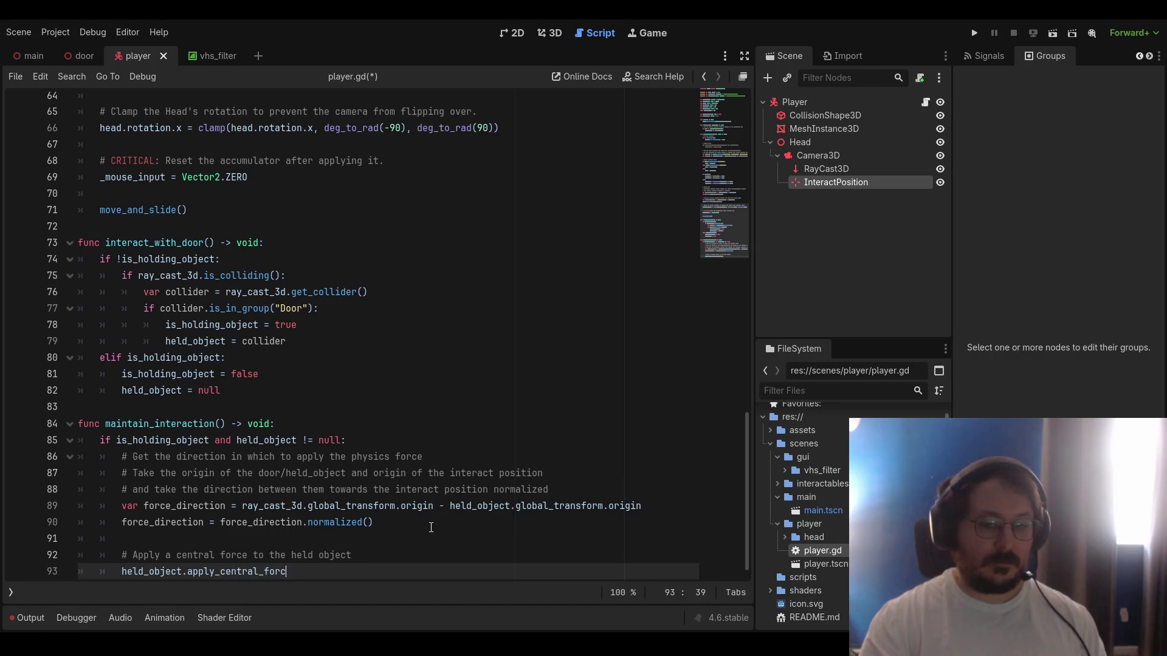
type("e")
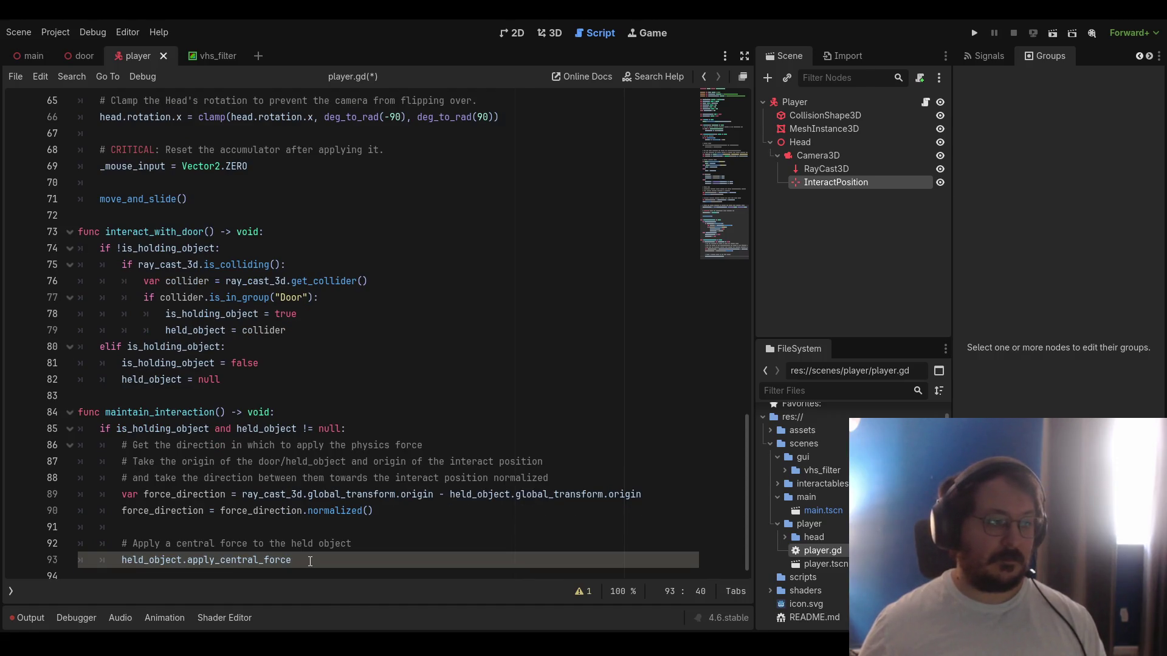
type("(")
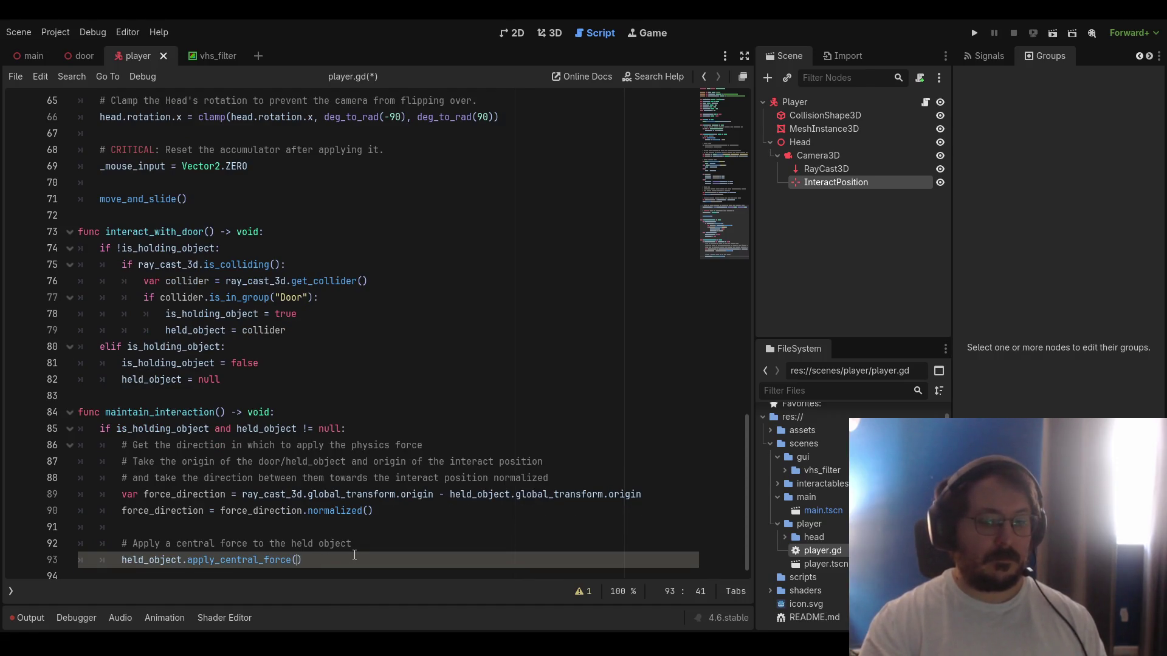
type("force_direction ")
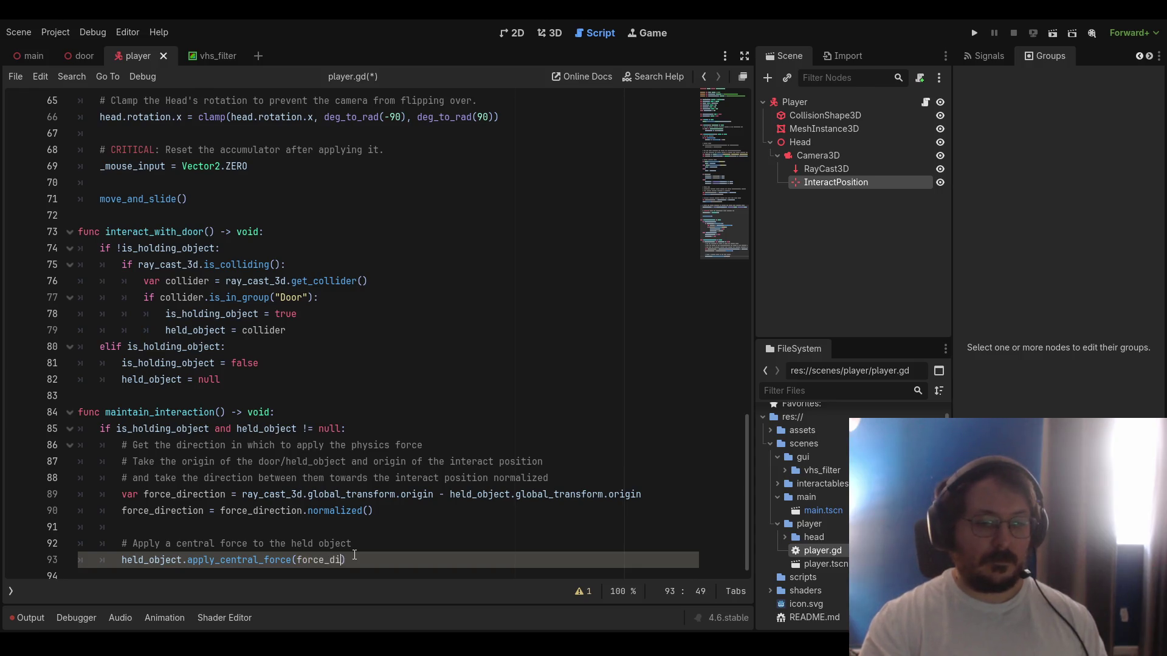
type("* 2")
key("ctrl+s")
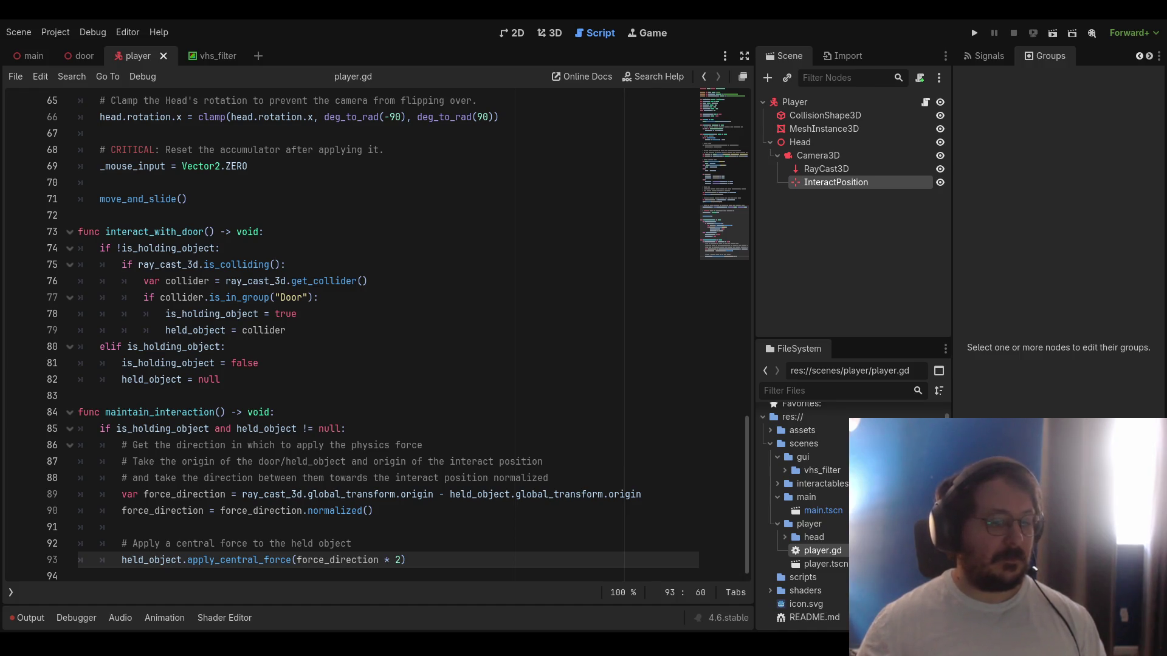
left_click(271, 381)
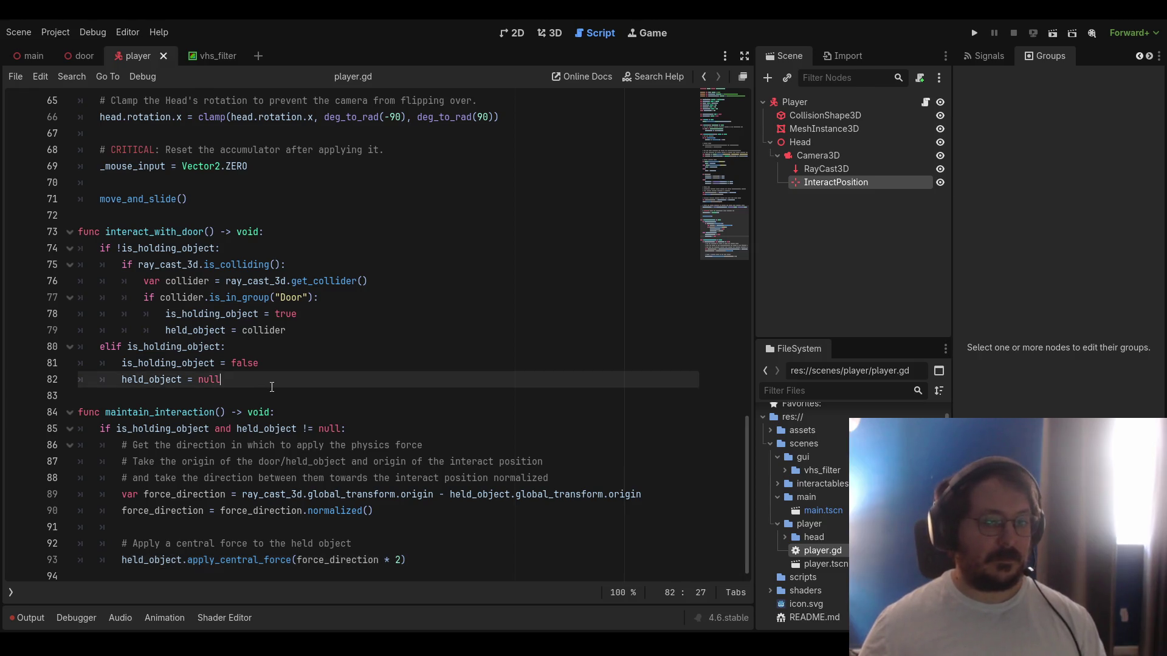
- After move_and_slide(), add the condition 'if Input.is_action_just_pressed("left_click"):'
scroll(271, 390, "up", 9)
scroll(271, 392, "up", 5)
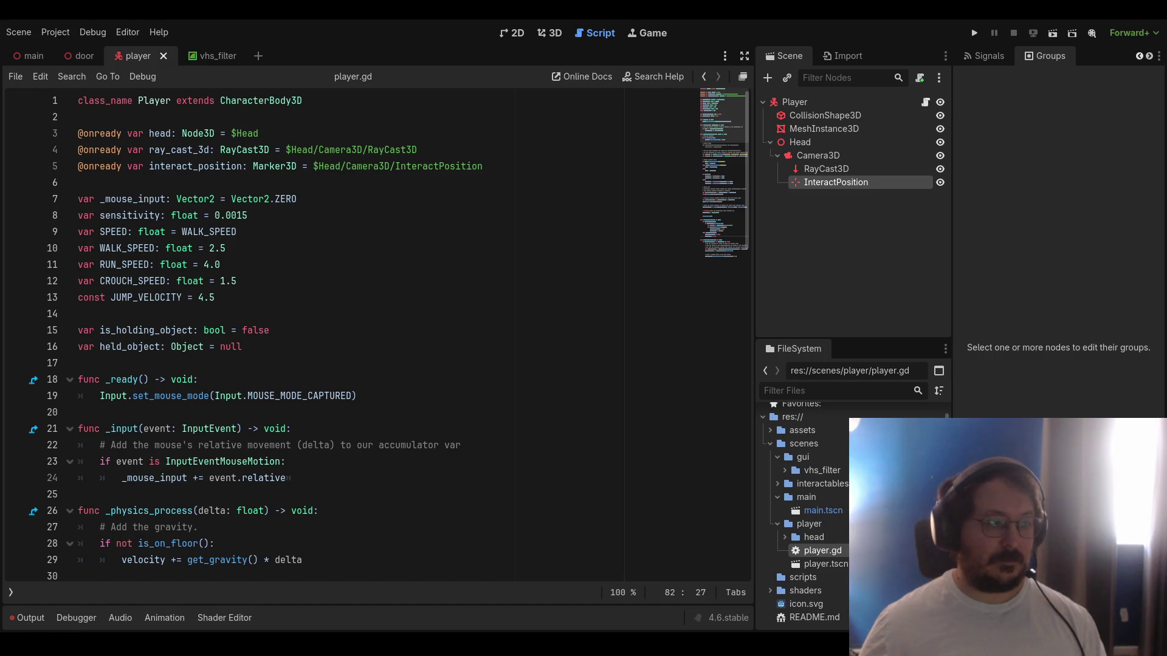
scroll(323, 384, "down", 4)
left_click(323, 394)
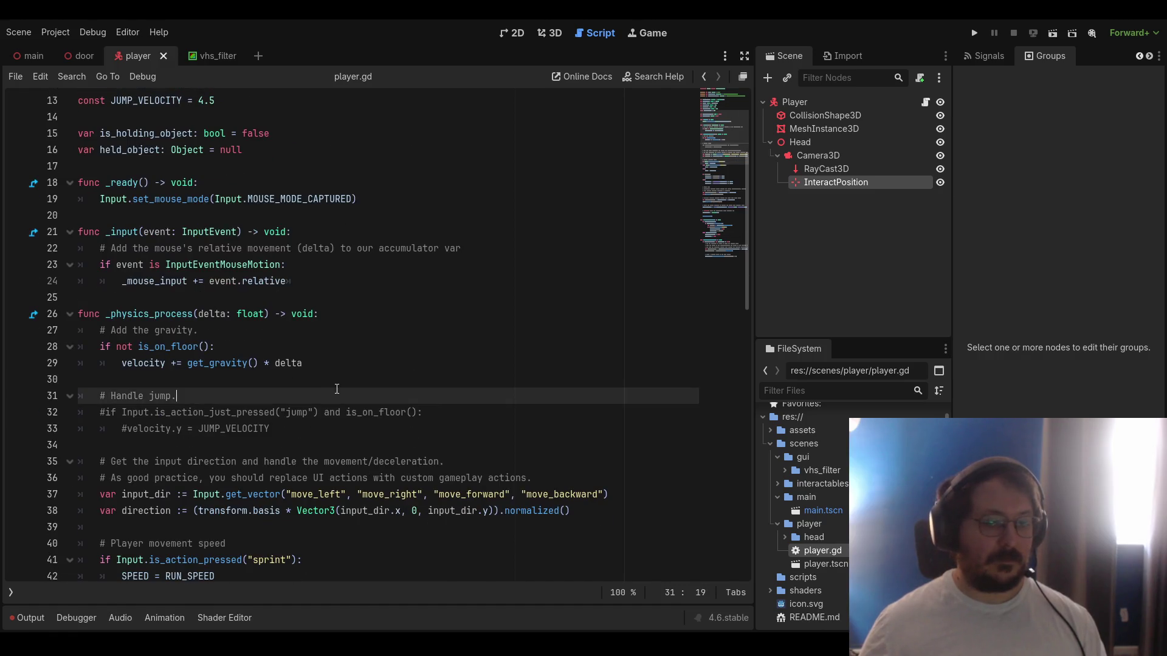
scroll(323, 384, "down", 11)
scroll(323, 383, "down", 4)
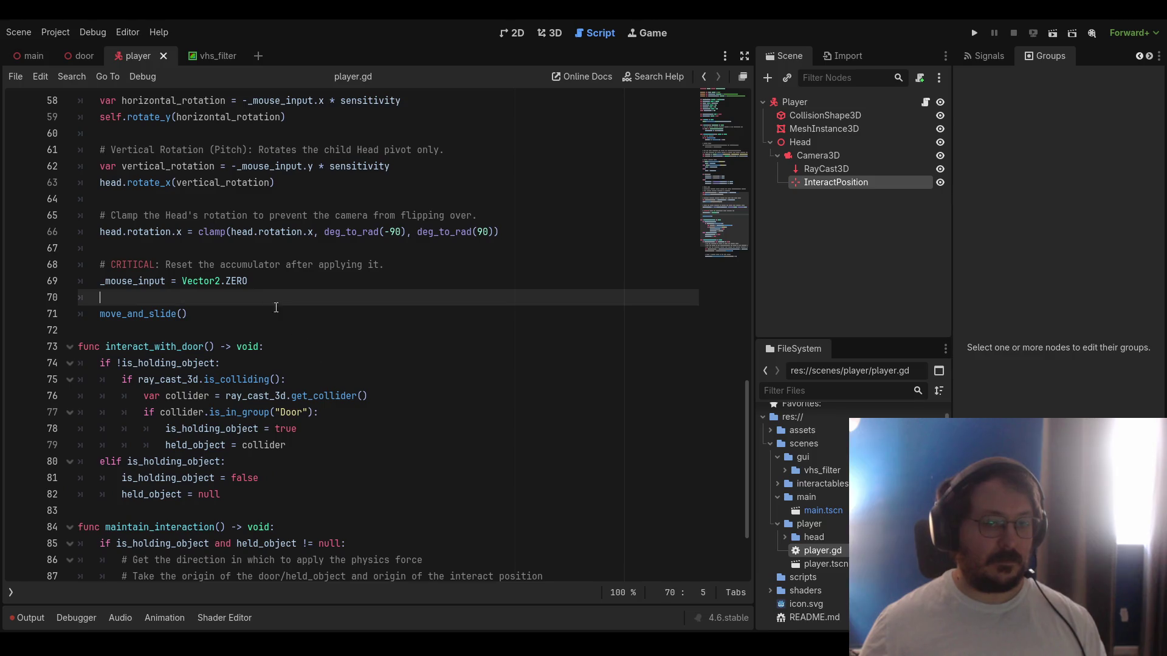
left_click(295, 313)
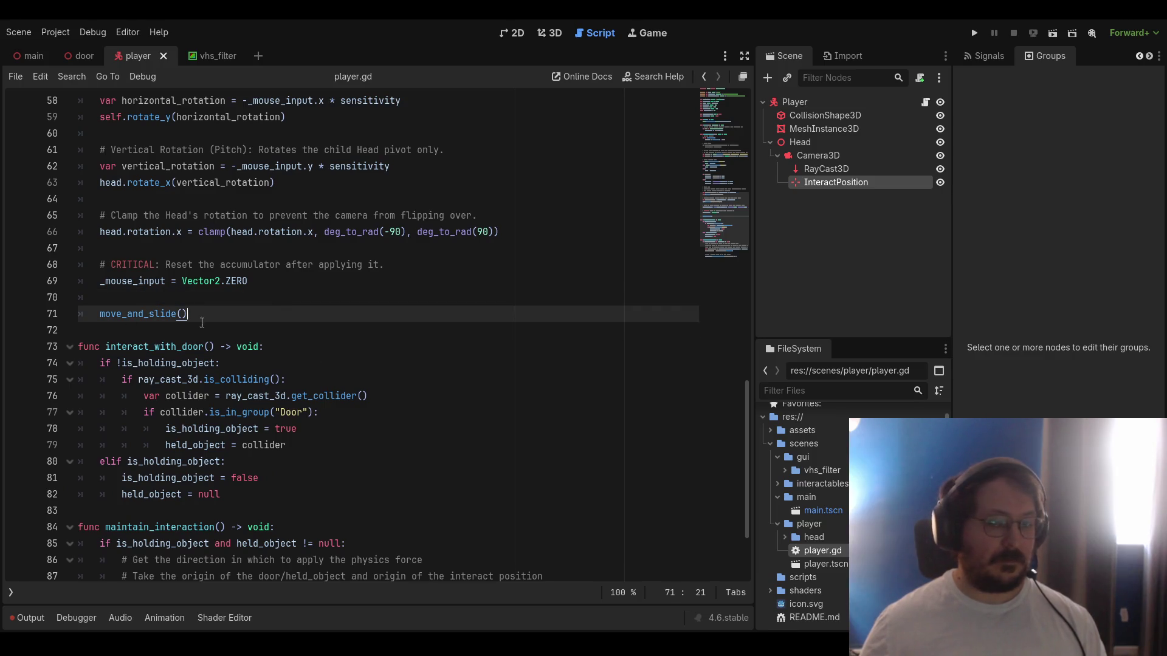
key("Return")
key("Return")
type("o")
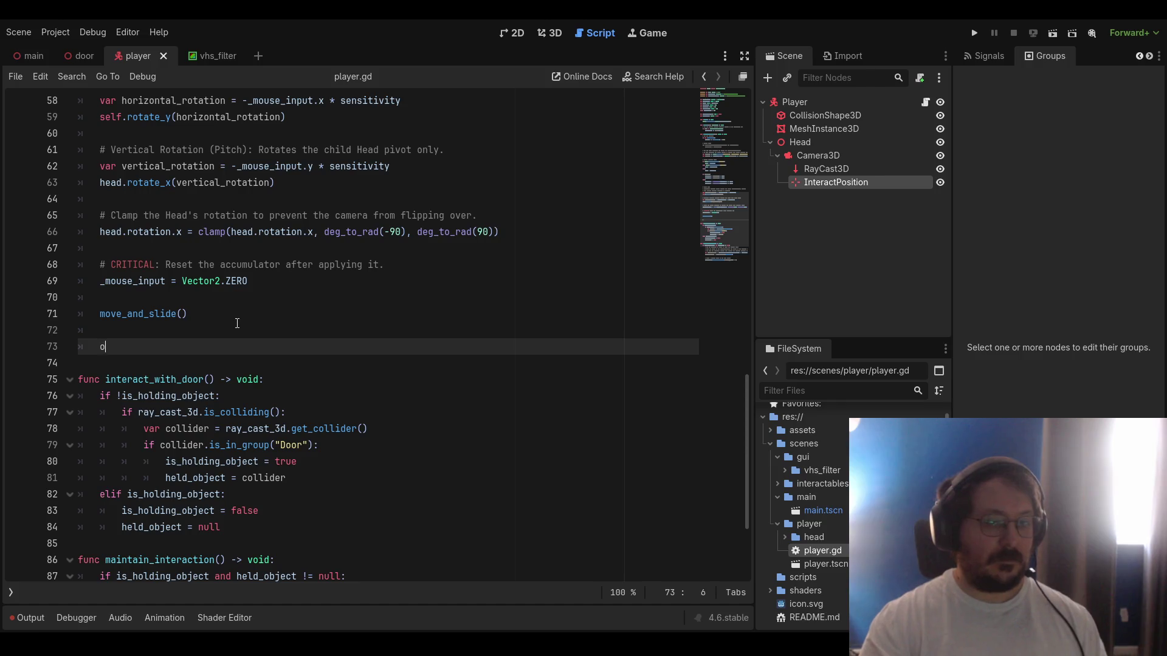
type(" Input")
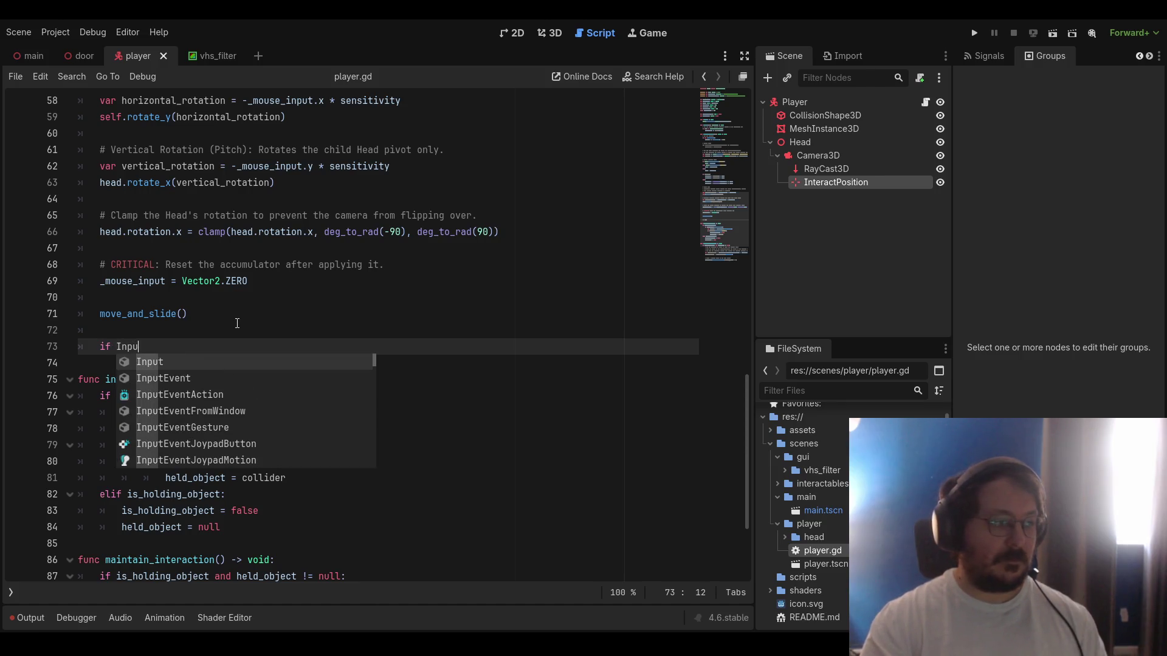
type(".is_a")
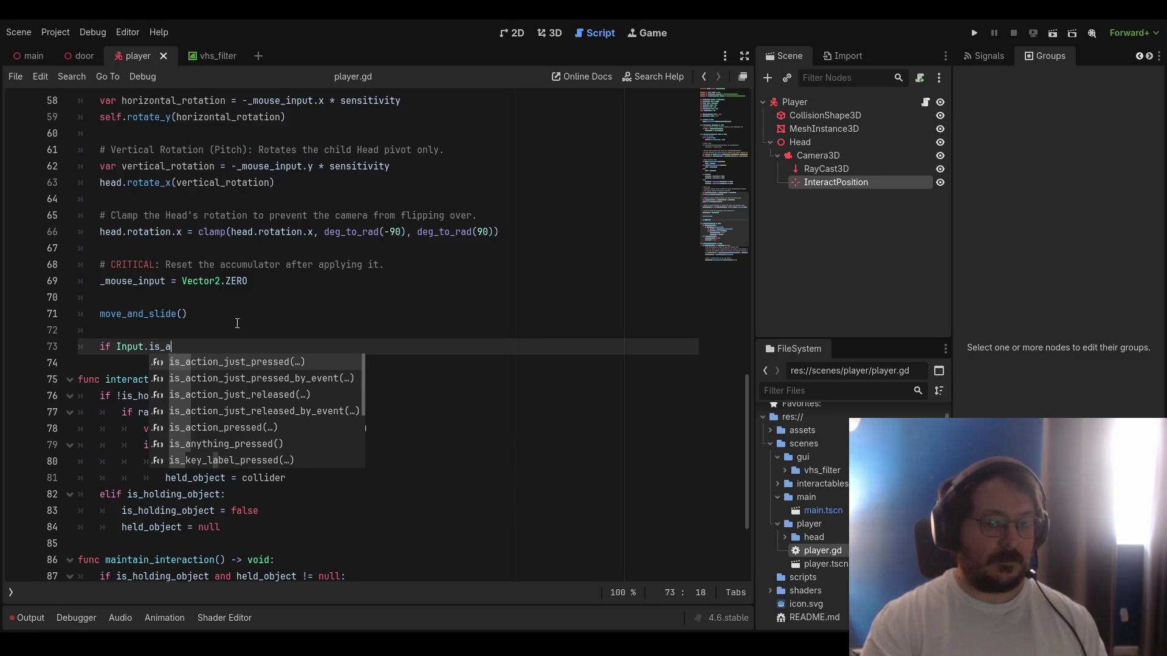
key("Return")
type("\"inter")
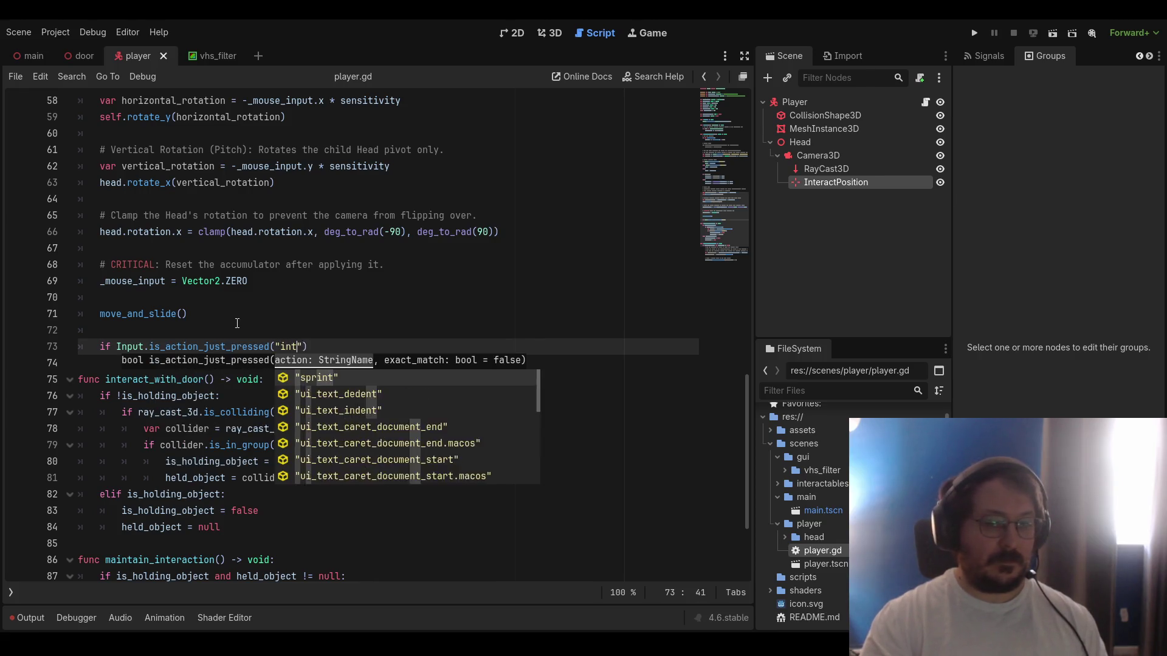
key("Tab")
key("BackSpace")
key("BackSpace")
key("BackSpace")
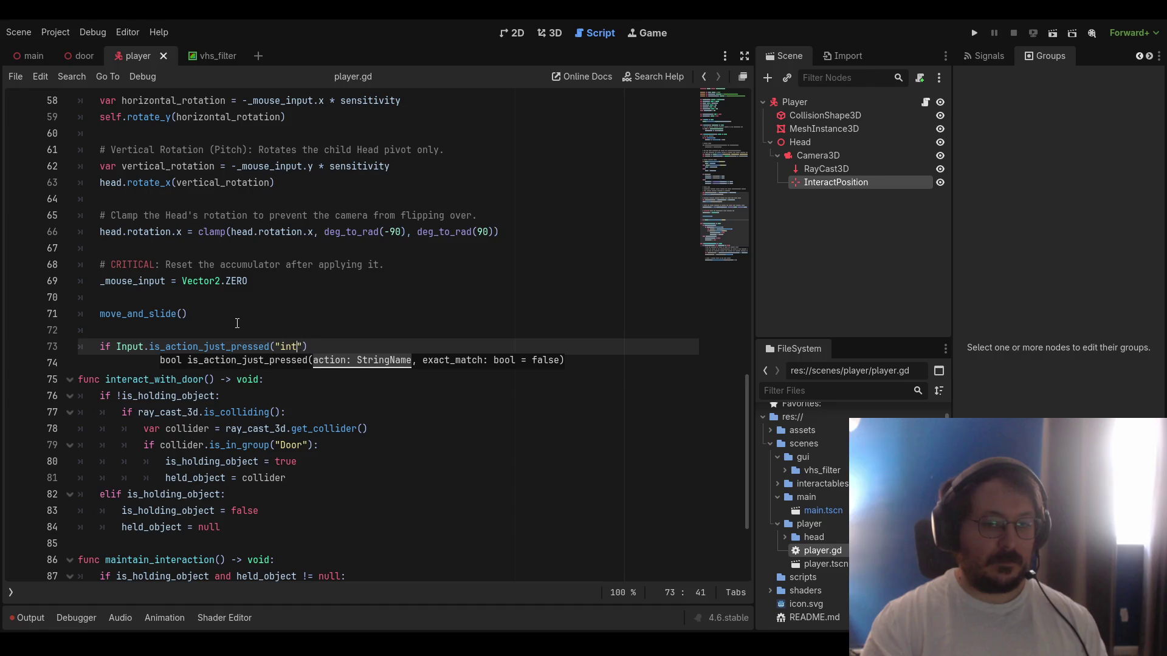
type("en")
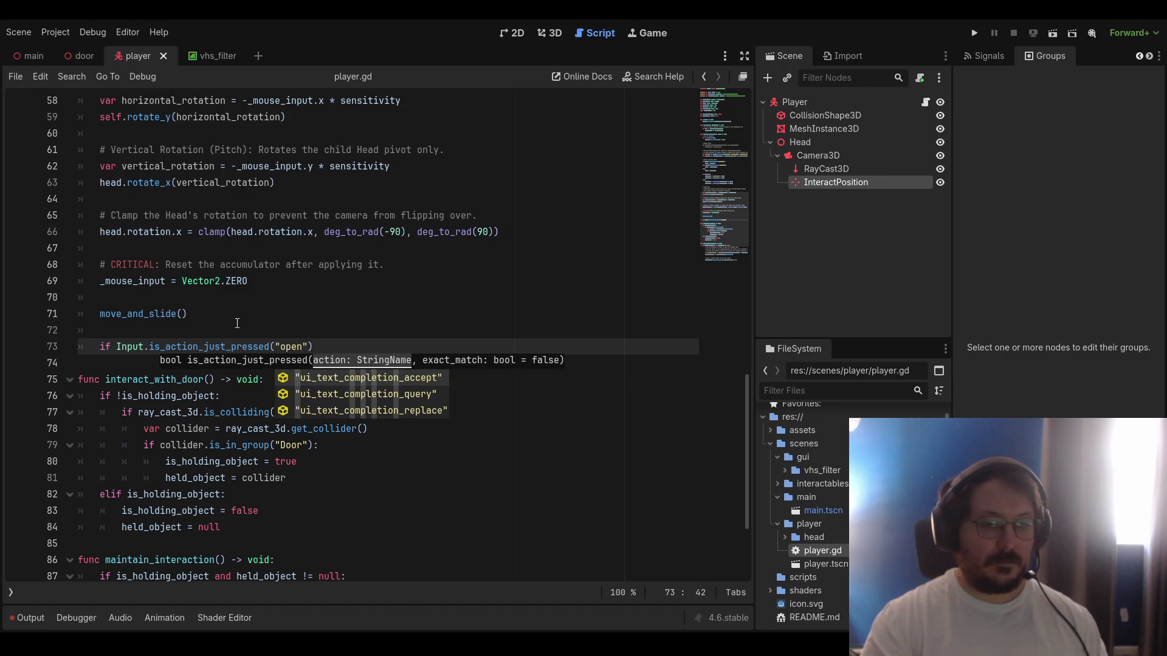
key("BackSpace")
key("BackSpace")
key("BackSpace")
type("left")
key("Return")
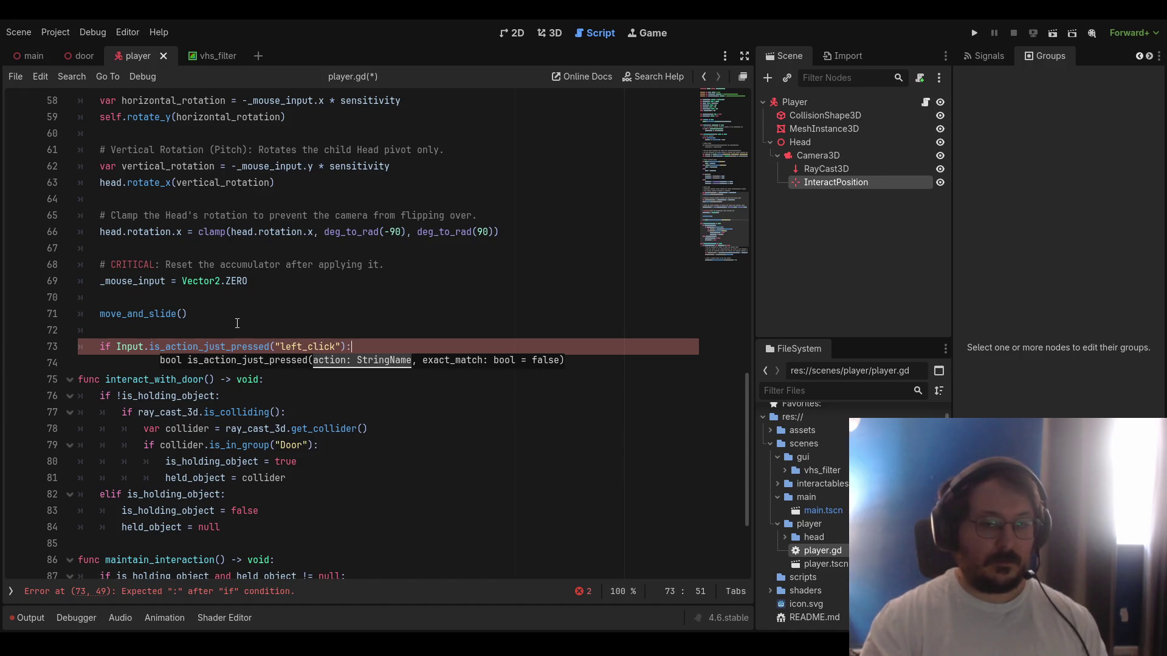
- Call interact_with_door() in the body of the left_click check
key("Return")
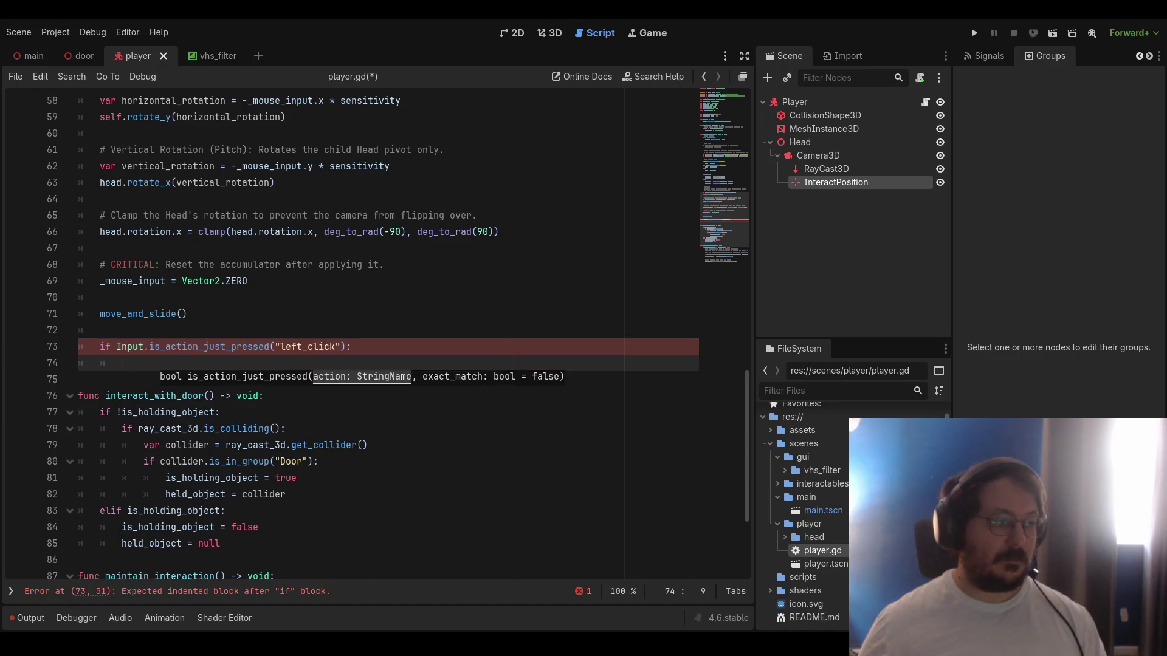
type("interact_wi")
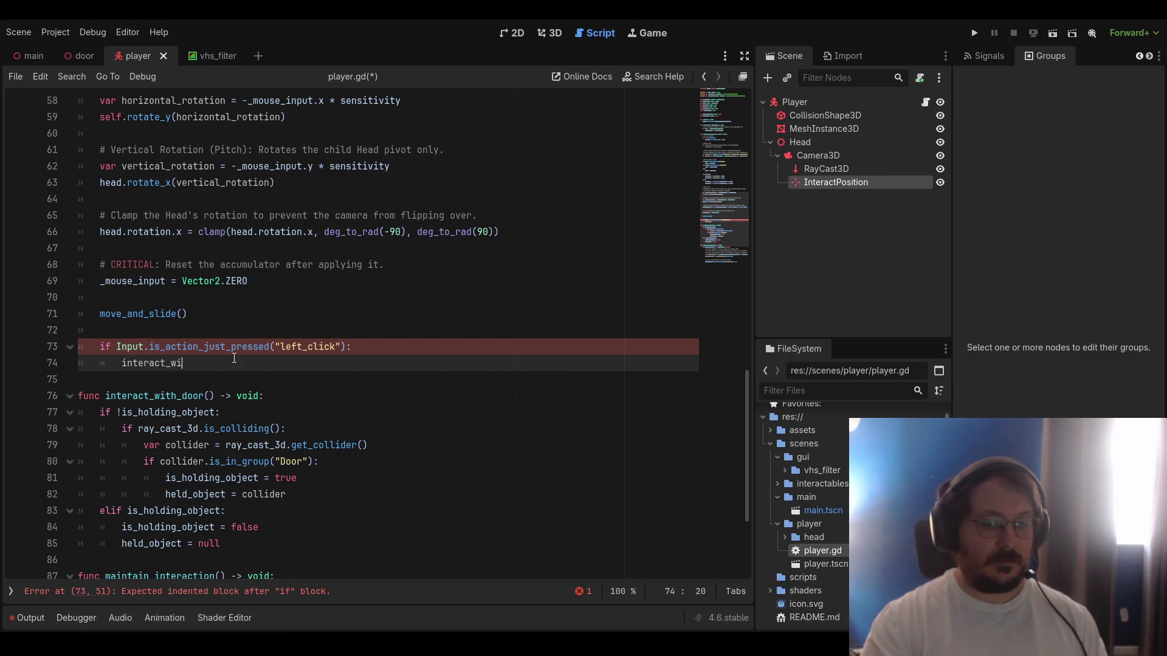
type("th_door")
key("Return")
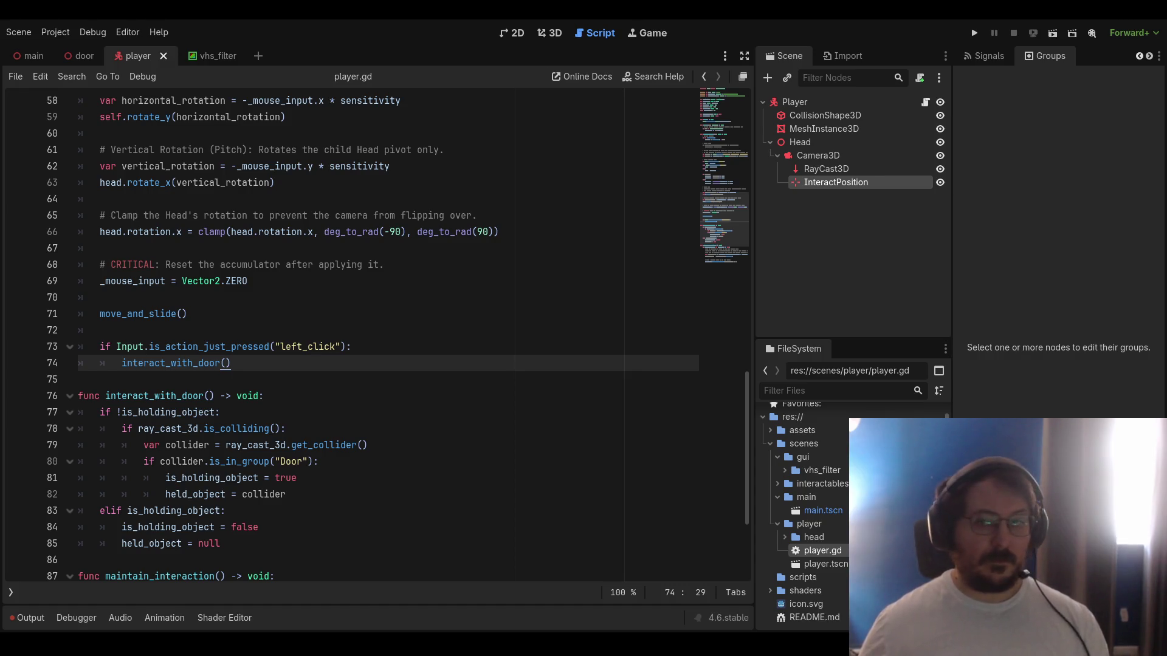
- View the player scene in the 3D editor with the InteractPosition marker deselected
left_click(553, 35)
left_click(641, 305)
scroll(619, 301, "down", 3)
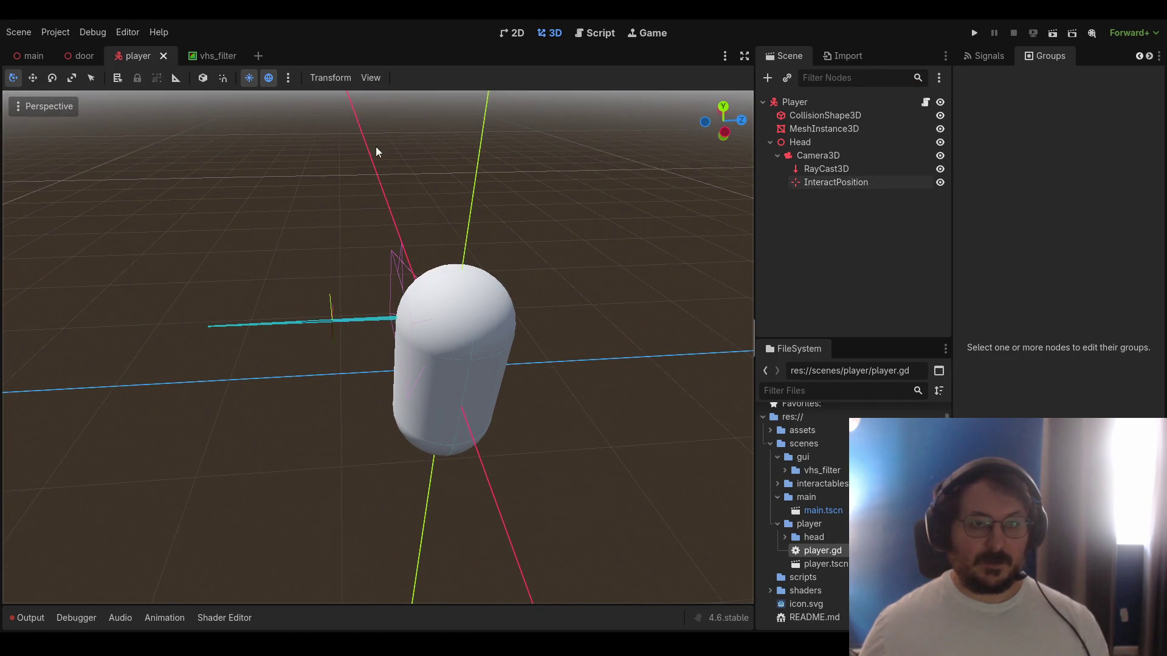
- Return to the player.gd script and scroll through its code
left_click(588, 33)
scroll(331, 367, "up", 15)
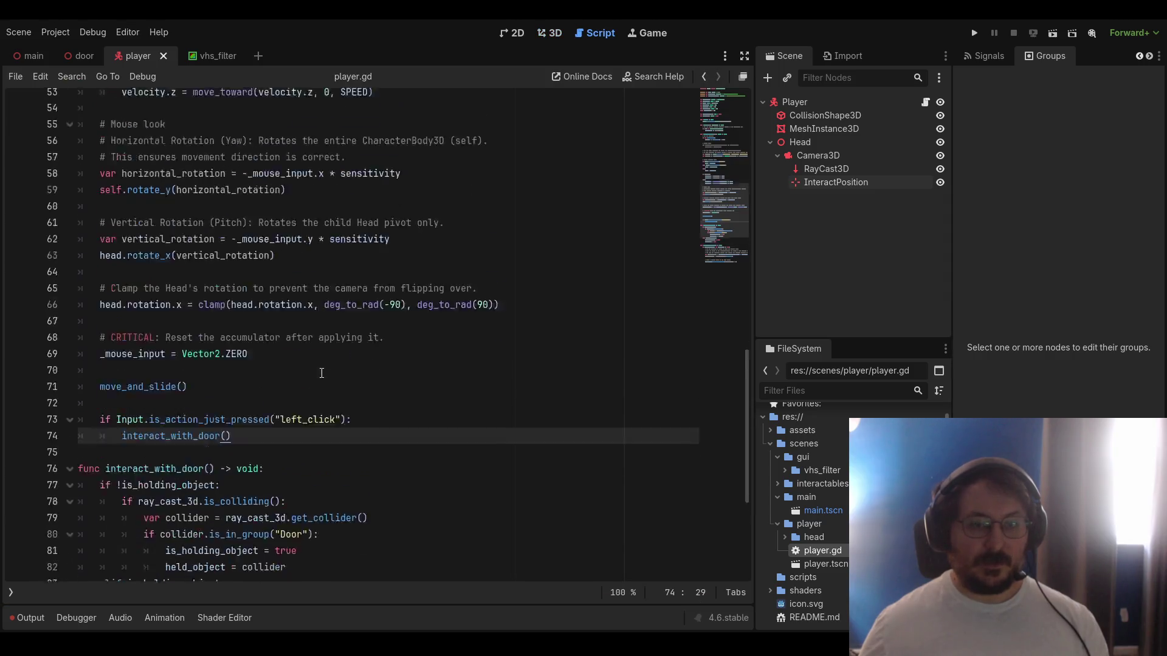
scroll(285, 334, "up", 1)
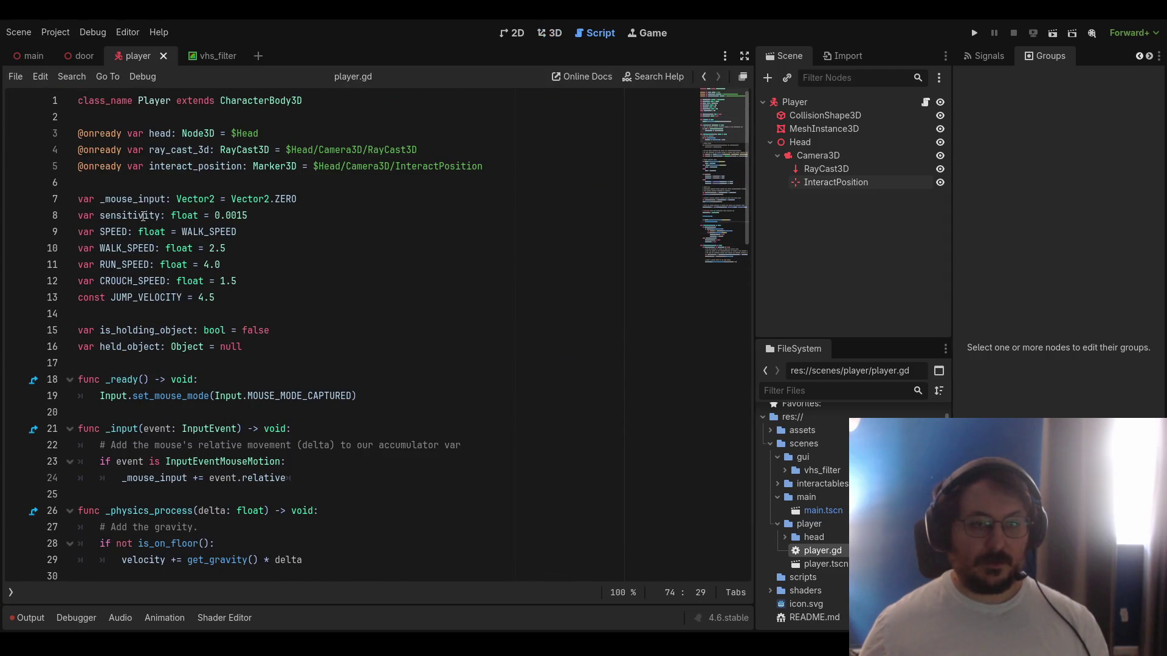
left_click(165, 166)
scroll(607, 213, "down", 1)
left_click(603, 260)
- Search player.gd for interact_position, scan down to the file's end, and run the game
key("ctrl+f")
type("interact_positi")
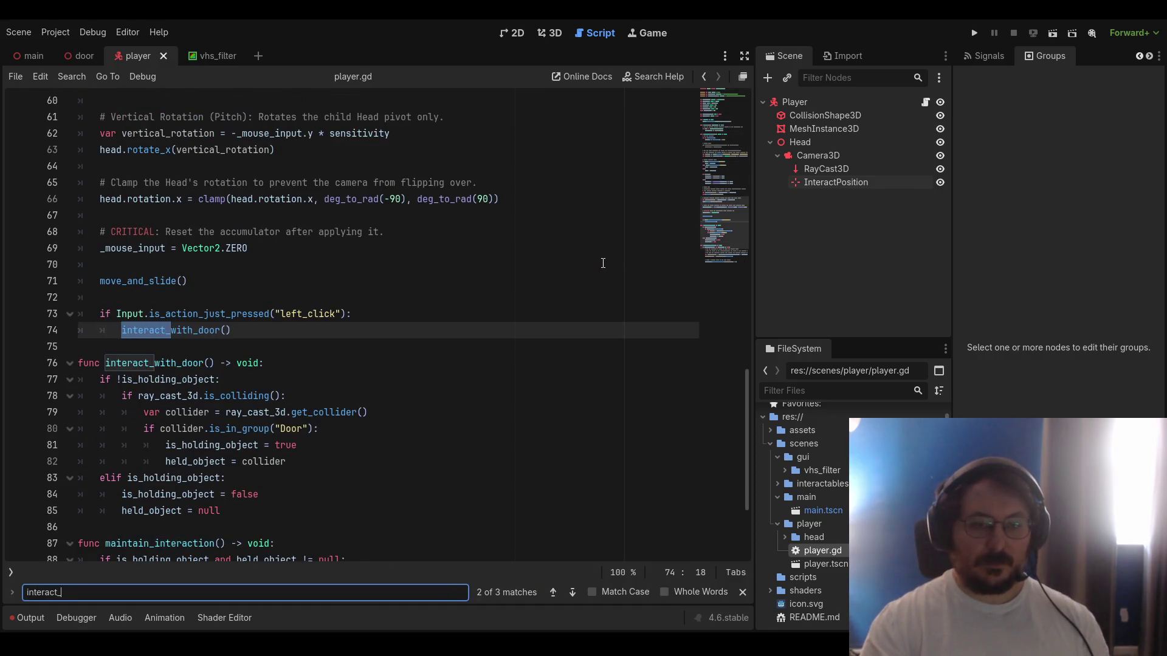
type("on")
left_click_drag(722, 207, 723, 255)
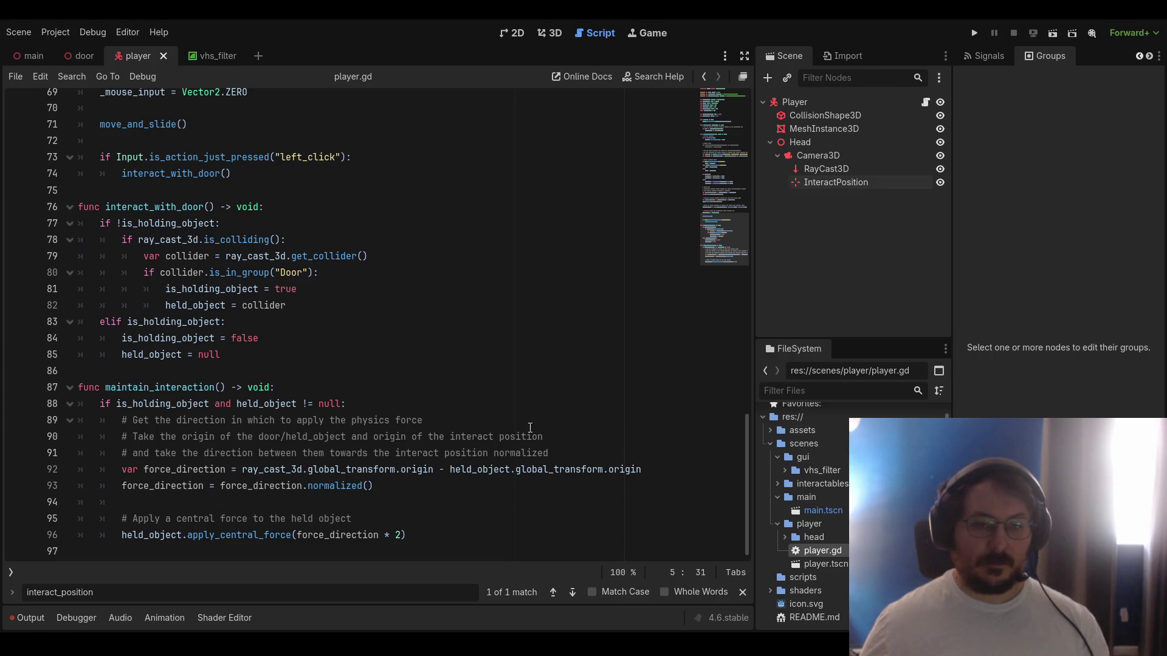
key("F5")
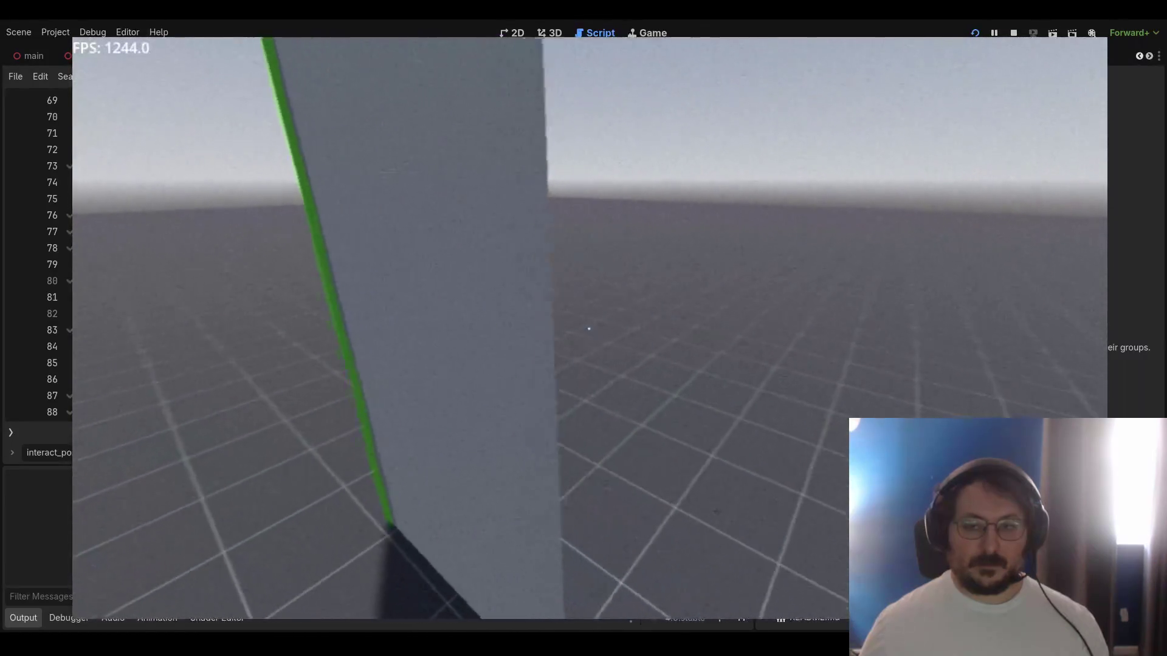
key("s")
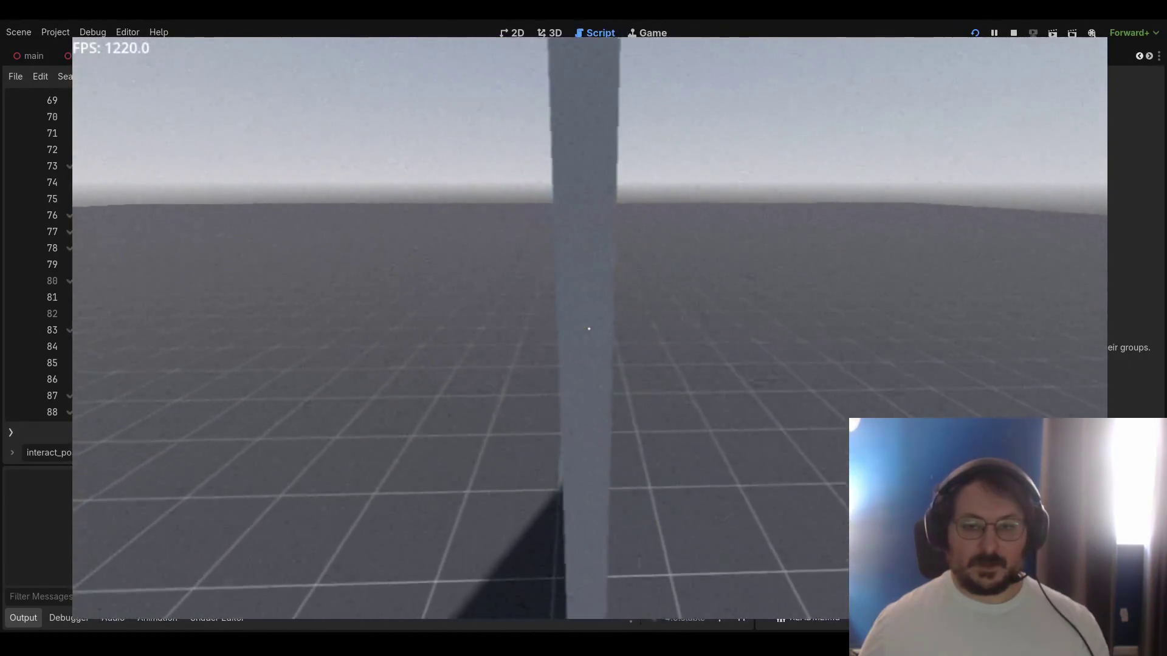
key("w")
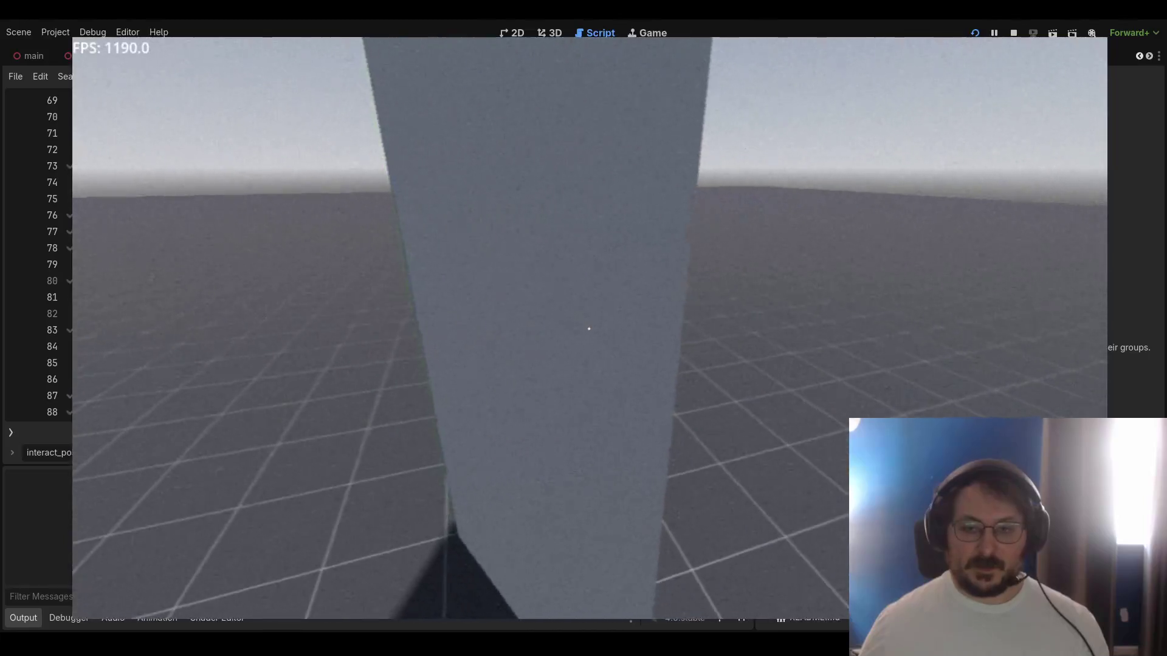
key("a")
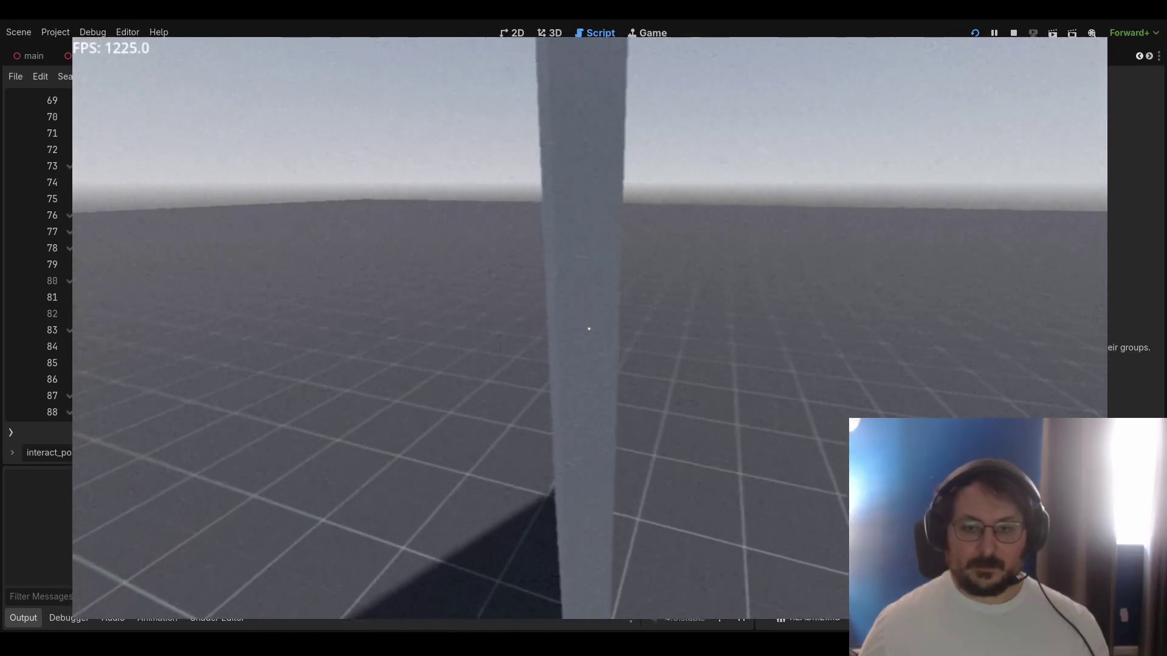
key("Escape")
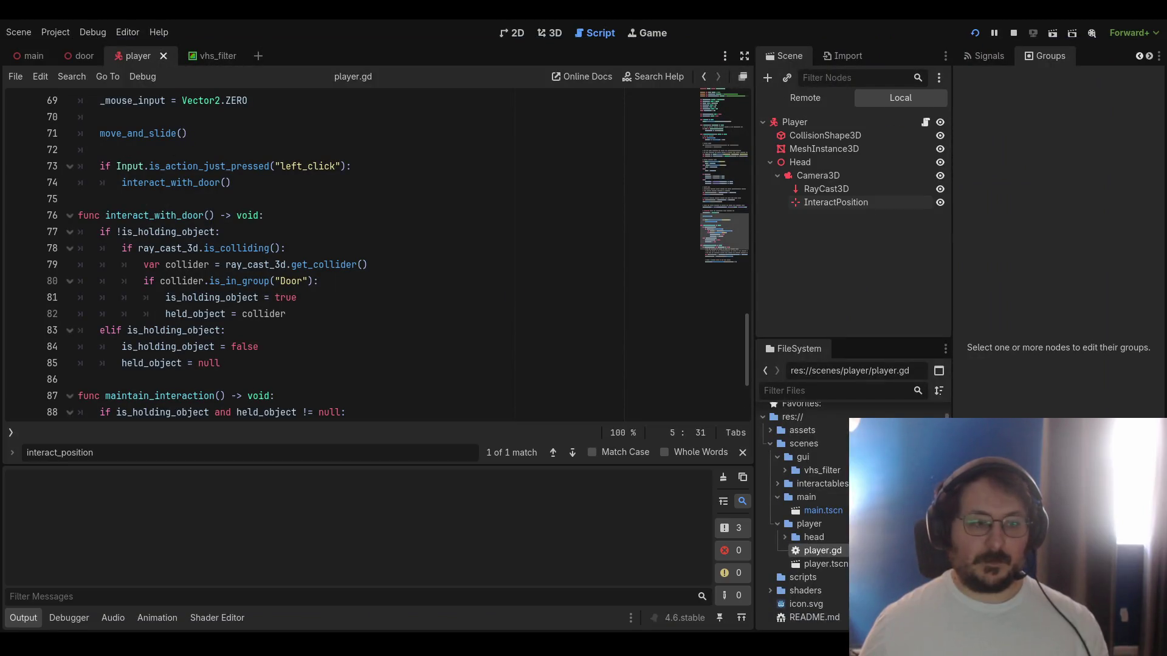
key("F5")
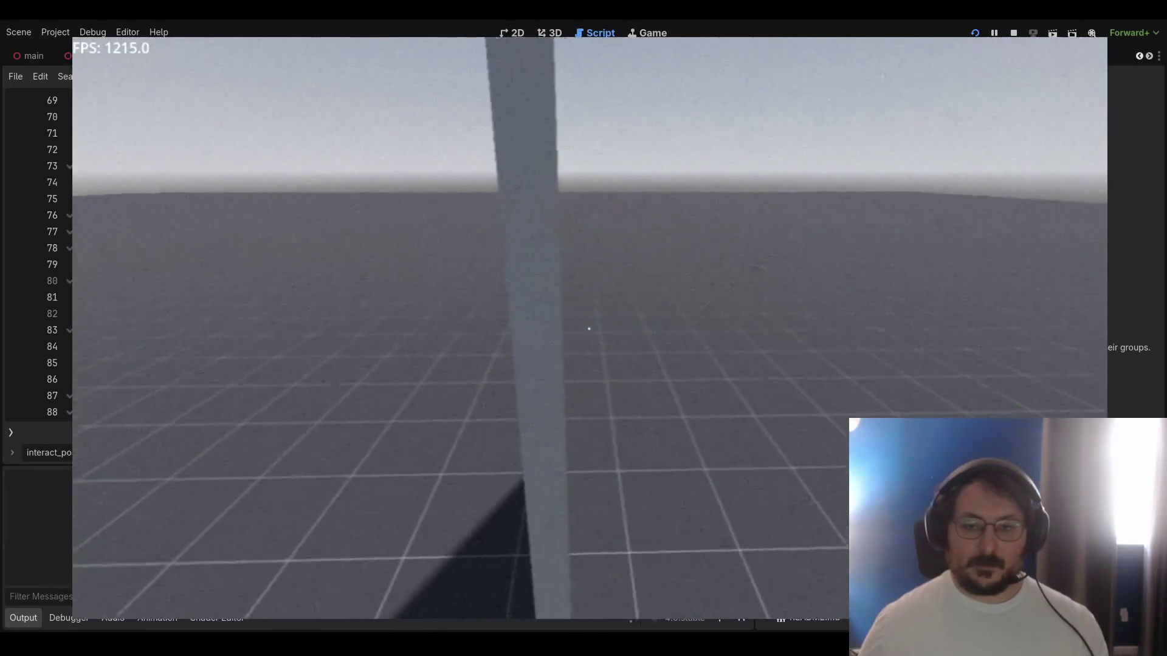
key("w")
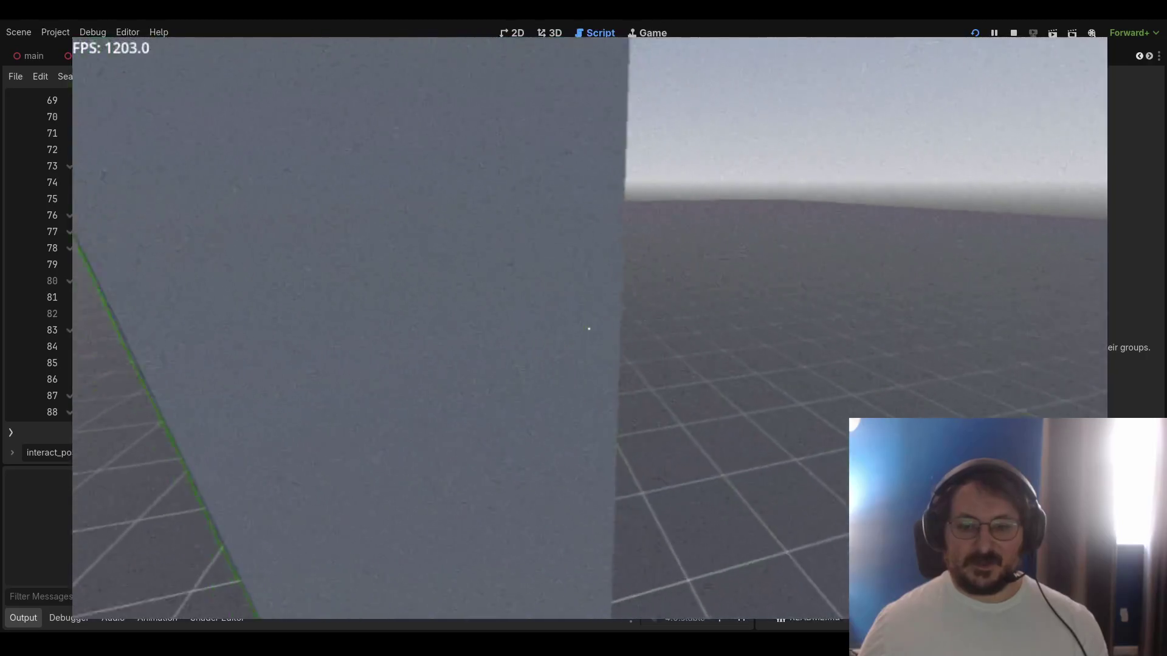
key("Escape")
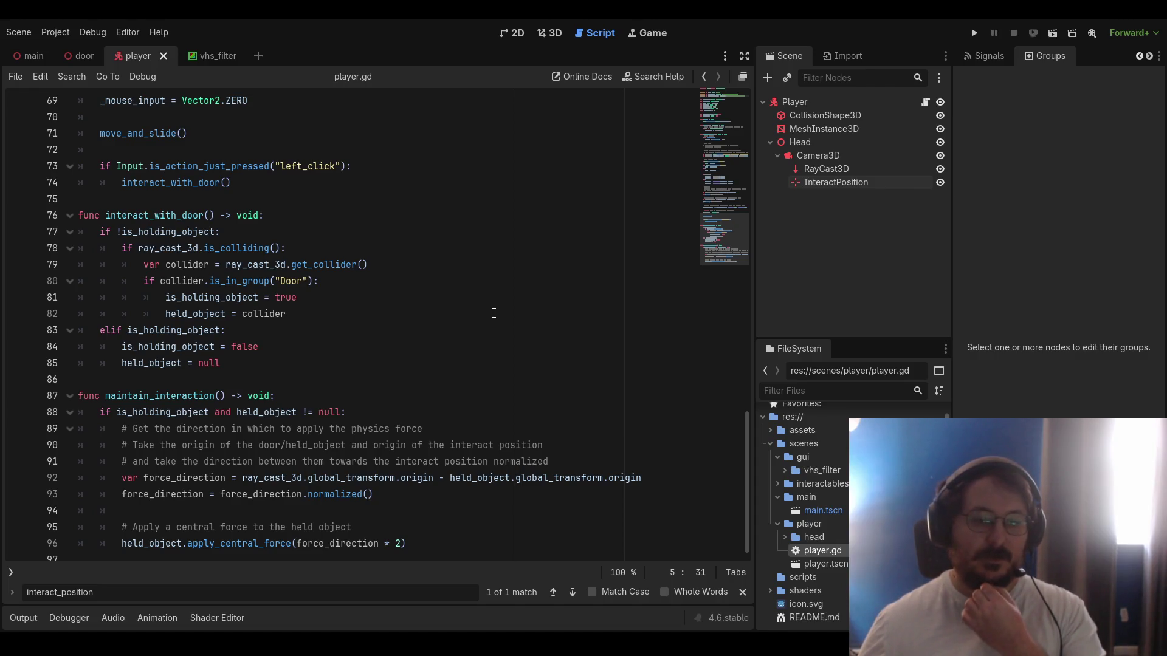
- Review the holding check and force_direction code on lines 88–93 of maintain_interaction
scroll(113, 419, "down", 1)
left_click(174, 419)
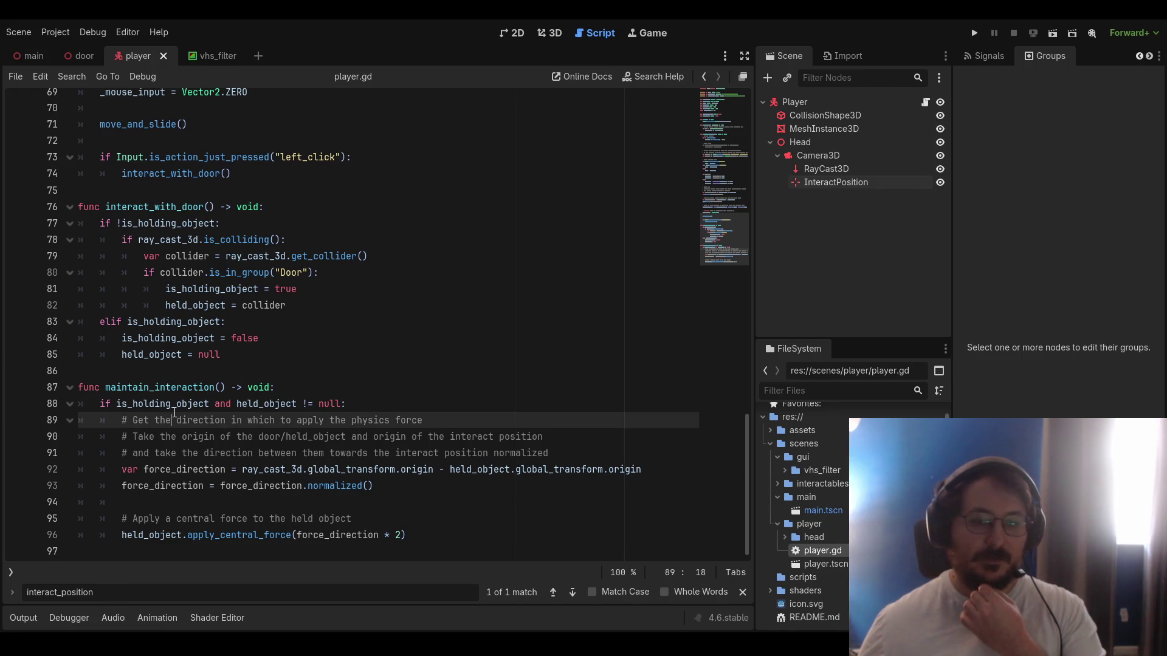
left_click(198, 403)
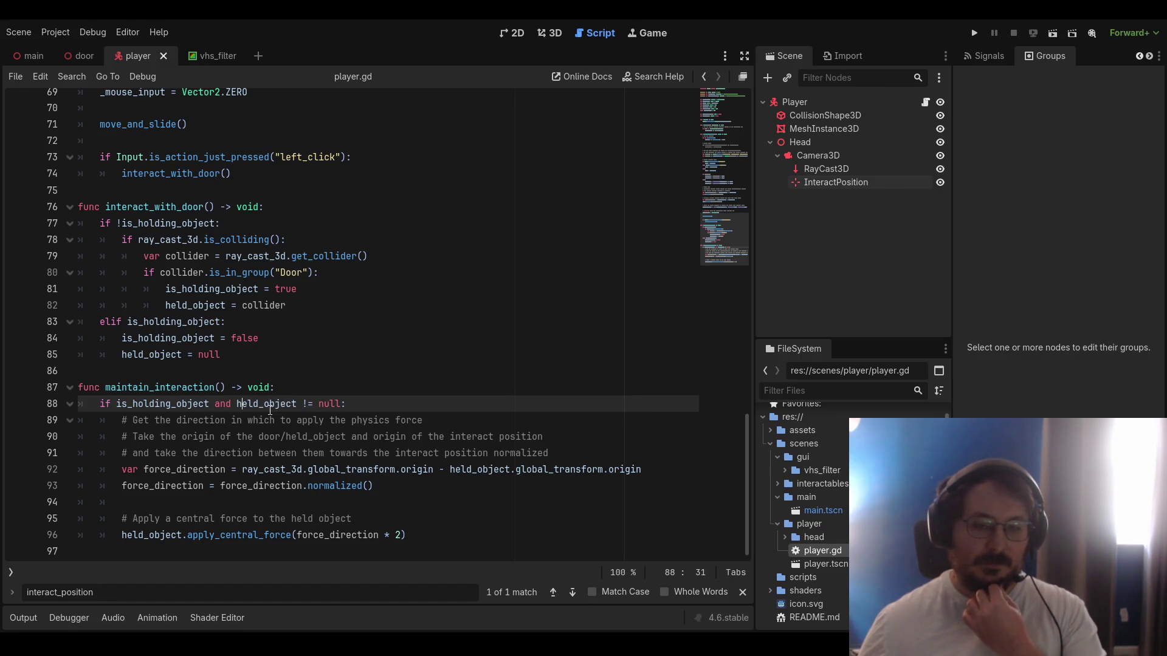
left_click(188, 469)
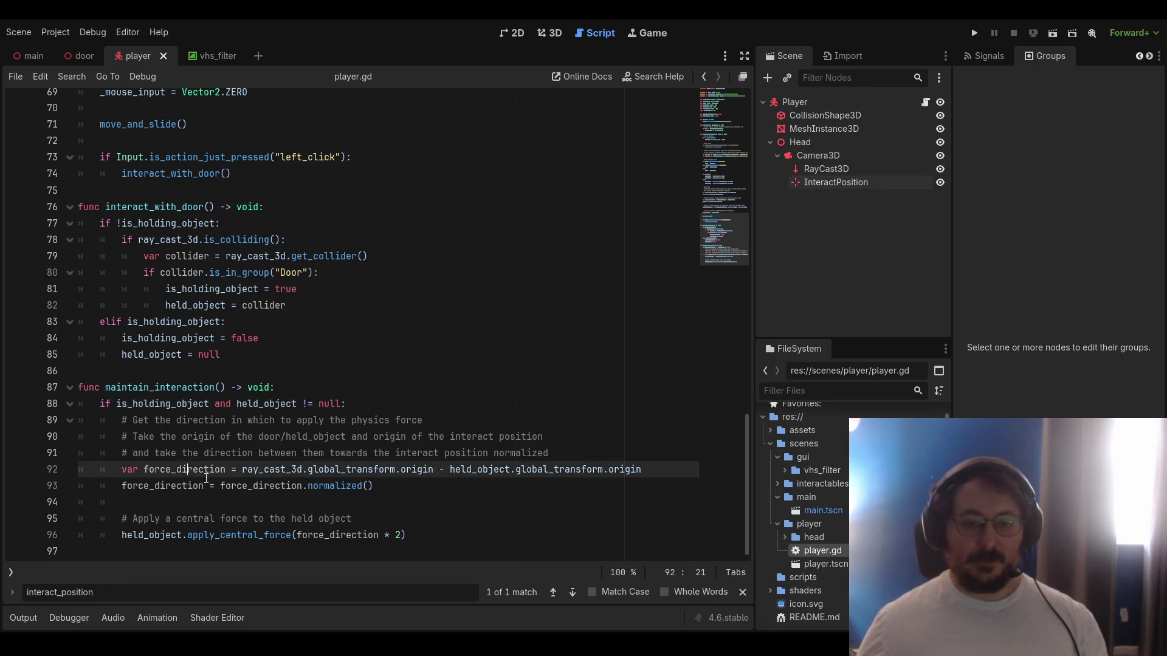
left_click(211, 484)
left_click(241, 470)
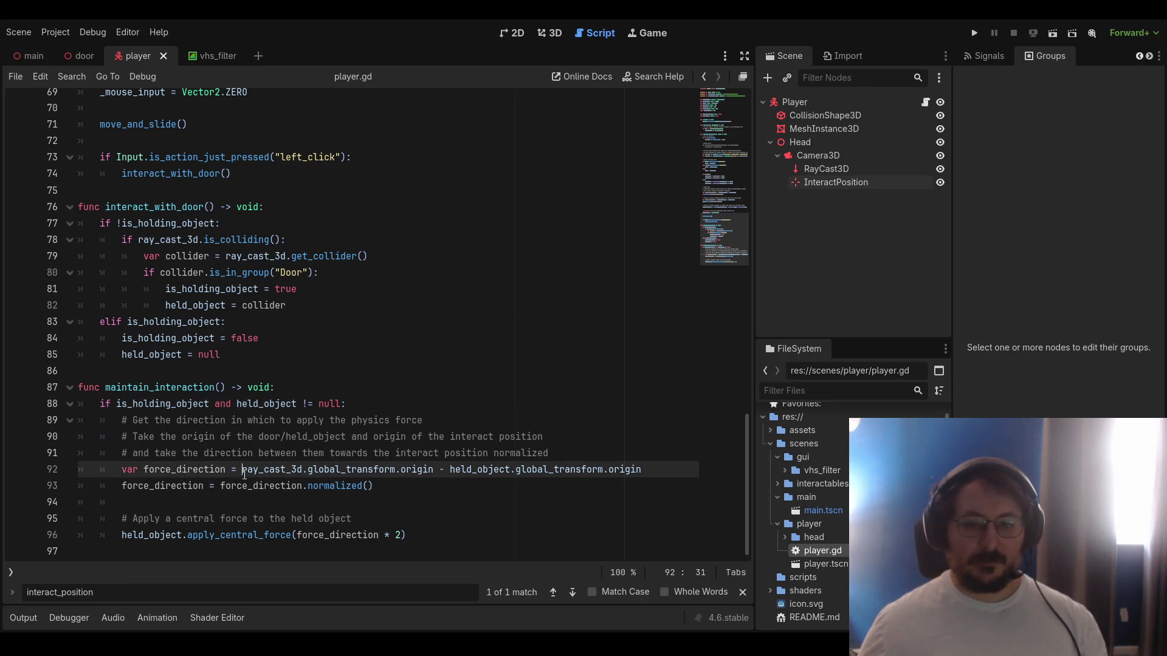
left_click(390, 485)
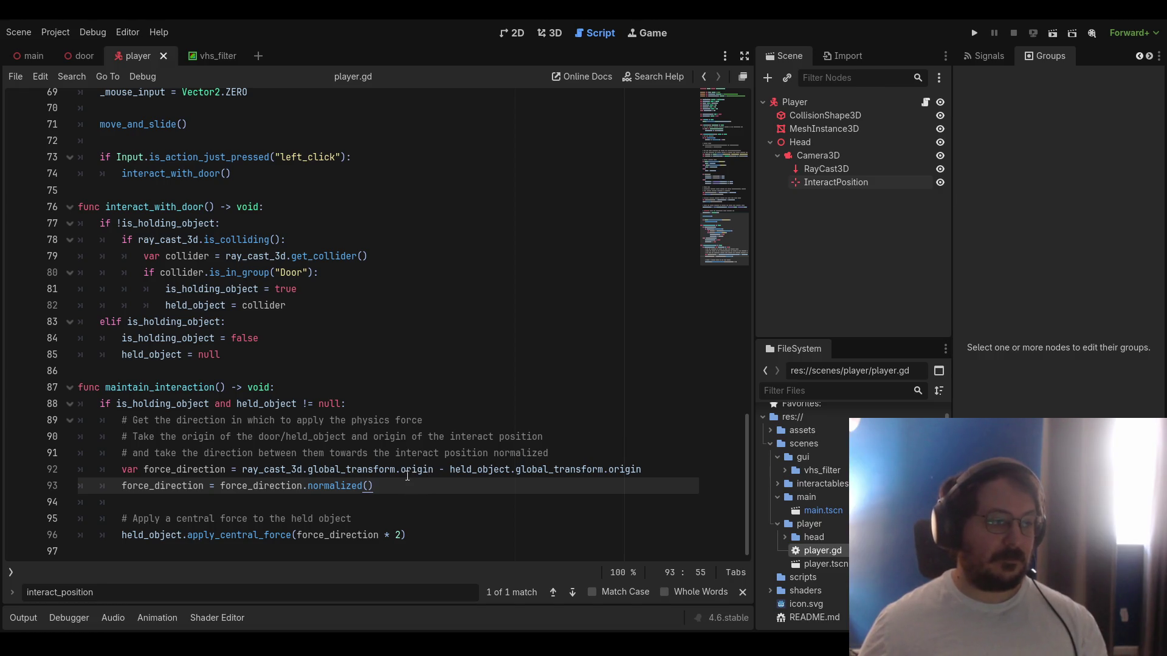
- Replace ray_cast_3d with interact_position in line 92's force_direction calculation
double_click(302, 469)
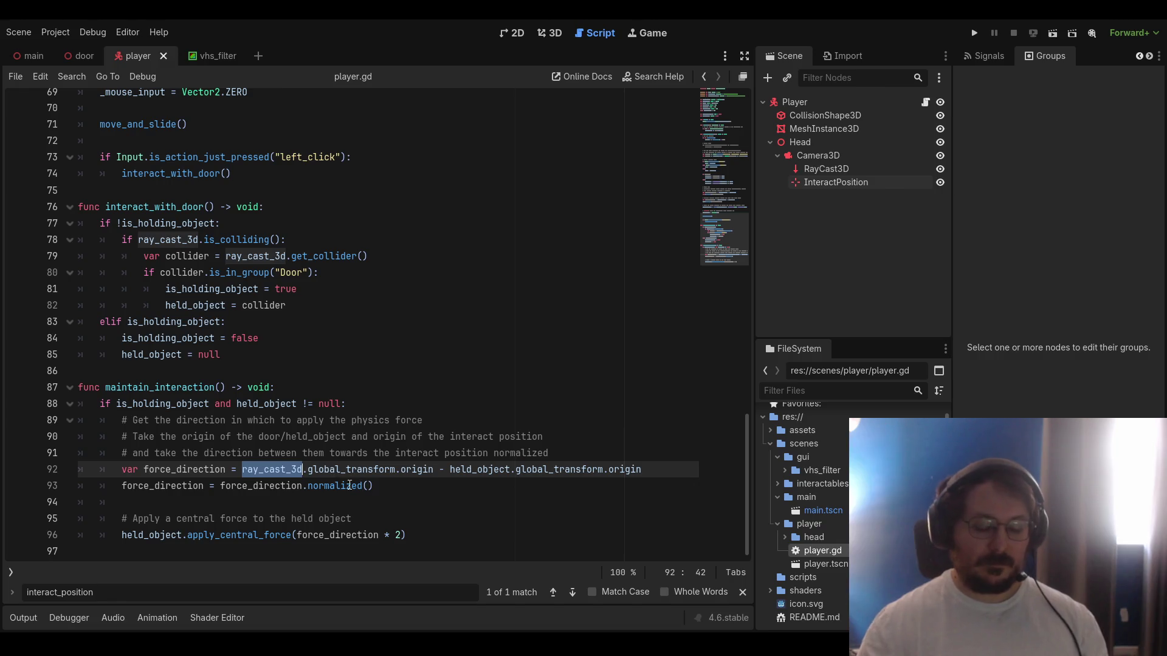
type("interac")
type("t_pos")
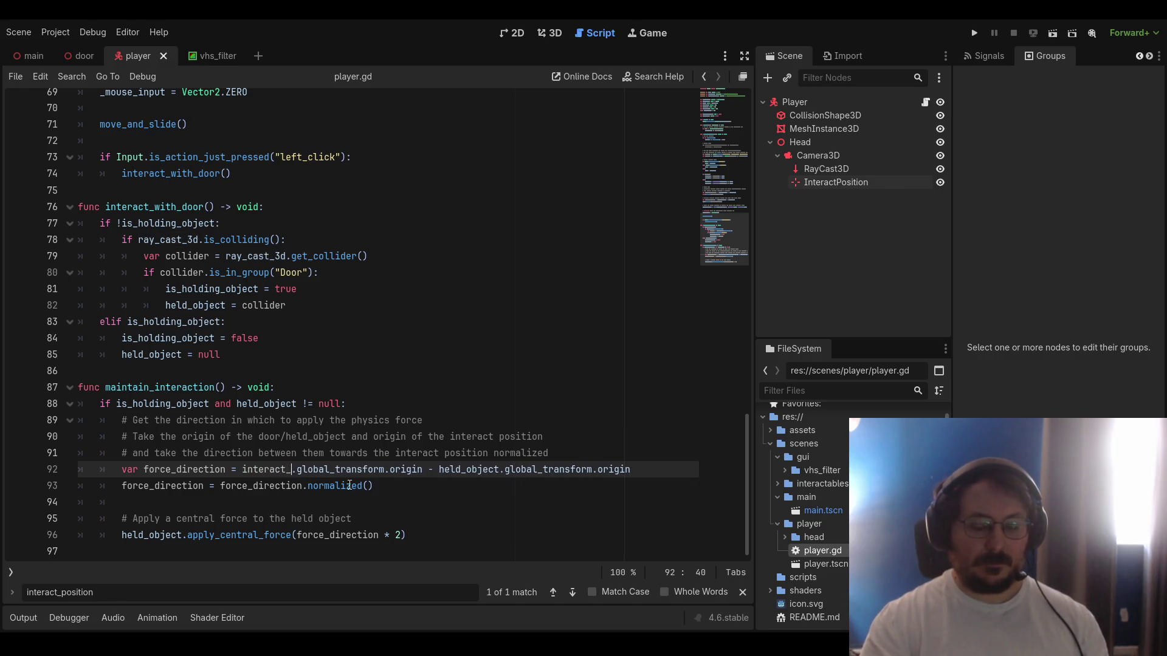
key("Return")
left_click(507, 486)
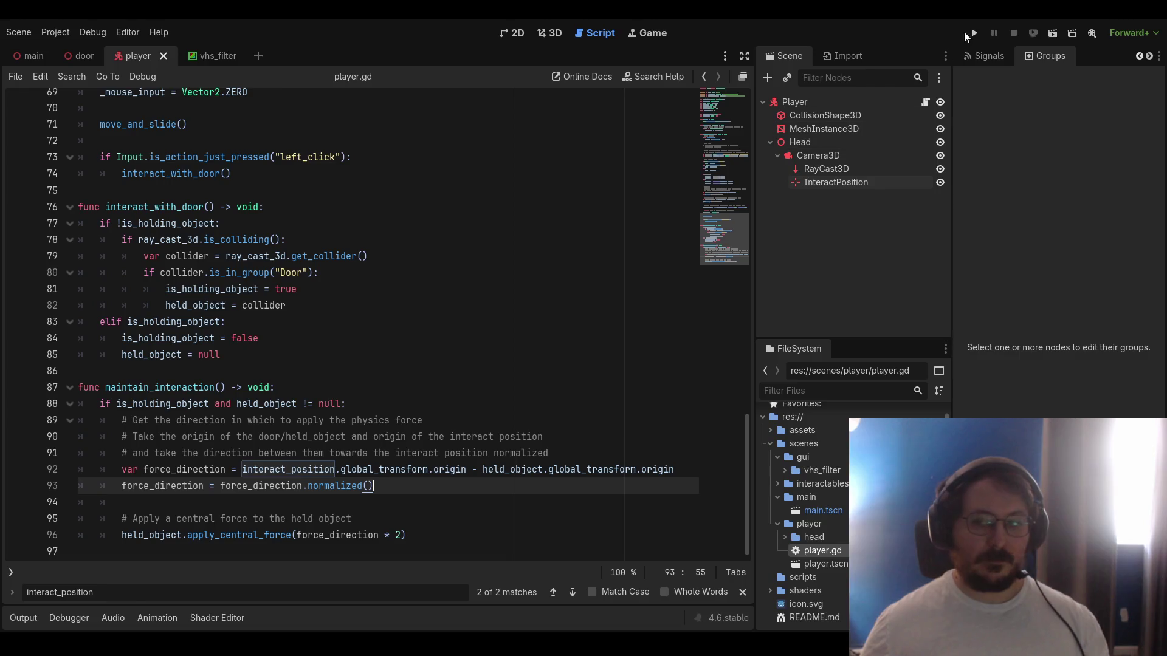
- Save and run the game, walk around and into the pillar door to test it, then stop
key("F5")
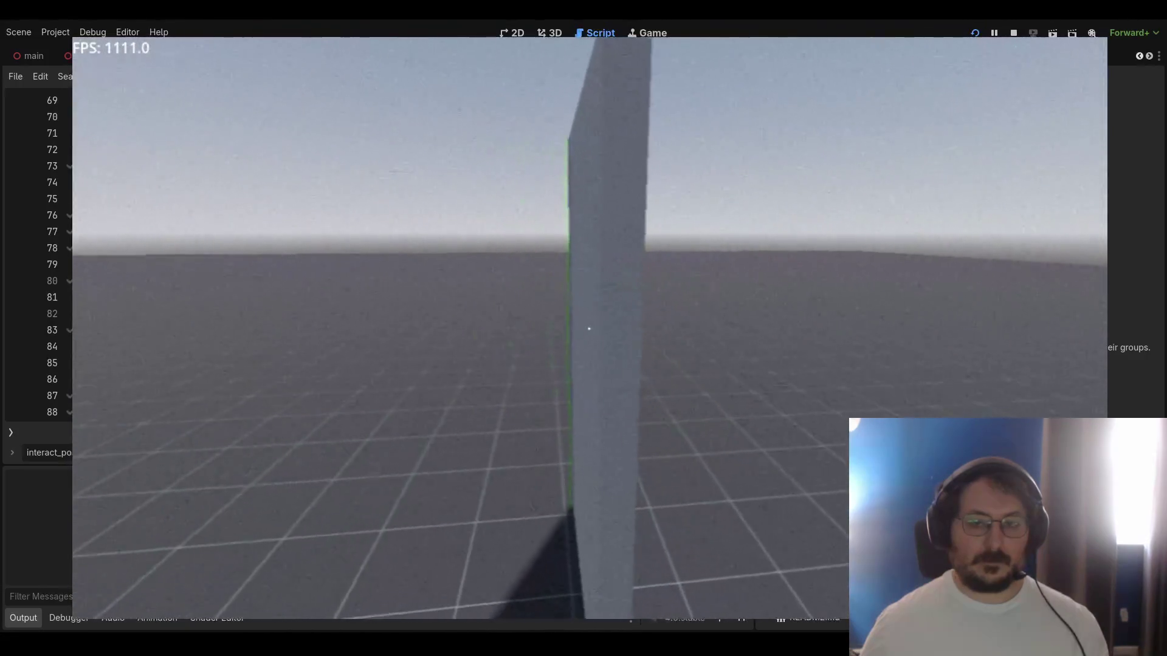
key("w")
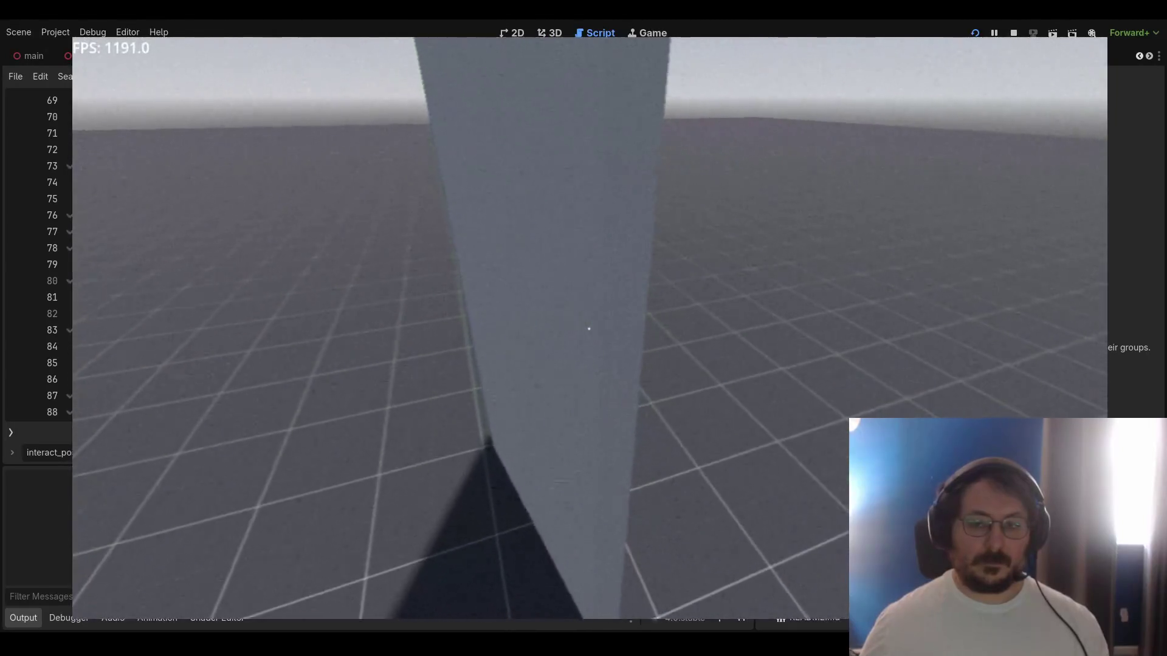
key("Escape")
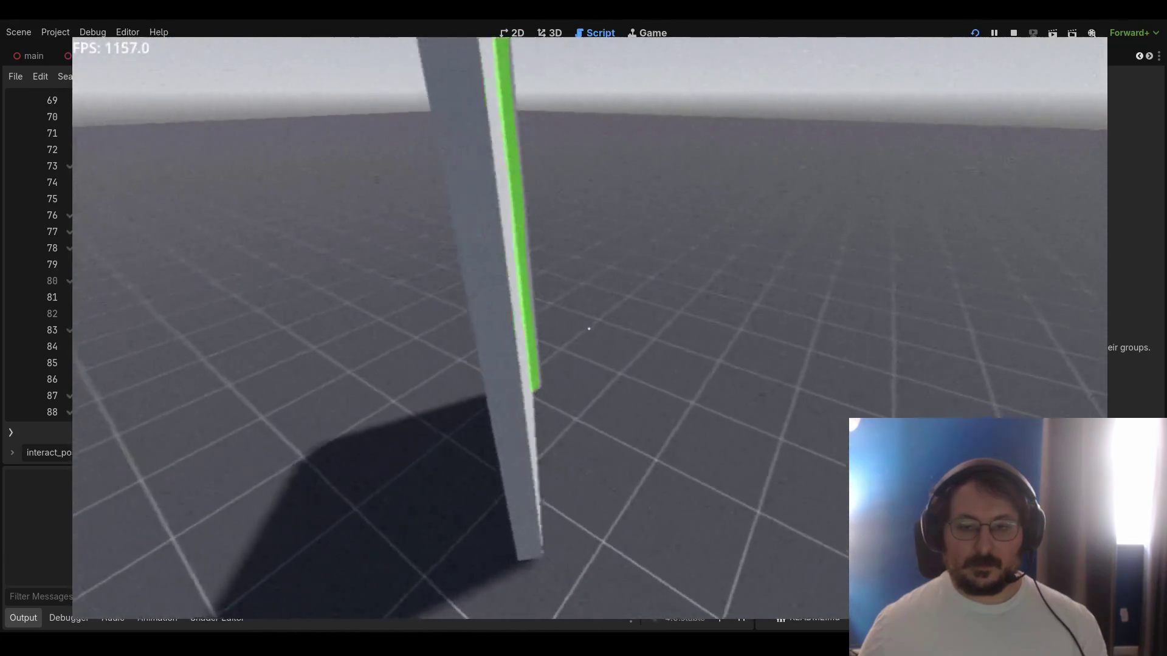
key("w")
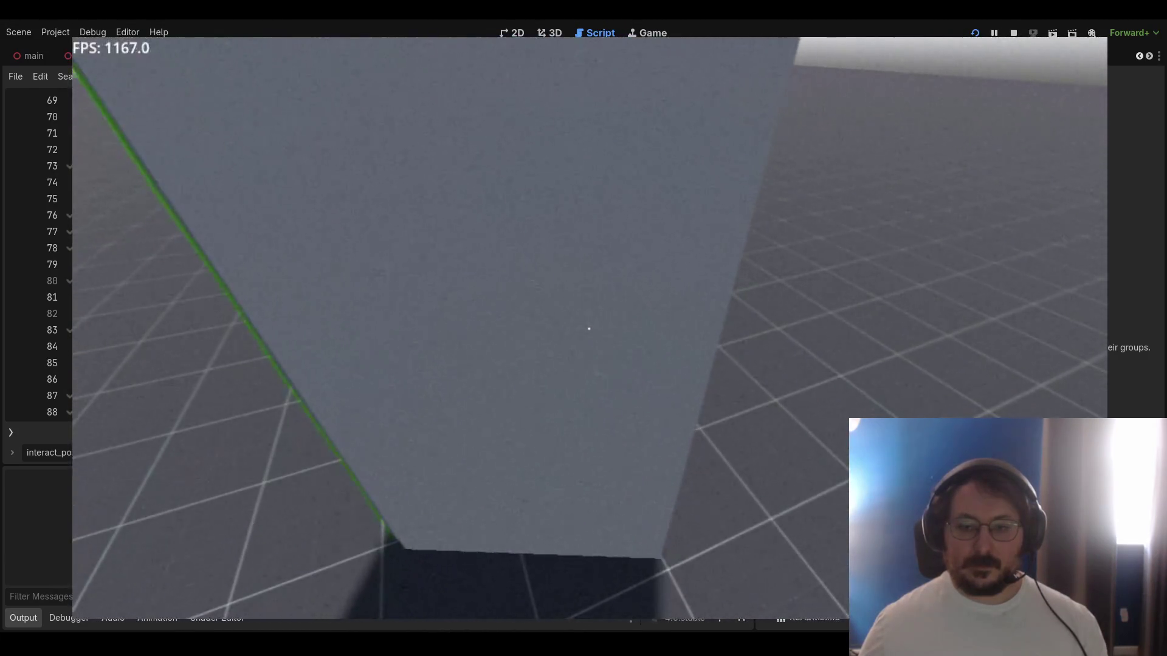
key("s")
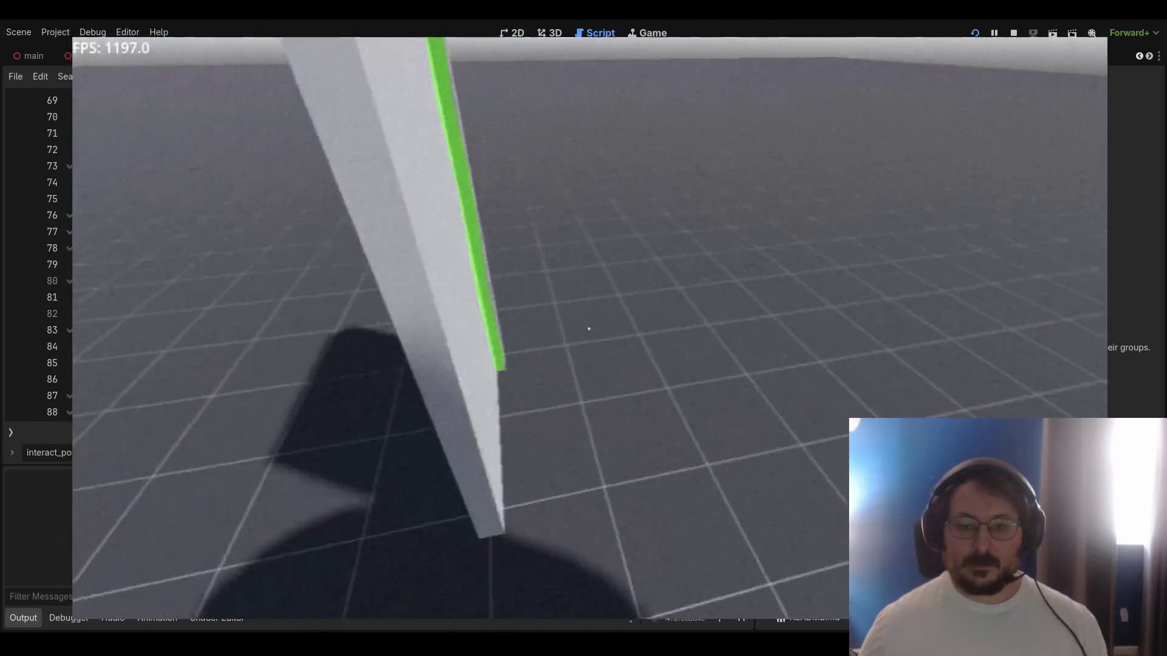
key("w")
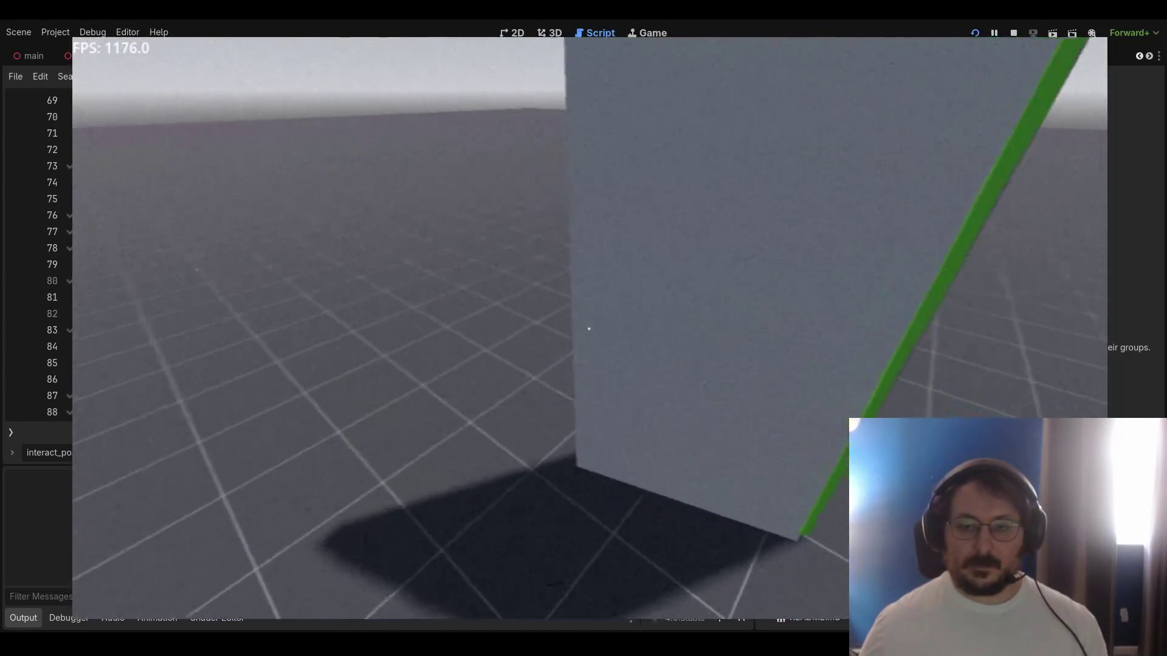
key("w")
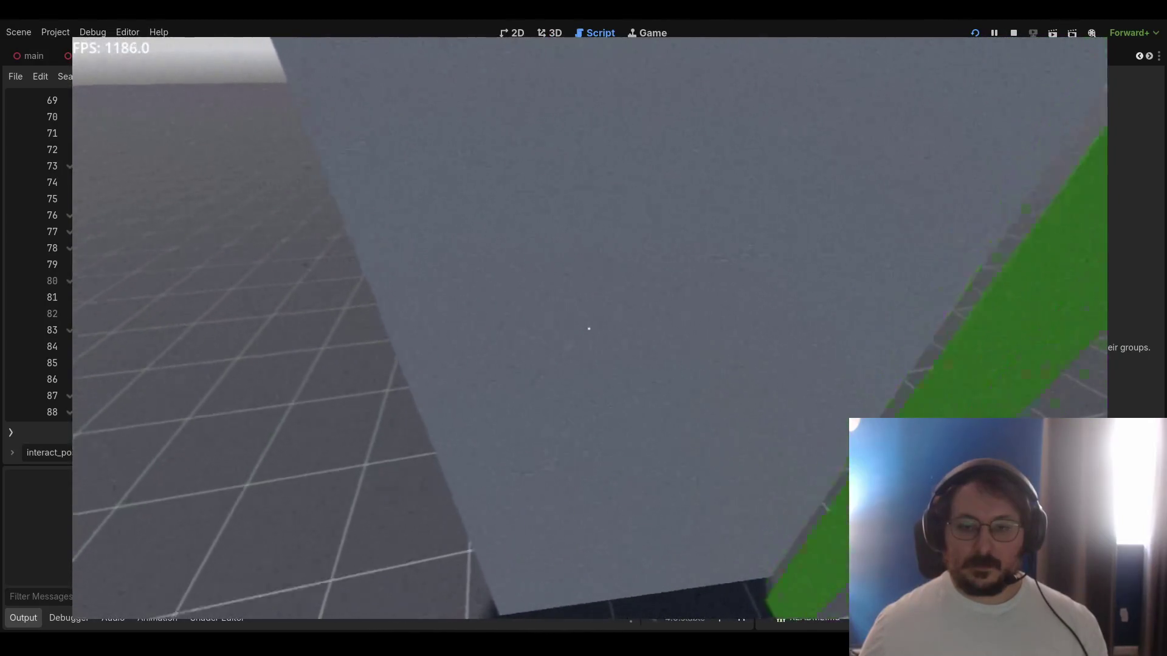
key("a")
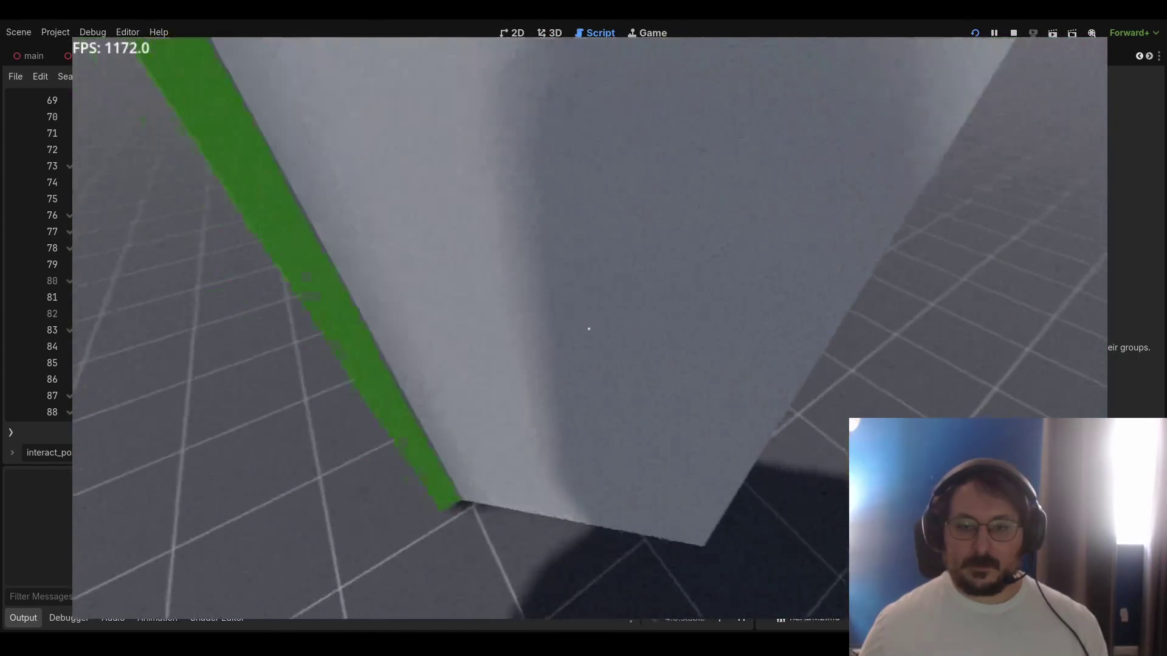
key("s")
key("w")
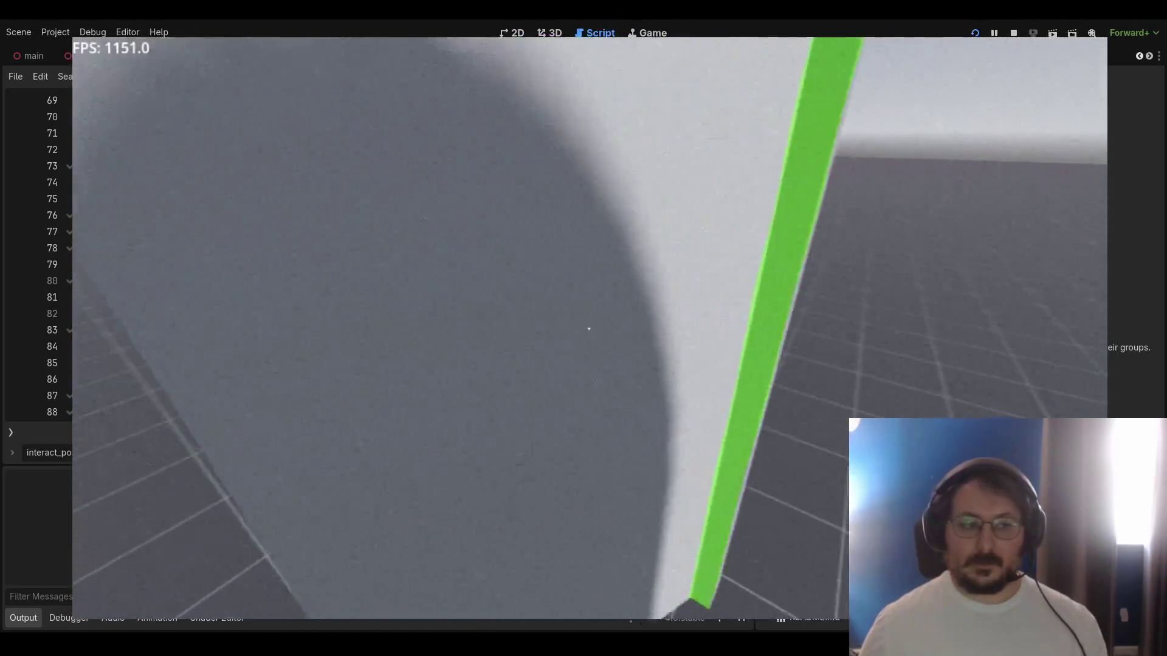
key("s")
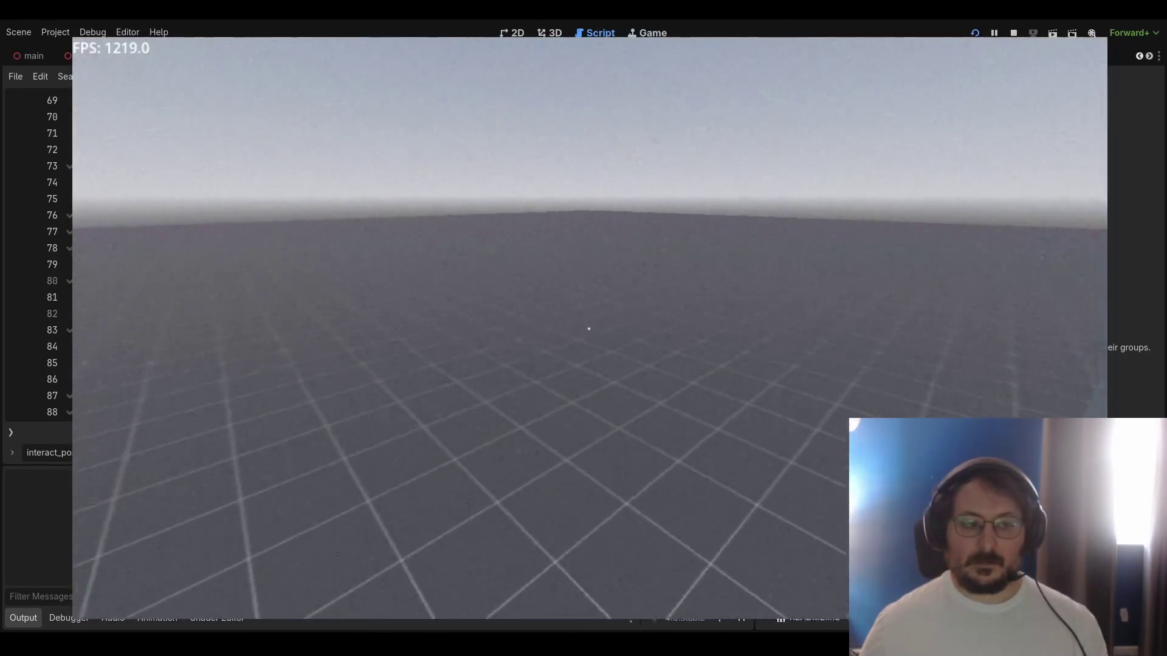
key("F8")
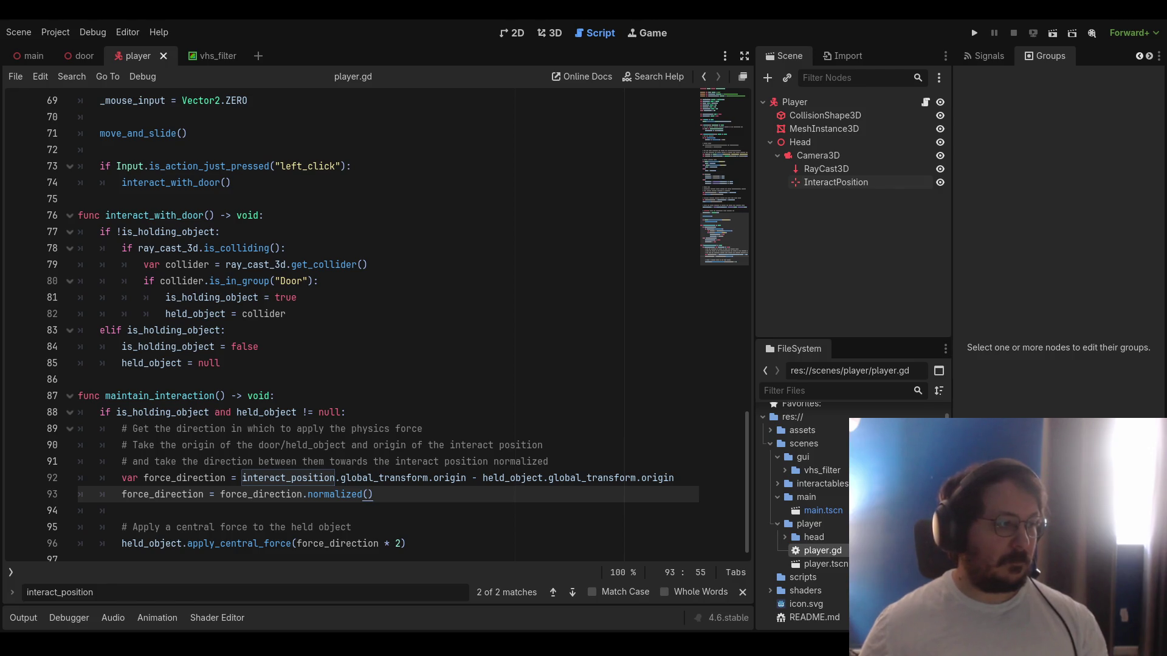
- Add a maintain_interaction() call at the if level right after interact_with_door() on line 75
left_click(254, 363)
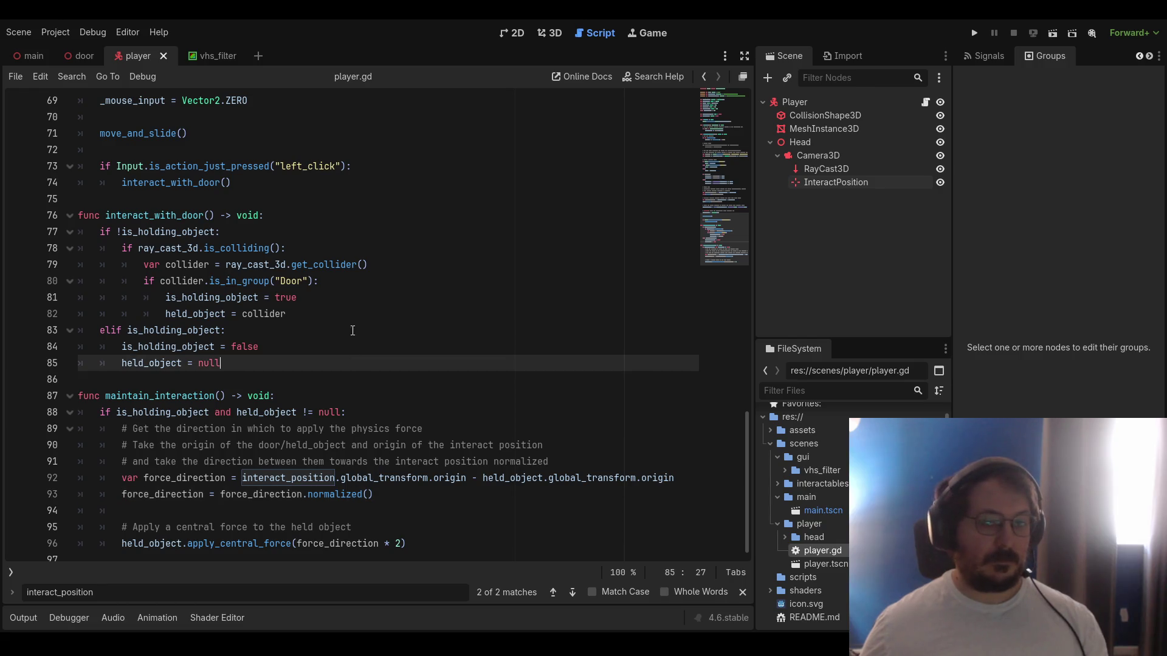
scroll(254, 364, "up", 4)
left_click(253, 382)
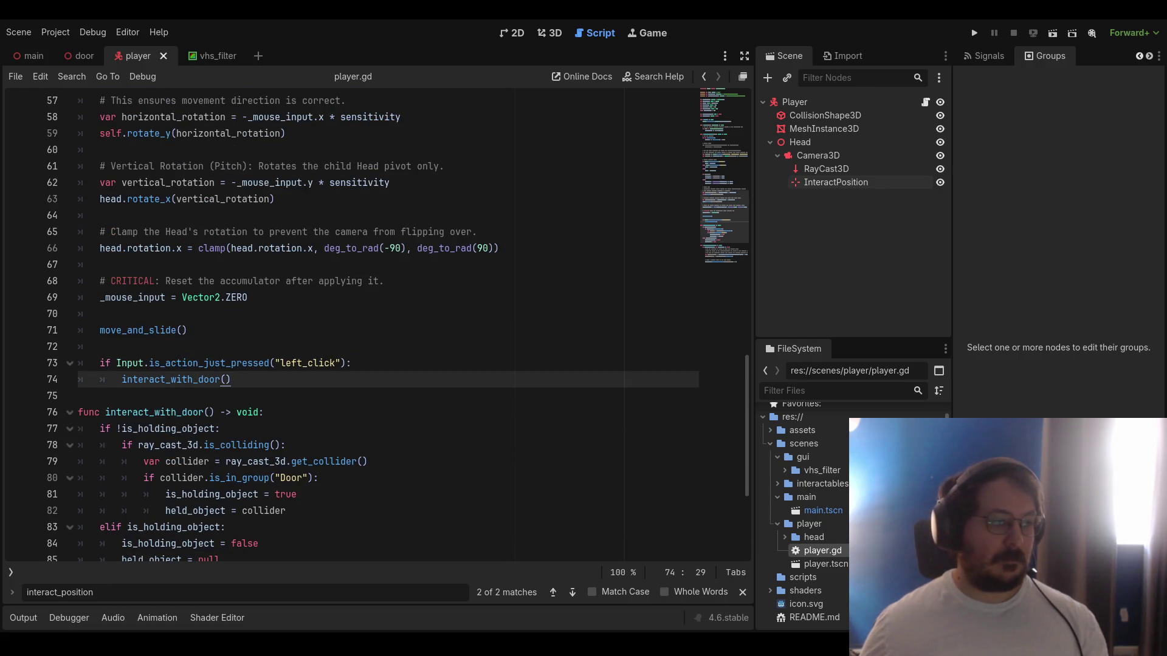
key("Return")
key("BackSpace")
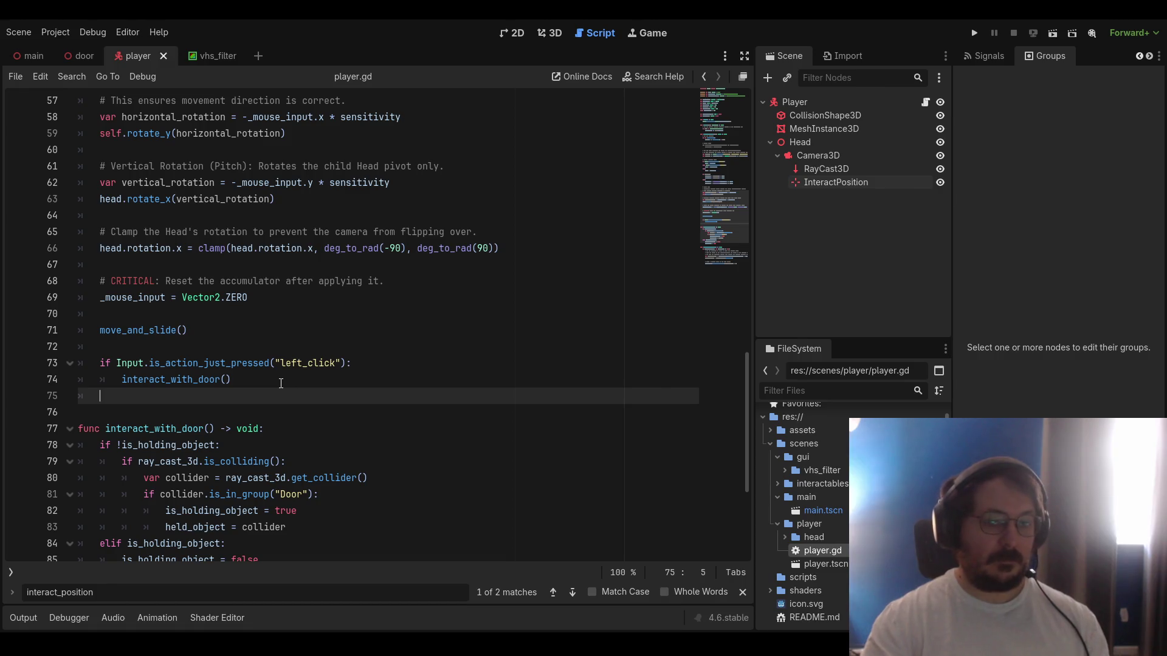
key("Return")
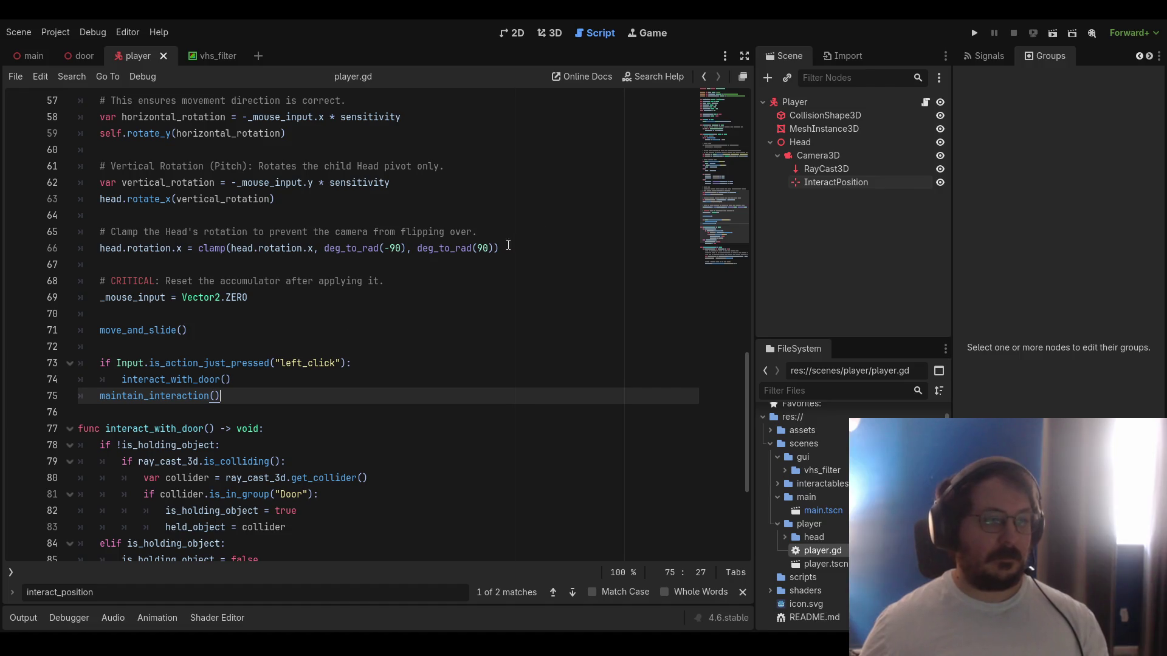
- Run the project to test the door, stop it, and select the RayCast3D node
left_click(973, 34)
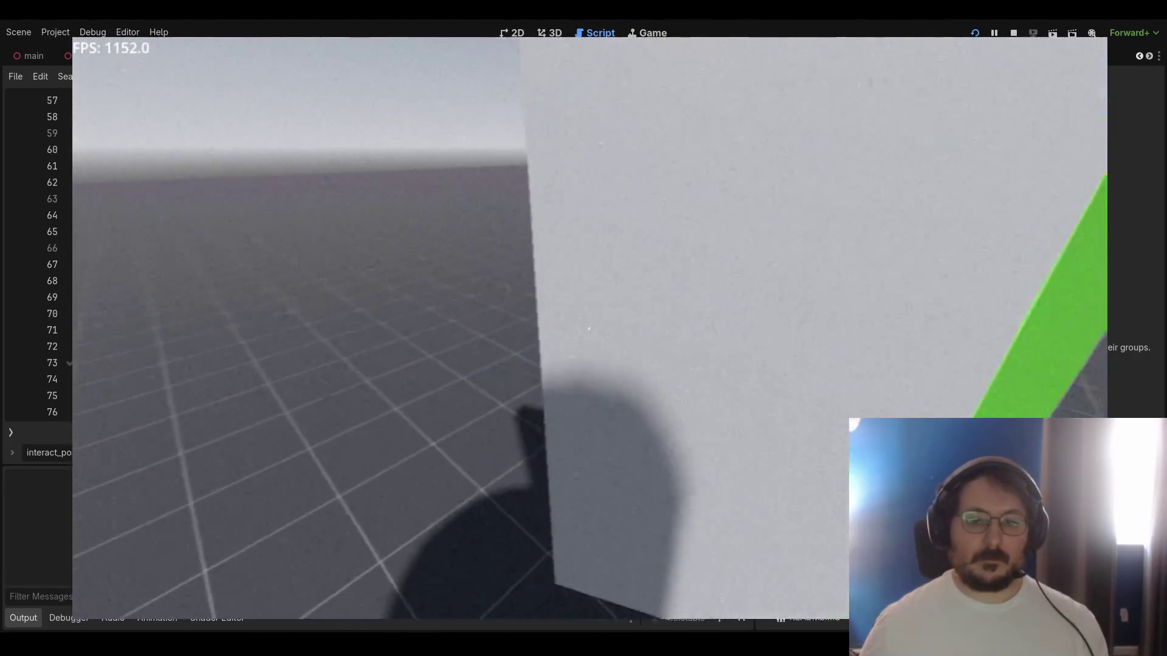
key("F8")
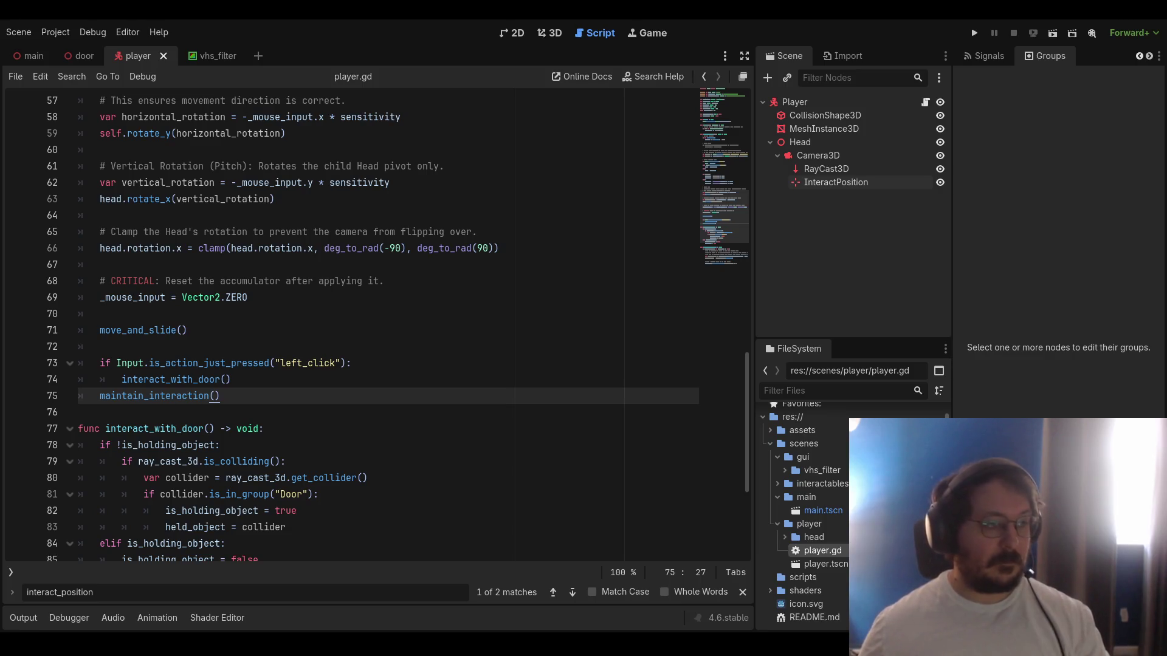
left_click(826, 168)
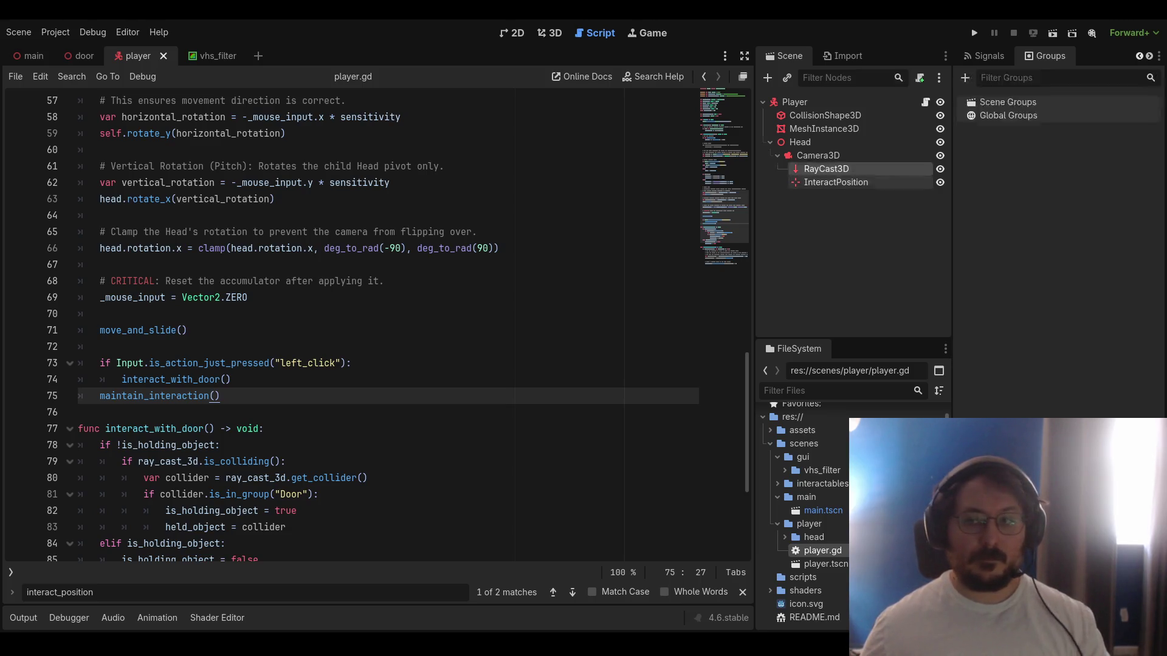
- Enable Collision Mask layers 2 and 4 on the RayCast3D in the Inspector
left_click(1004, 63)
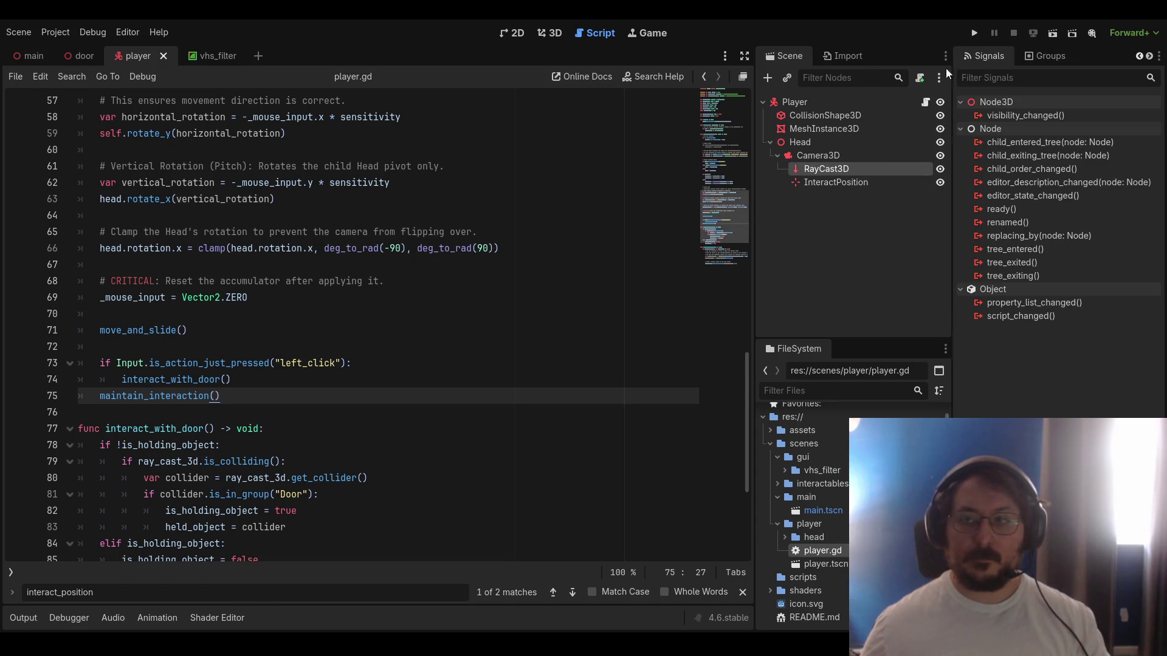
left_click(1139, 55)
left_click(989, 56)
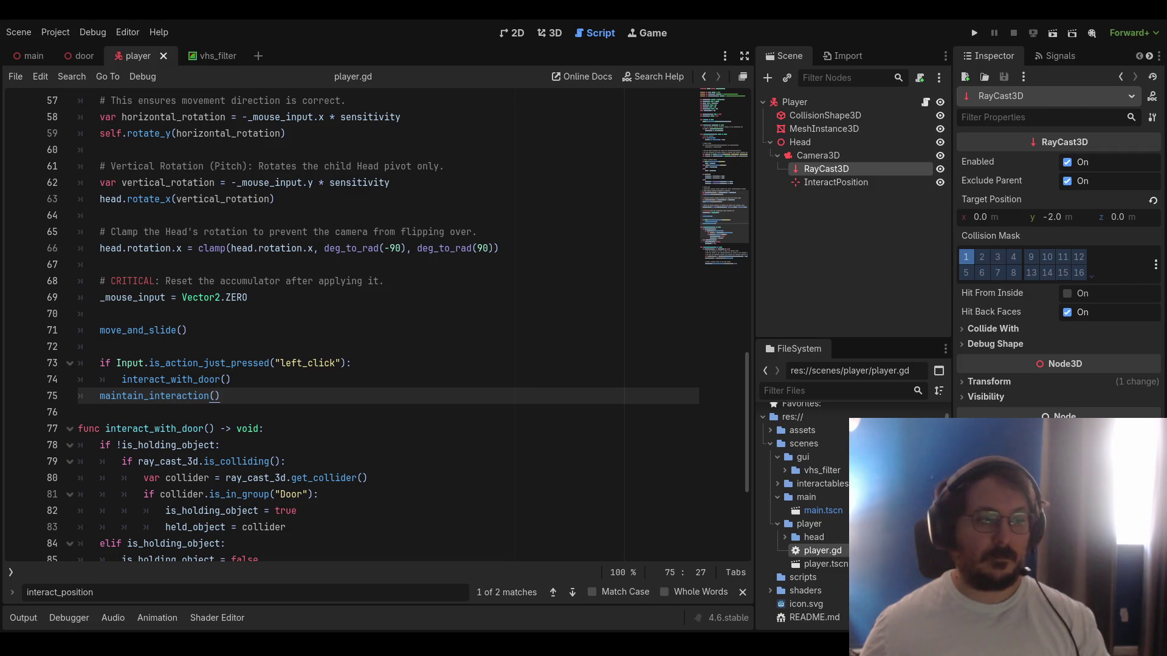
left_click(988, 258)
left_click(1012, 258)
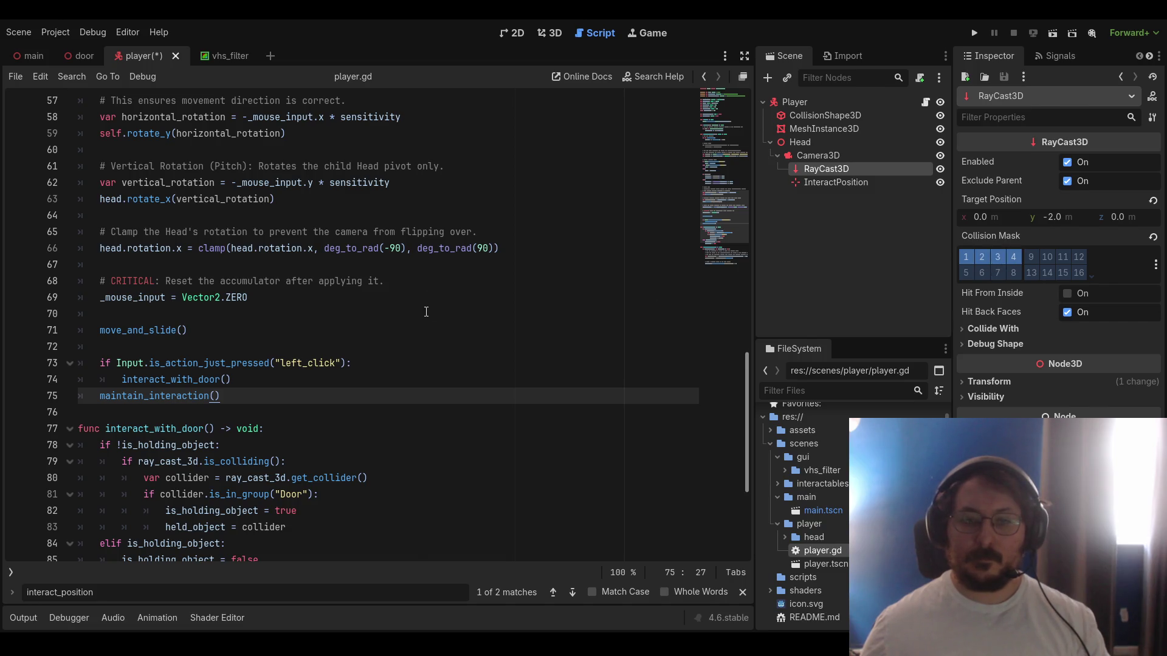
- Launch the game to test the collision mask change, then stop it
left_click(426, 312)
left_click(975, 35)
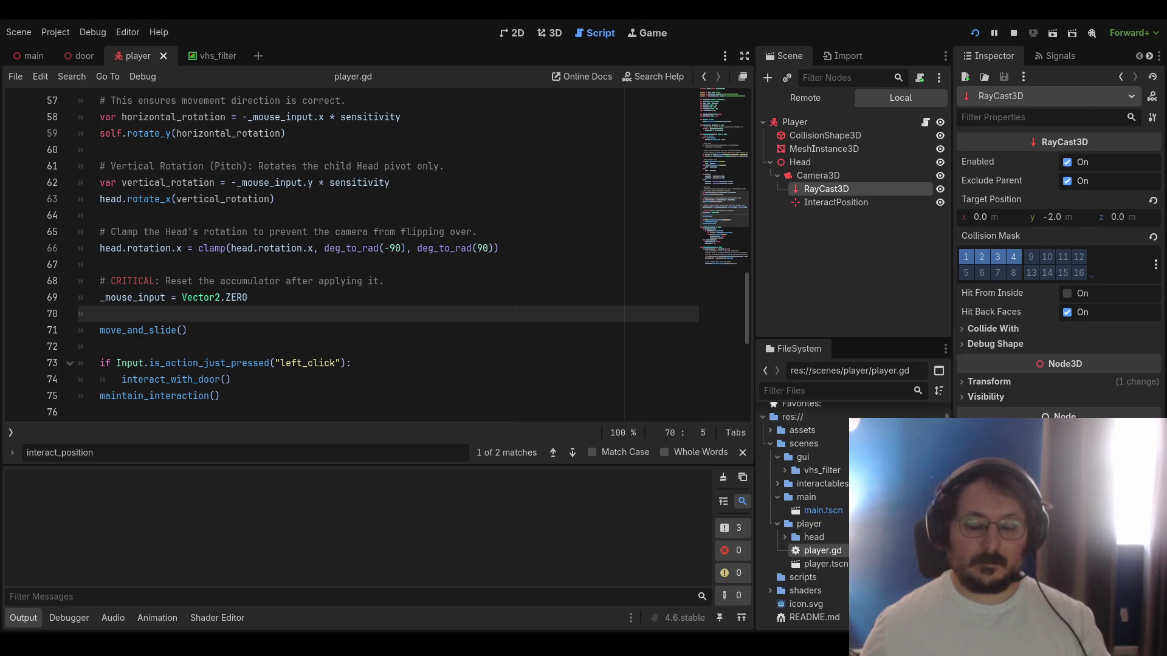
key("F8")
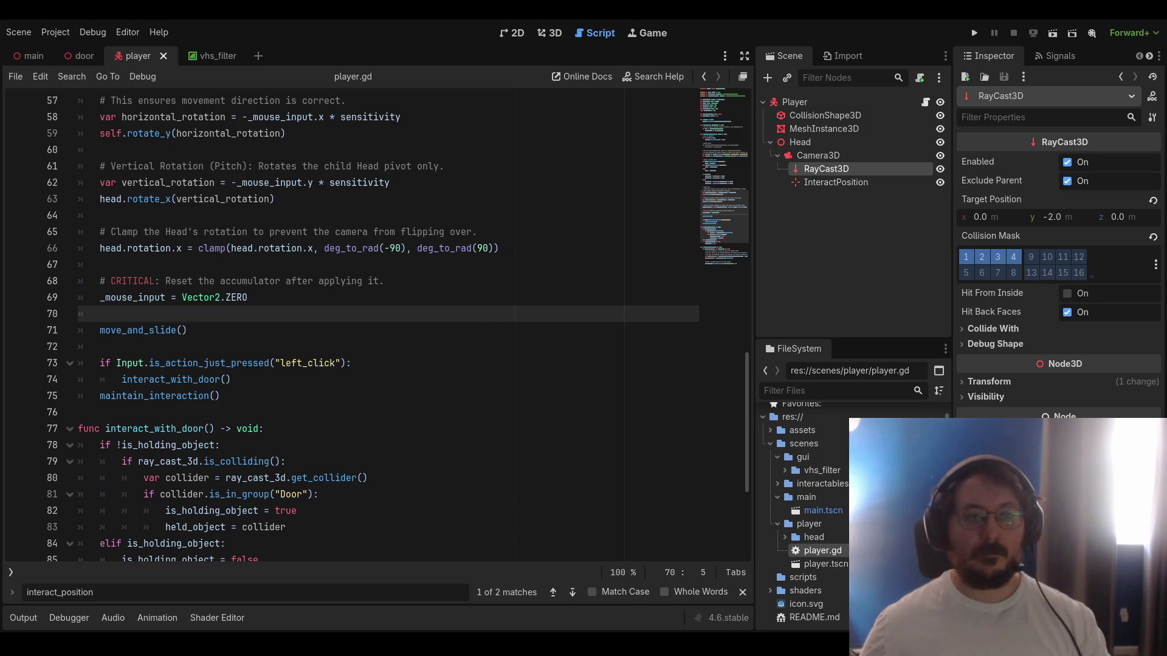
key("ctrl+shift+Tab")
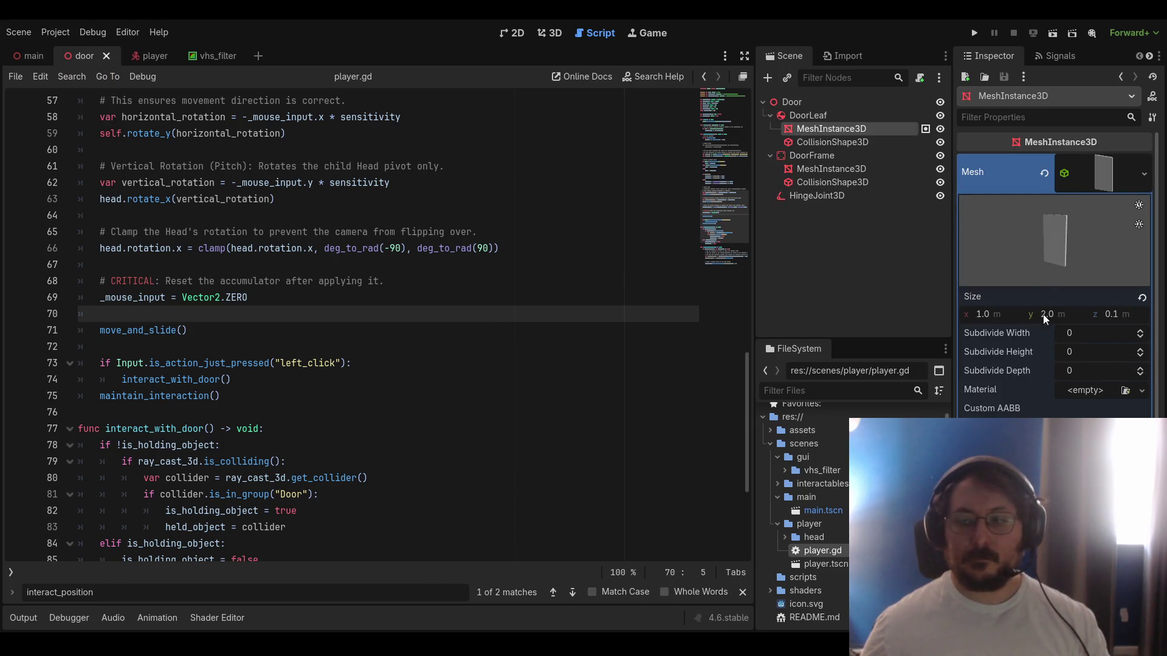
left_click(1102, 177)
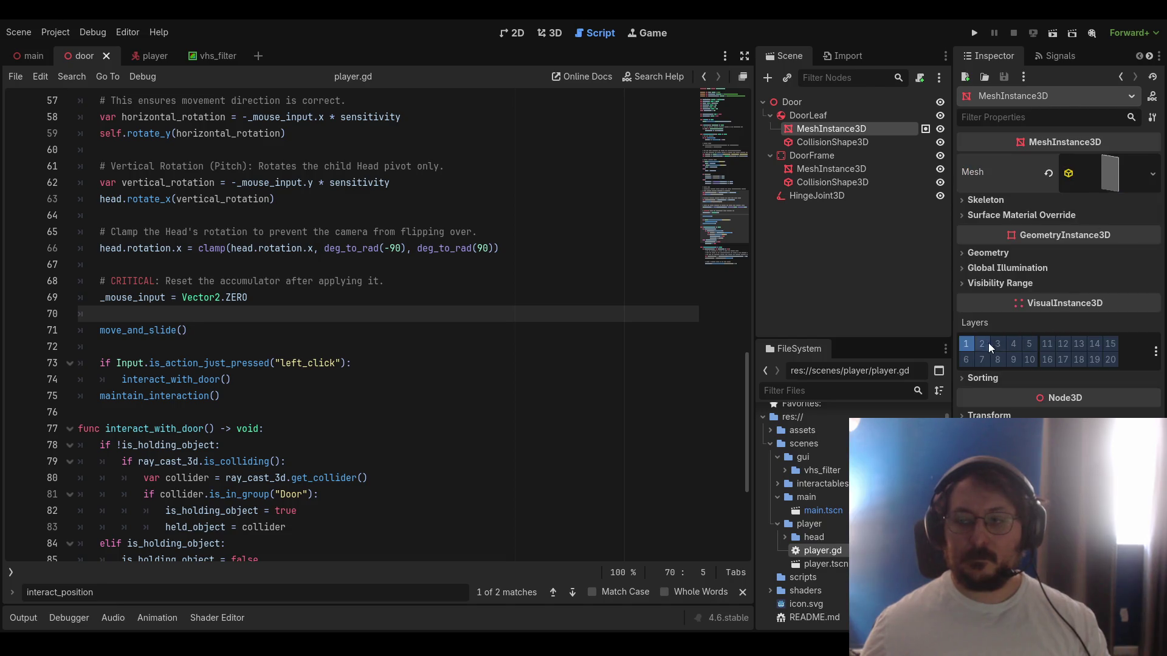
left_click(961, 377)
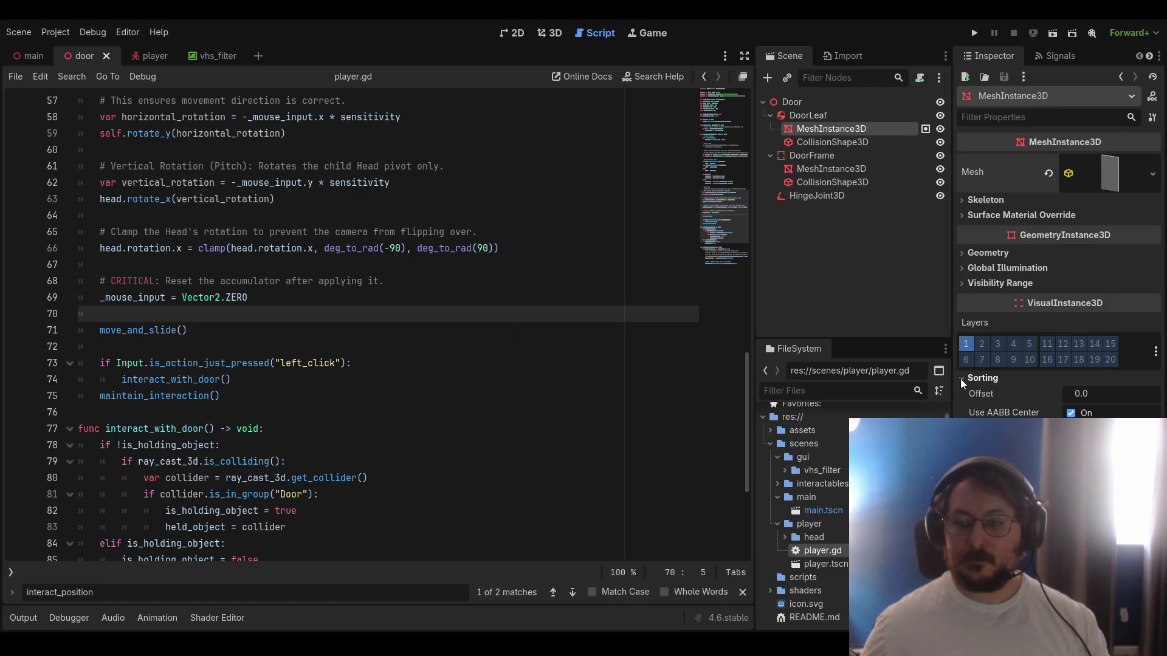
left_click(960, 378)
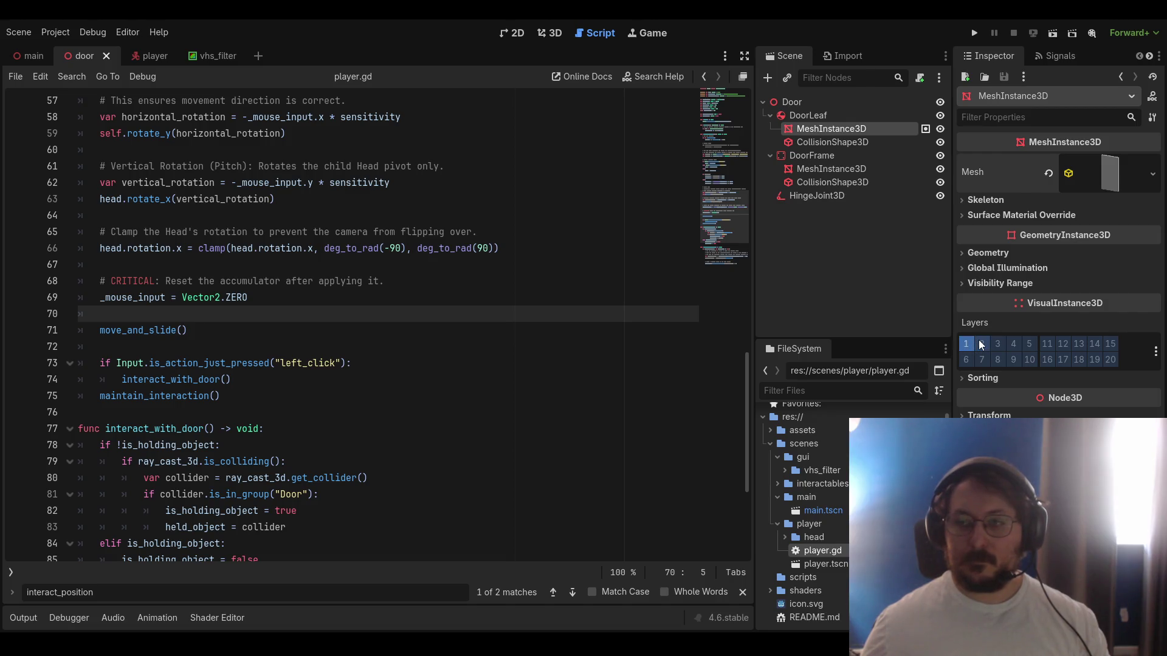
left_click(841, 143)
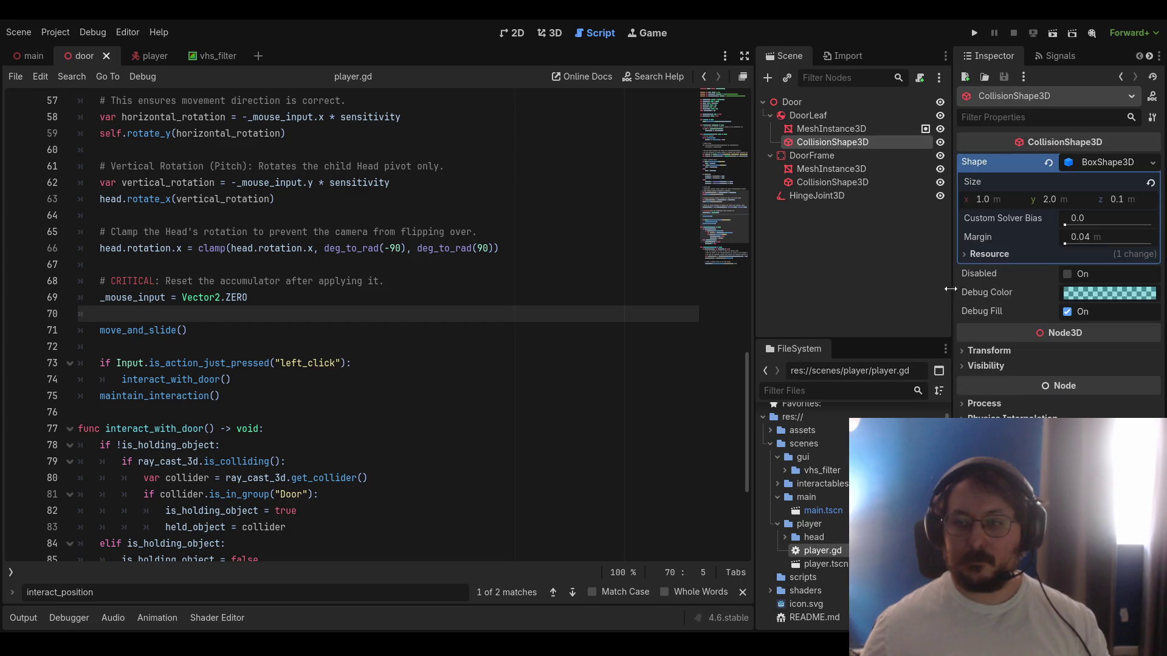
left_click(968, 352)
left_click(969, 351)
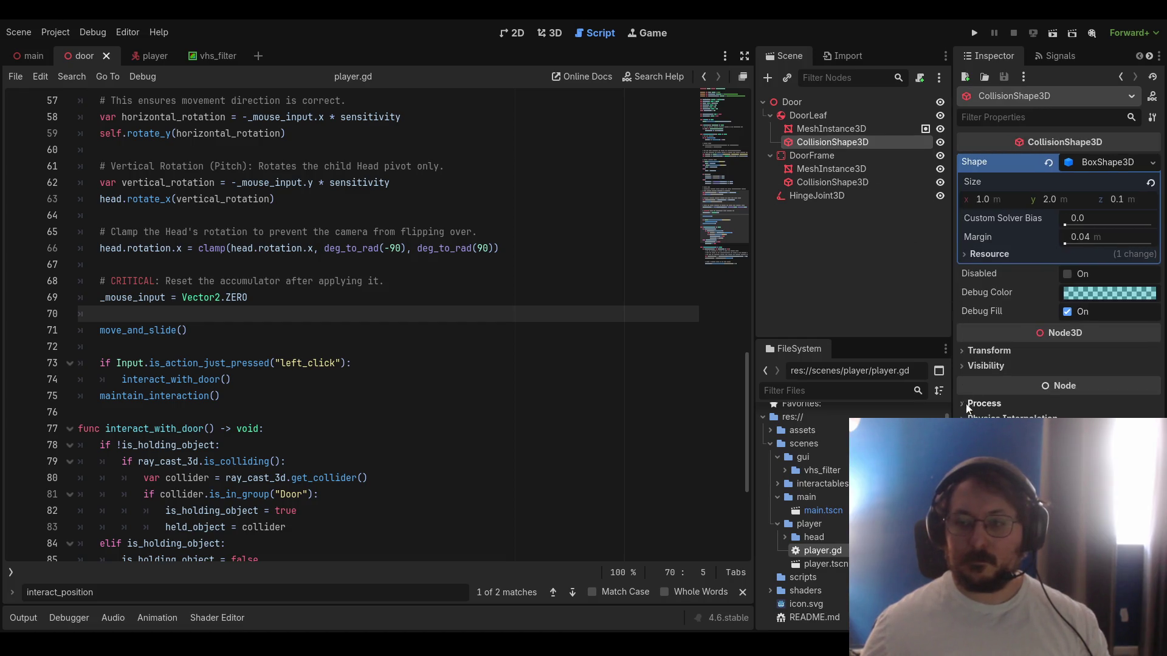
left_click(1102, 158)
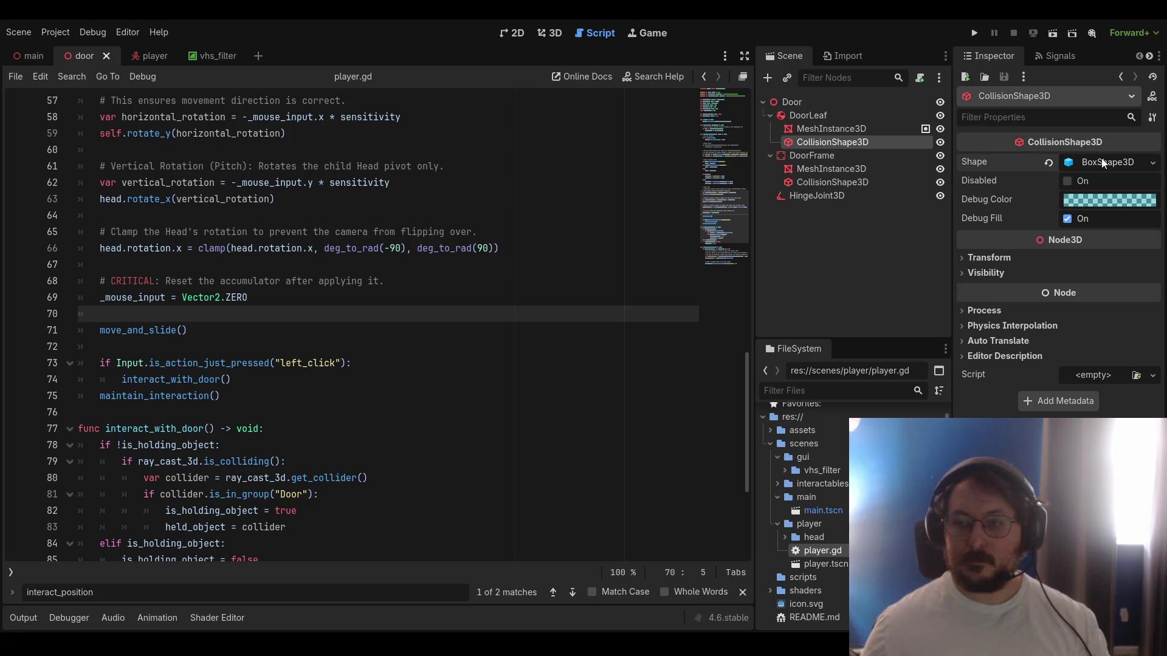
left_click(1102, 162)
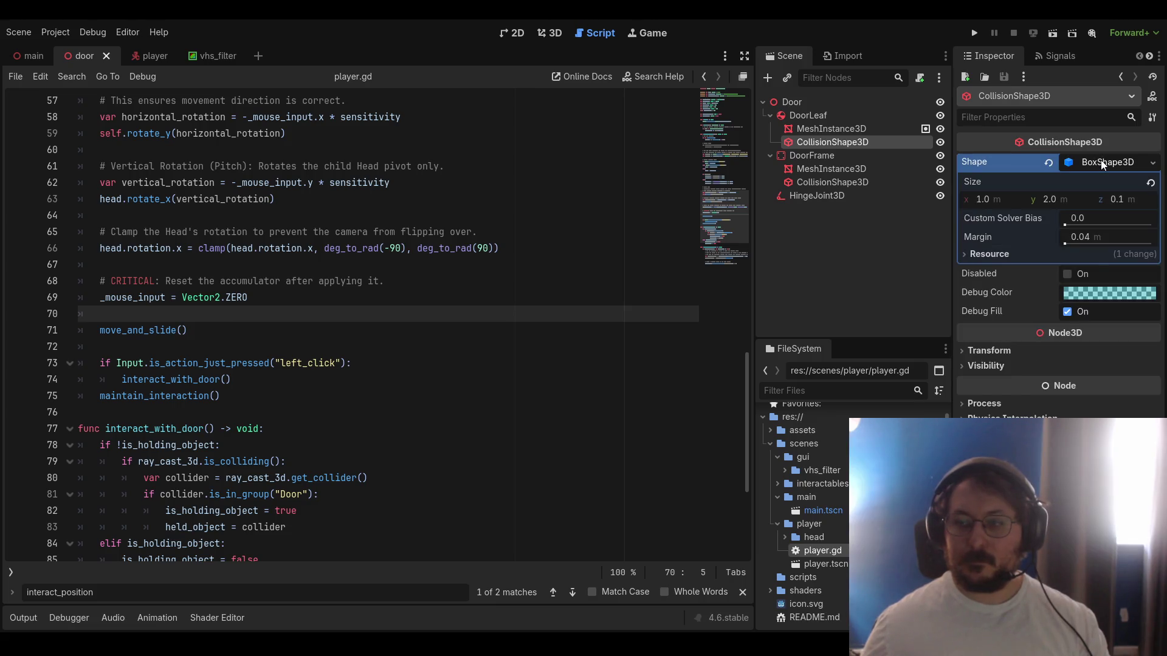
left_click(1102, 162)
left_click(799, 251)
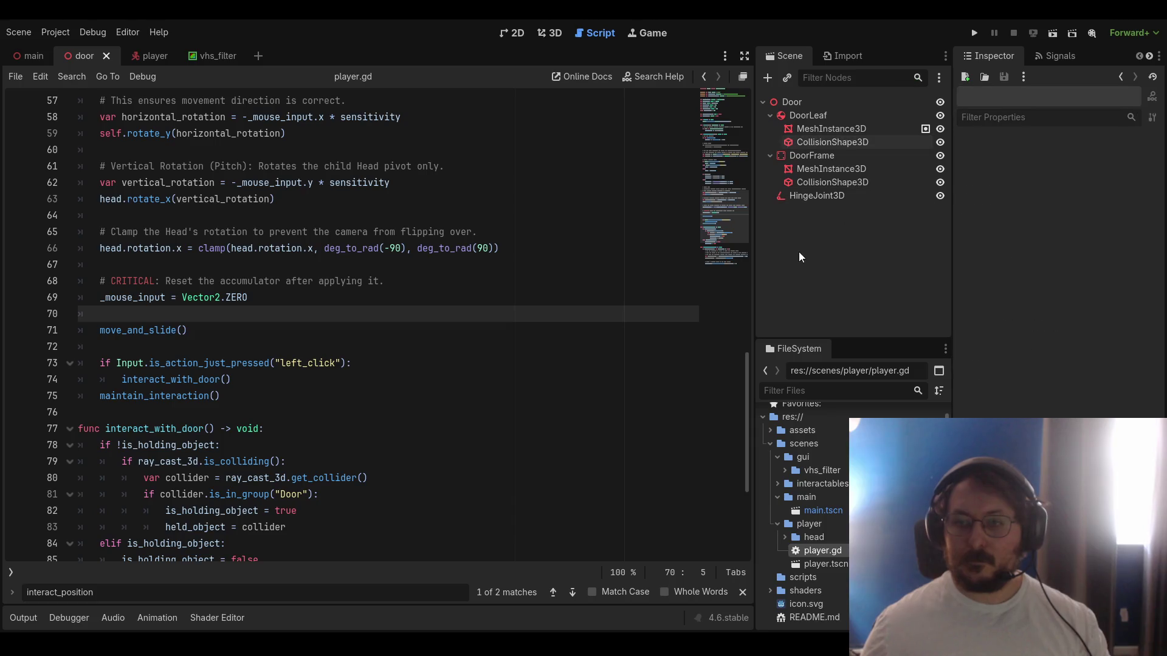
left_click(834, 171)
left_click(846, 170)
left_click(841, 142)
left_click(842, 129)
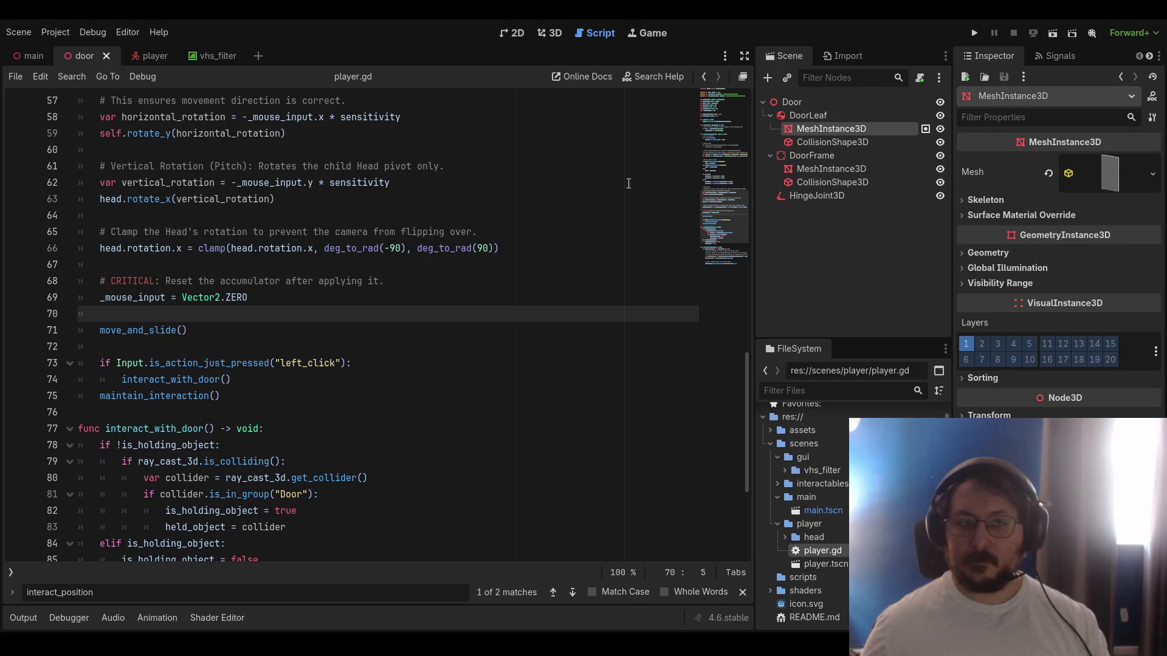
left_click(158, 61)
left_click(821, 181)
left_click(822, 171)
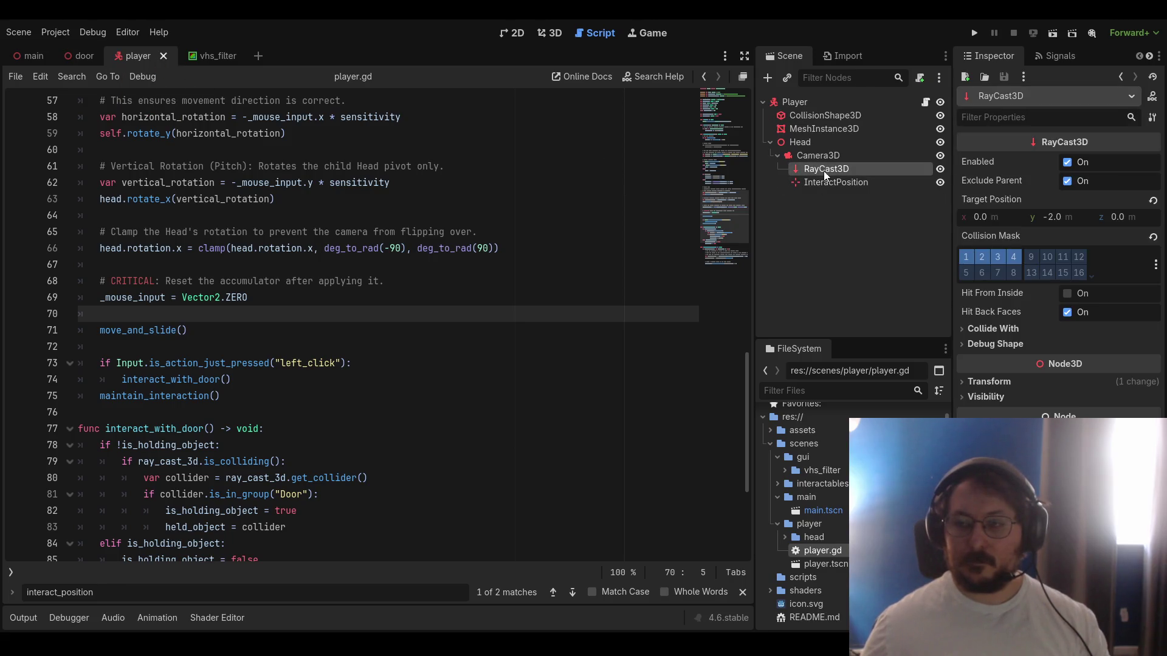
- Expand the RayCast3D's Collide With section, then scroll player.gd down to interact_with_door() near line 78
left_click(964, 329)
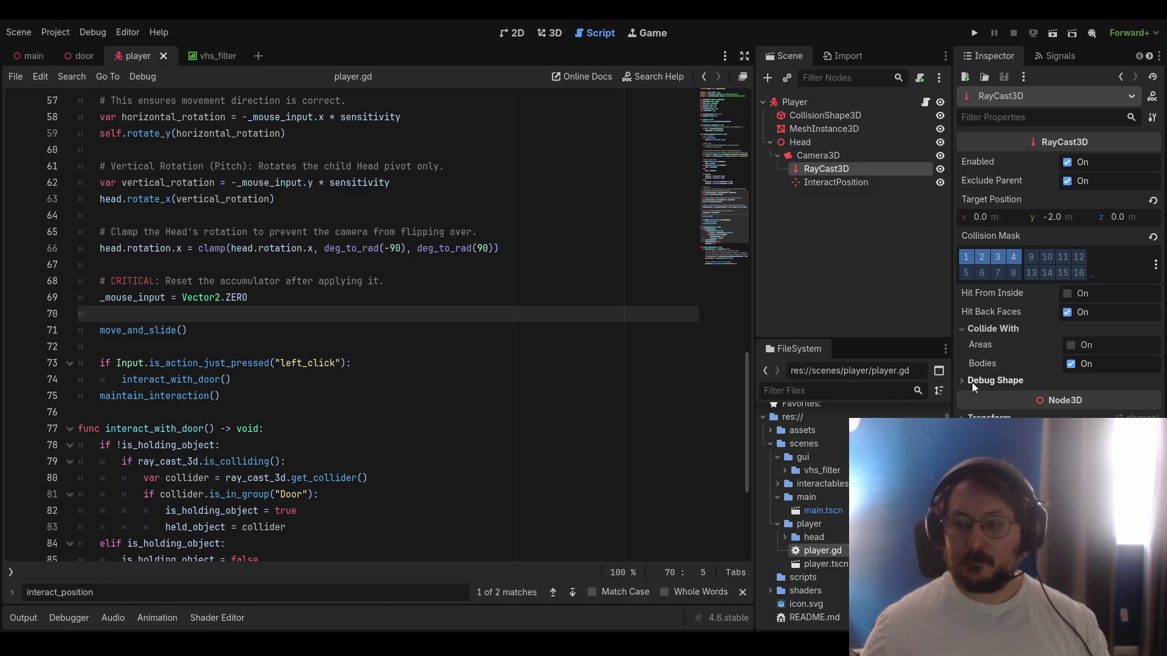
left_click(577, 328)
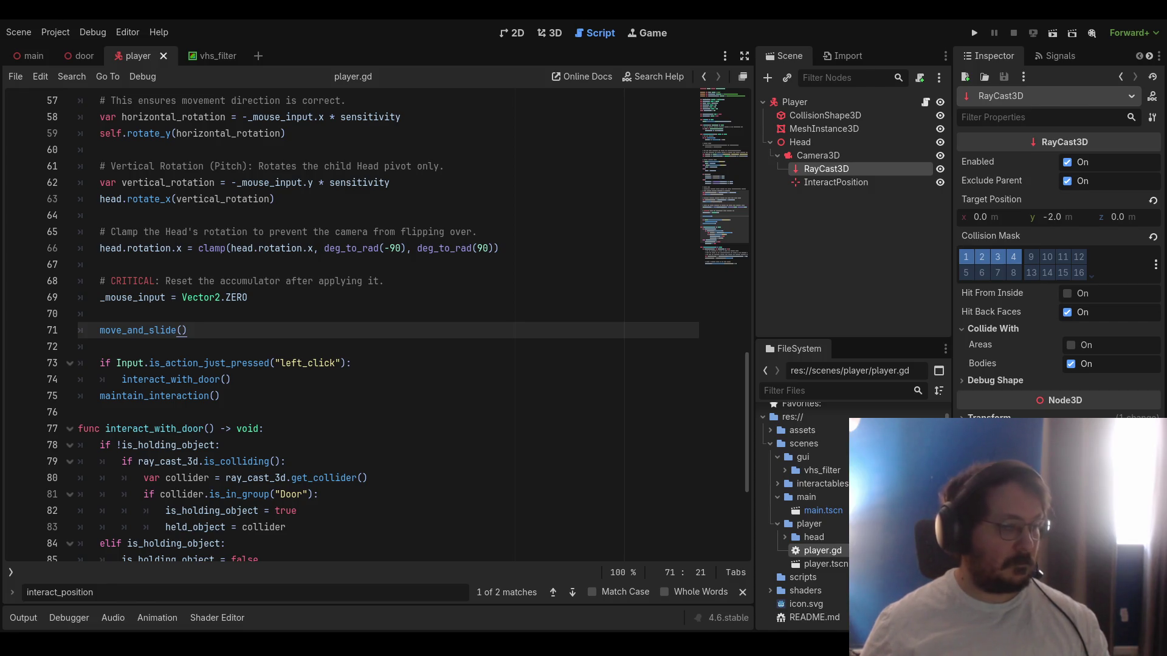
left_click(289, 416)
scroll(289, 420, "down", 5)
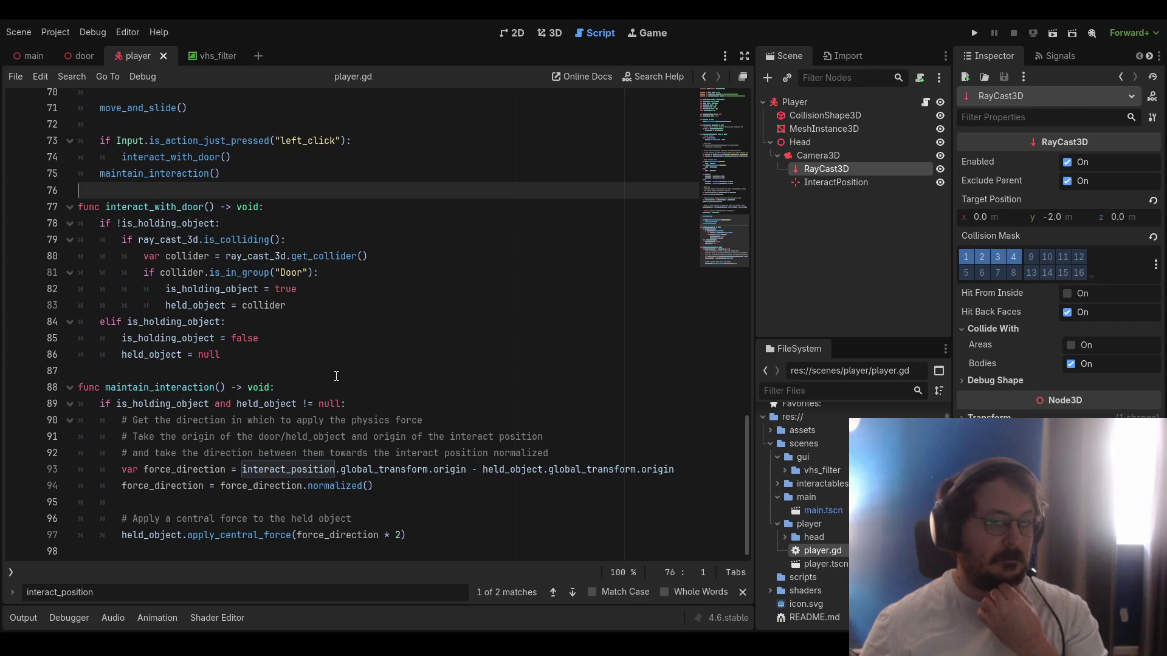
left_click(255, 225)
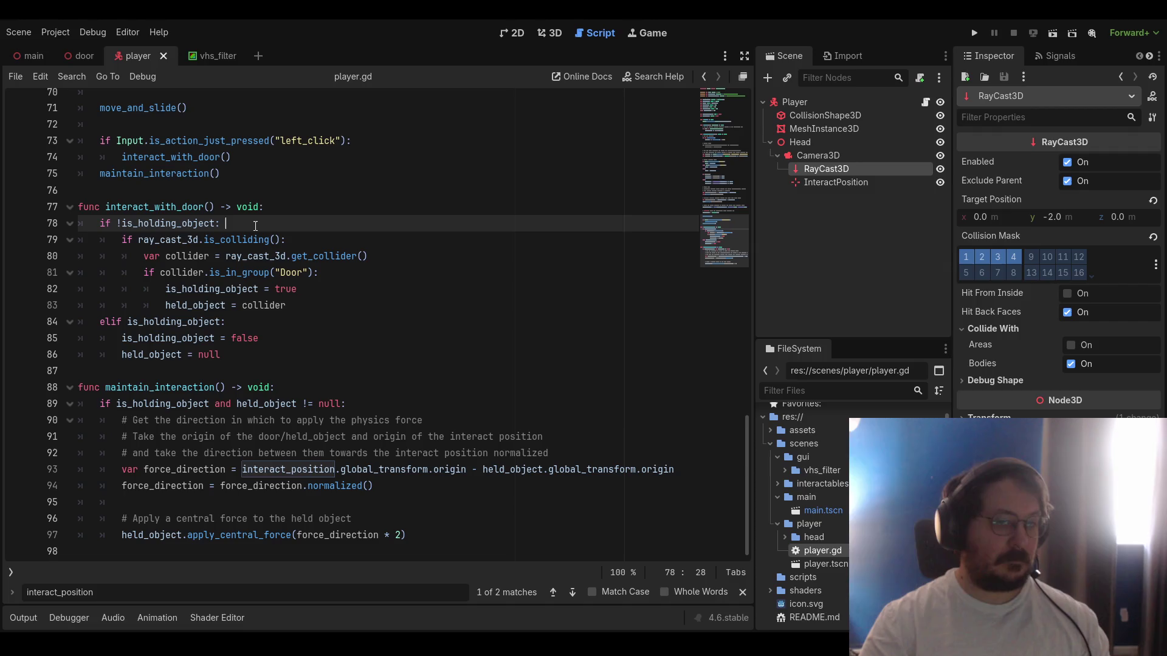
- Add ray_cast_3d.force_raycast_update() inside the if !is_holding_object block, save, and run the game
key("Return")
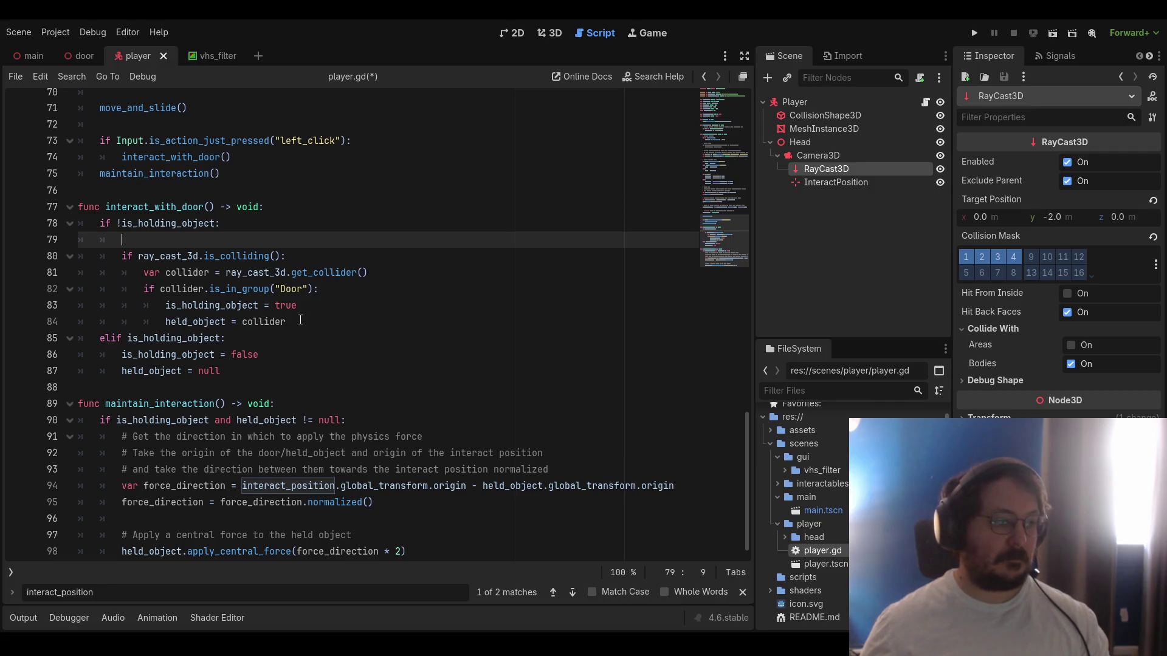
type("ray_")
key("Return")
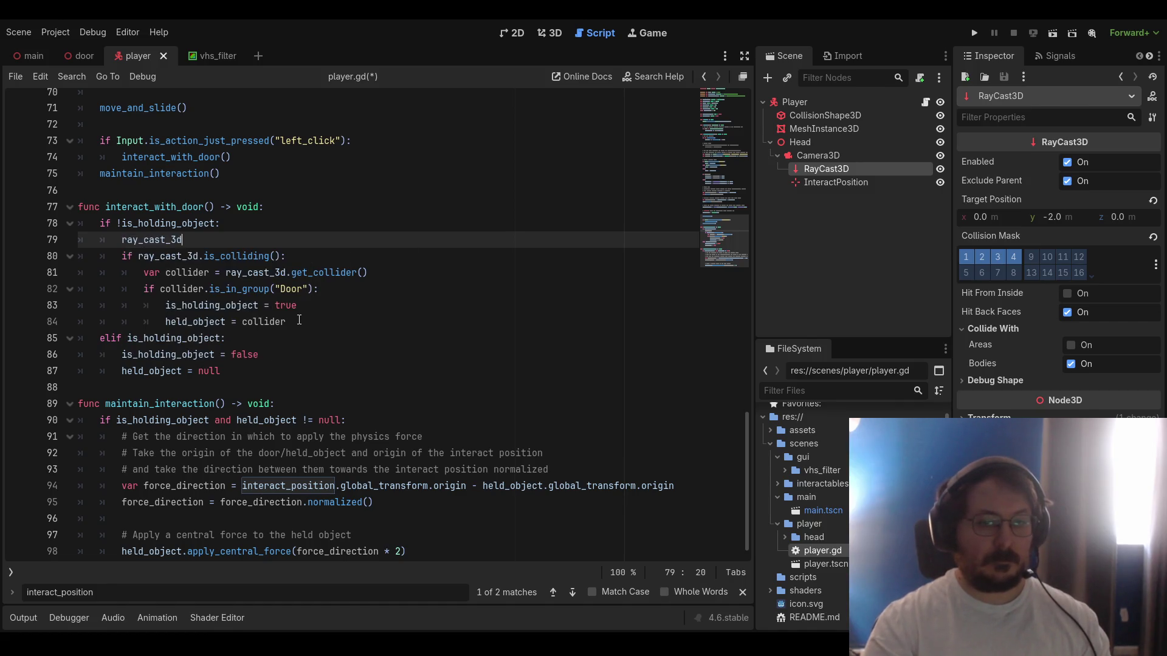
type(".for")
key("Return")
key("ctrl+s")
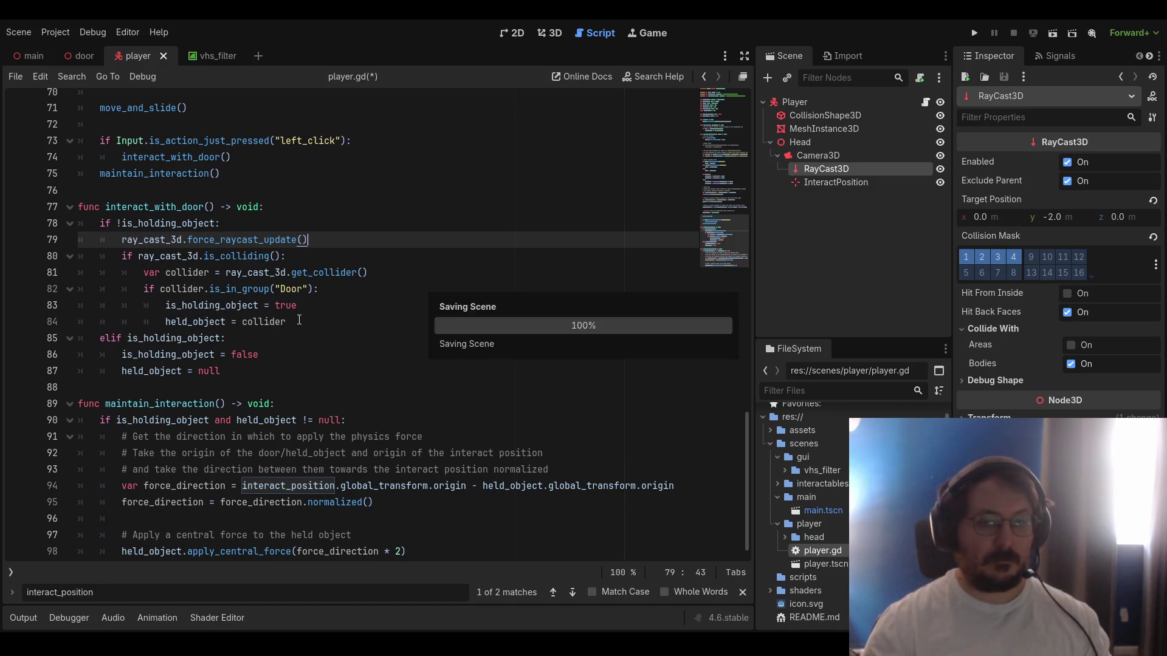
left_click(975, 33)
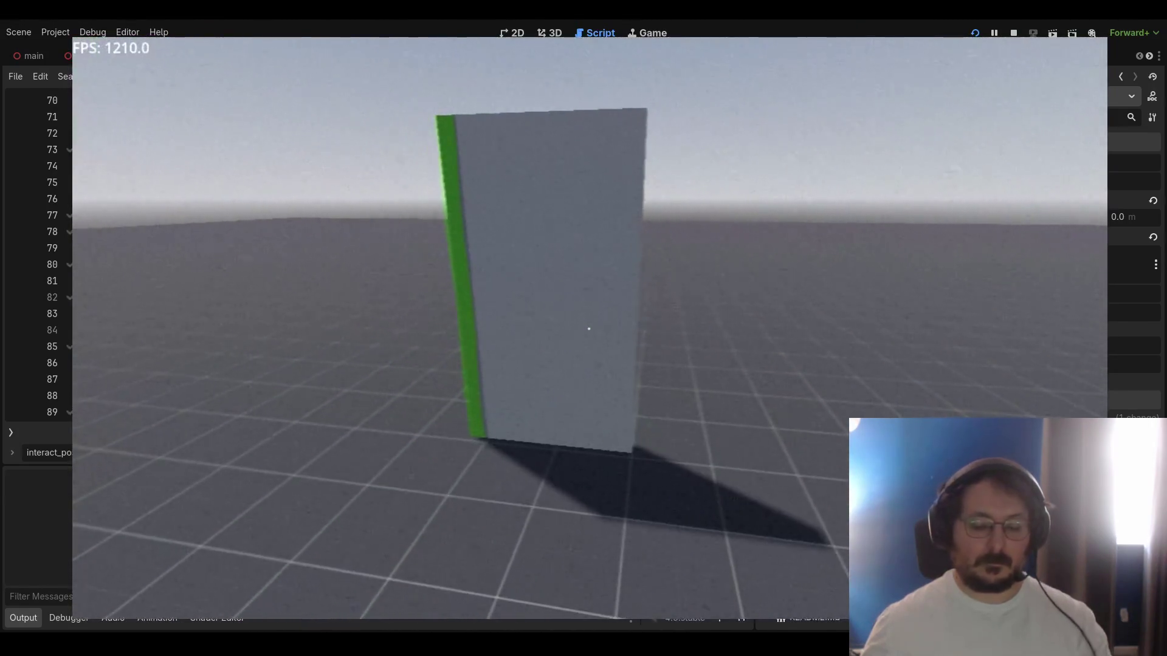
- Stop the game and inspect InteractPosition and RayCast3D in the player's 3D view
key("F8")
left_click(541, 37)
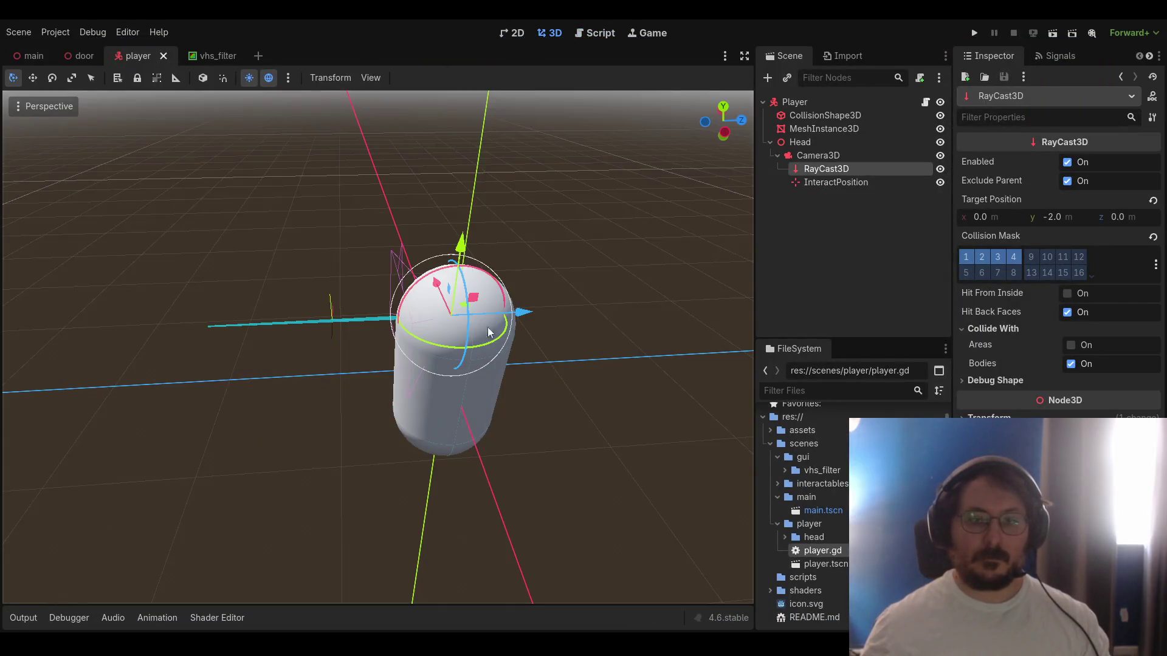
scroll(282, 341, "up", 5)
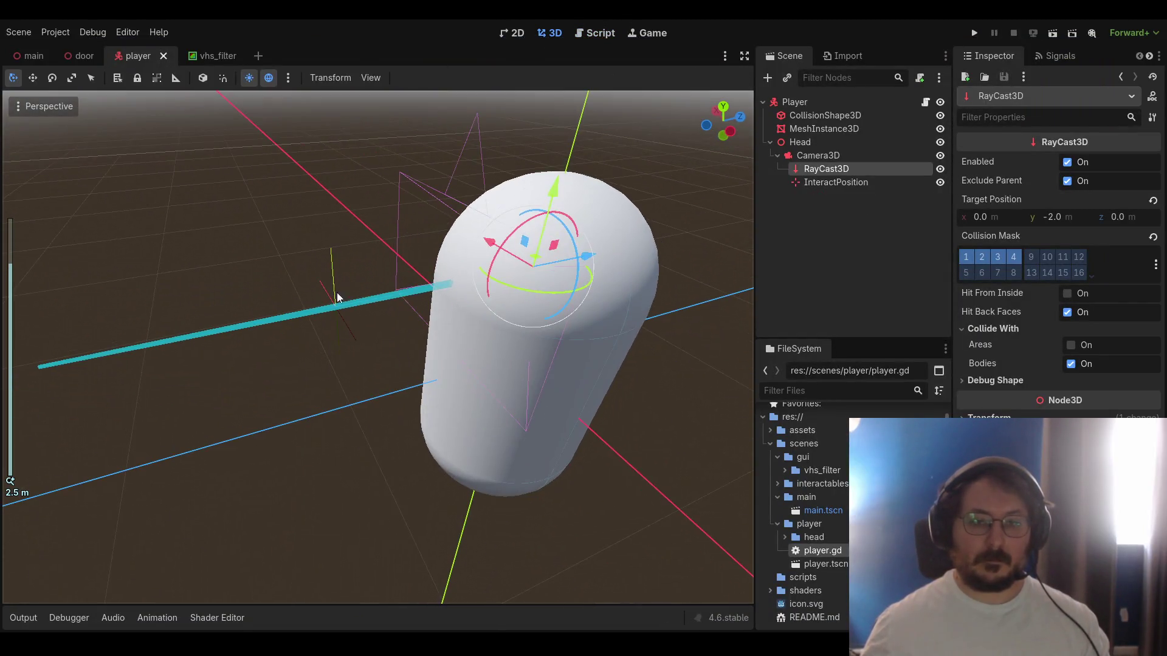
left_click(331, 280)
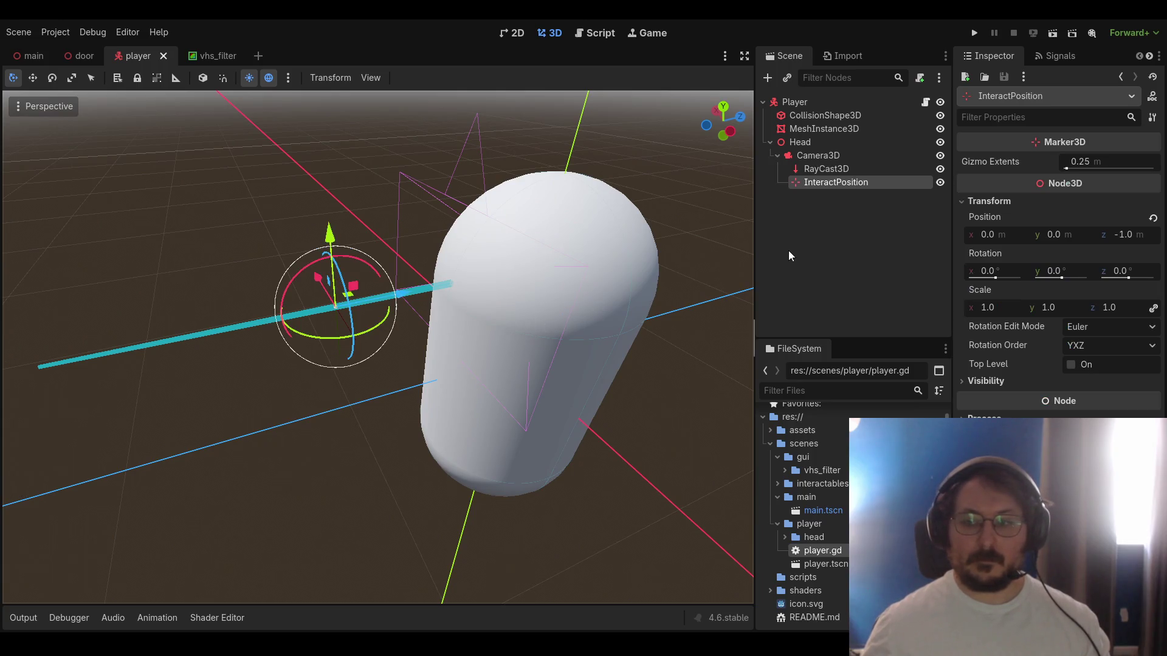
left_click(811, 170)
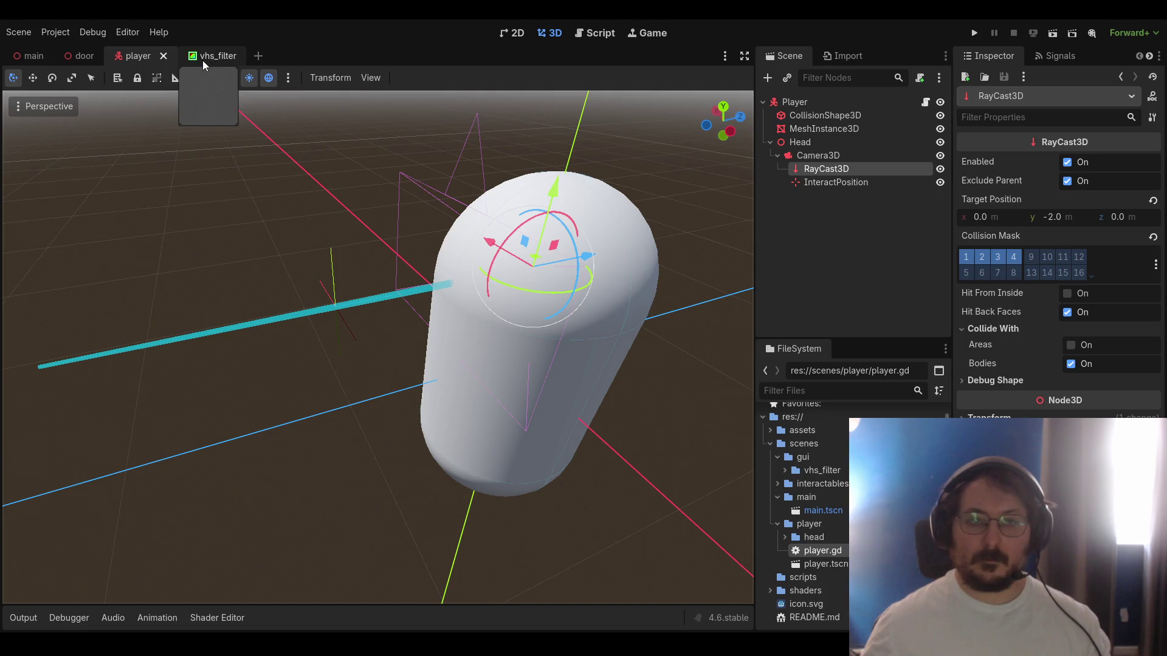
- Orbit around the door in the door scene, then return to the player scene
left_click(82, 56)
mouse_move(383, 225)
left_mouse_down()
mouse_move(394, 228)
mouse_move(342, 213)
mouse_move(511, 205)
mouse_move(327, 200)
mouse_move(429, 231)
left_mouse_up()
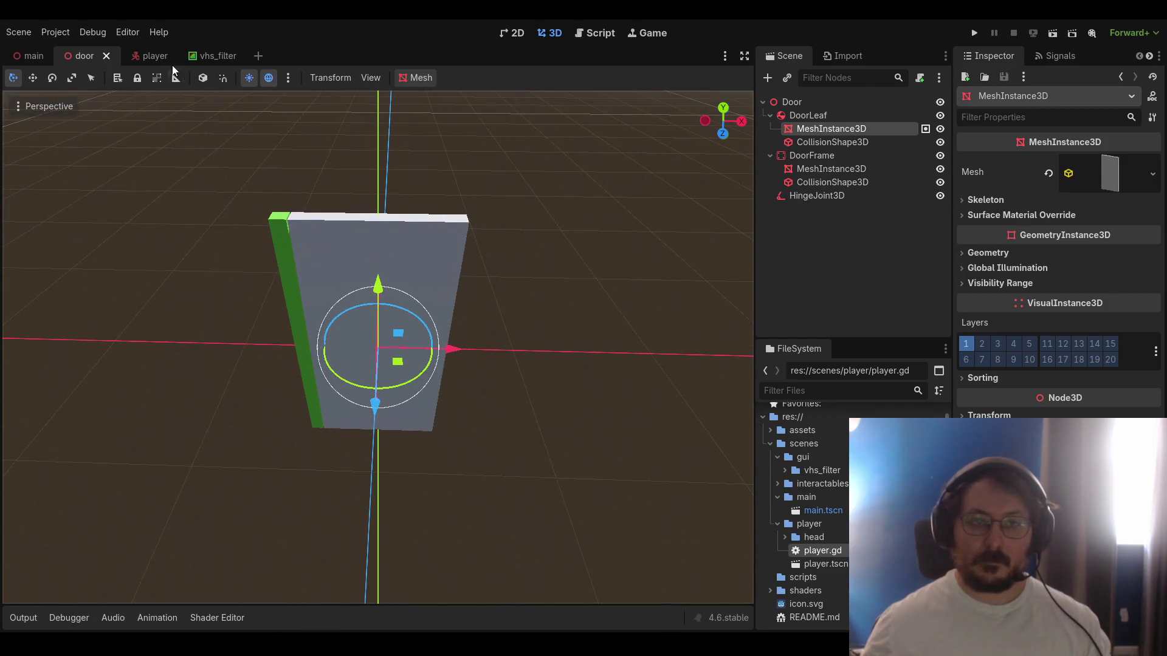
left_click(157, 57)
- Click back and forth between the RayCast3D and InteractPosition nodes in the player scene tree
left_click(838, 226)
left_click(808, 170)
left_click(818, 184)
left_click(819, 170)
left_click(828, 186)
left_click(824, 171)
left_click(824, 170)
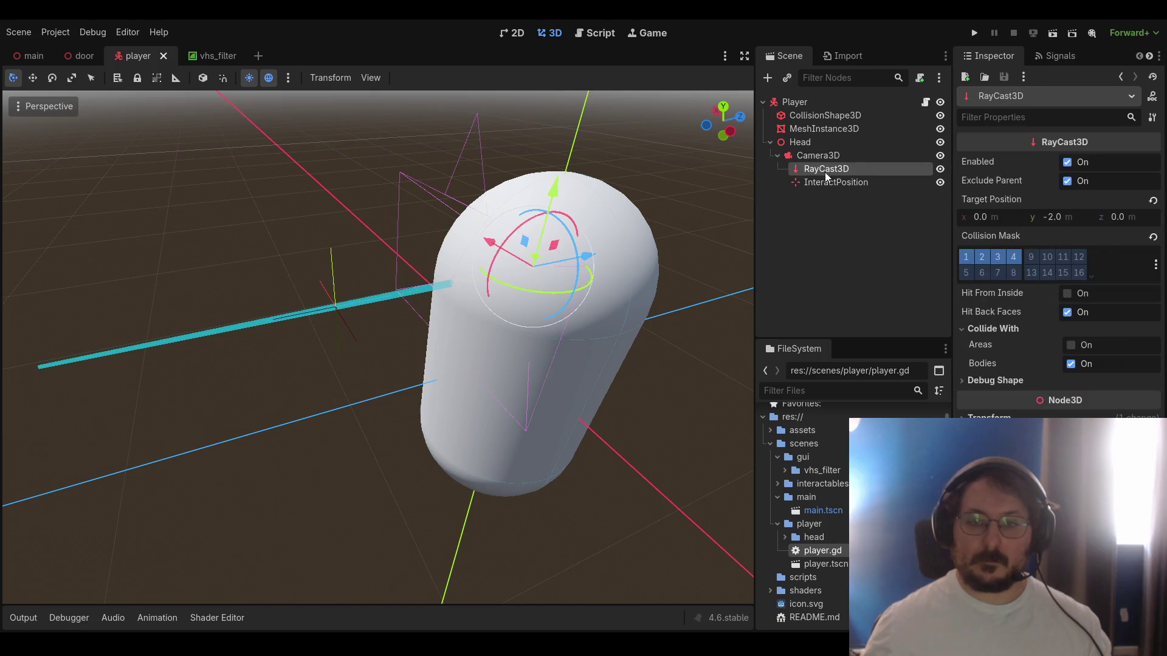
- Select the RayCast3D and InteractPosition nodes together under the player's Camera3D
left_click(833, 183)
left_click(831, 228)
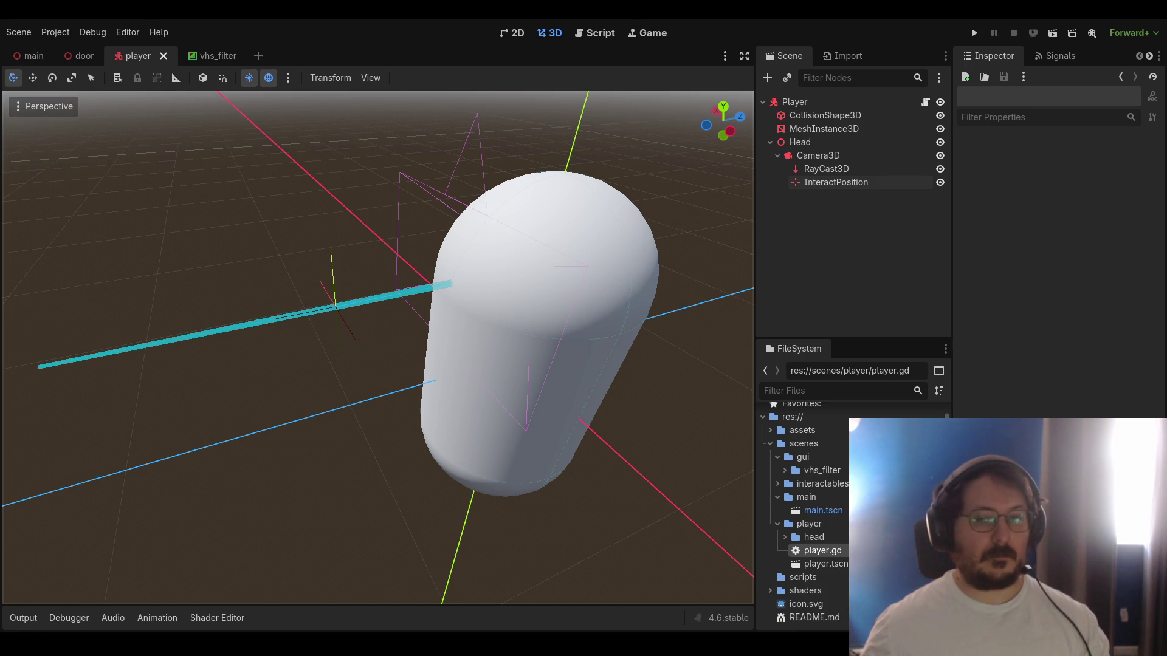
left_click(805, 152)
left_click(804, 144)
left_click(817, 157)
left_click(823, 168)
left_click(829, 182)
left_click(826, 169, "ctrl")
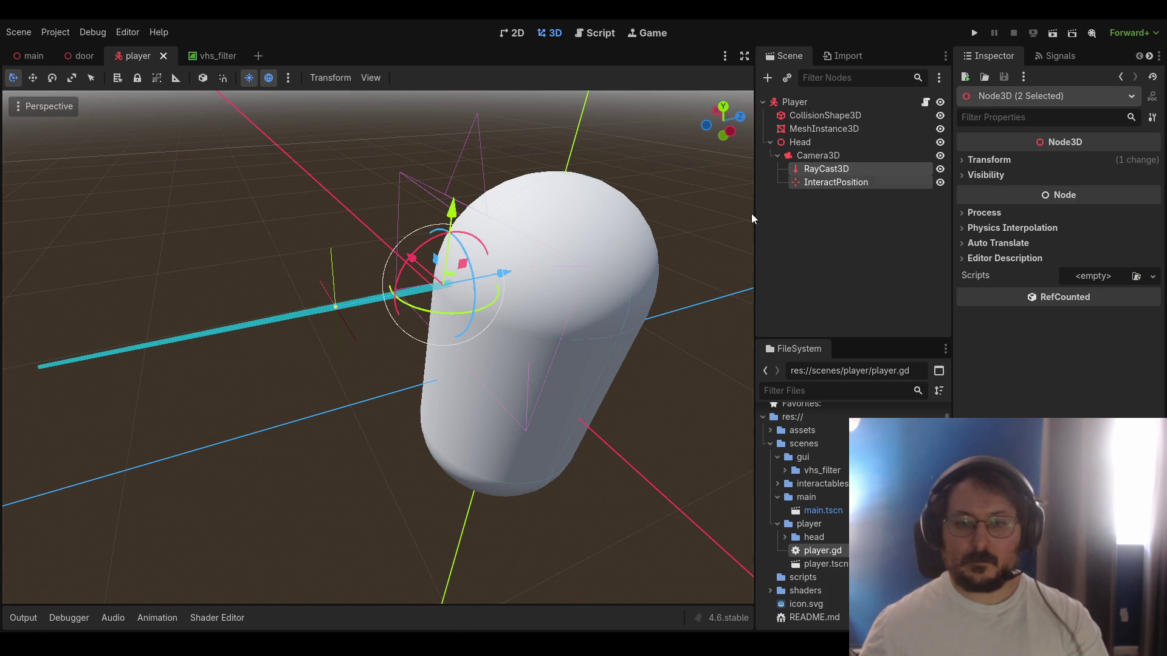
- Delete both nodes, save the player scene, and open player.gd
key("Delete")
scroll(535, 219, "up", 1)
key("ctrl+s")
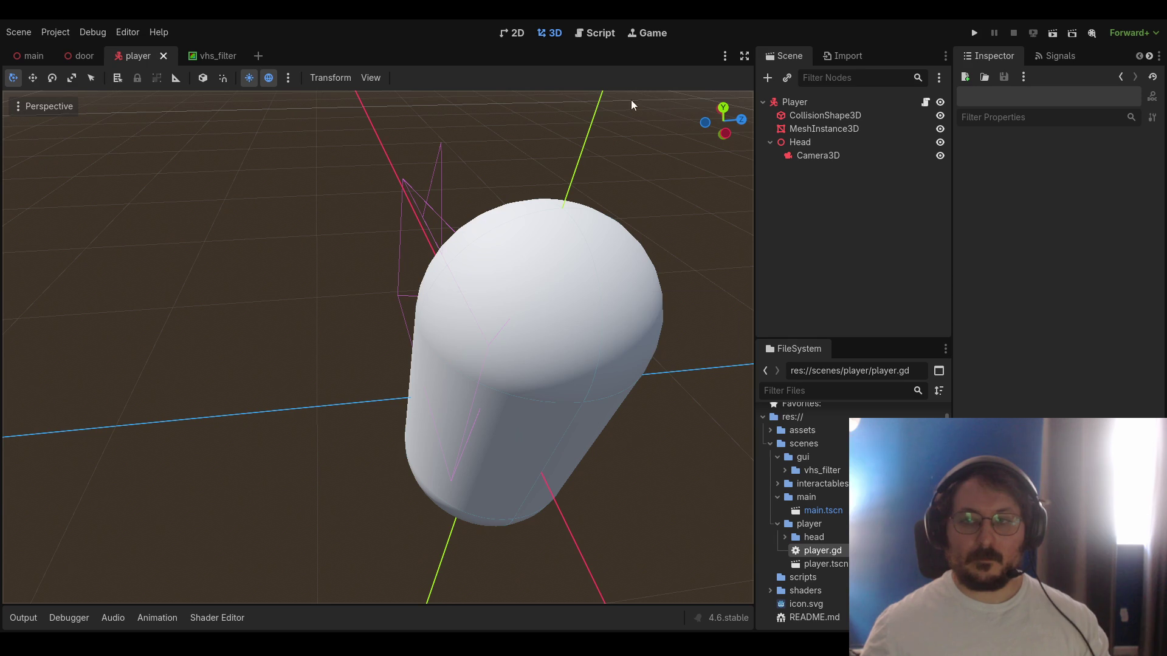
left_click(594, 33)
scroll(303, 274, "up", 1)
scroll(205, 310, "down", 2)
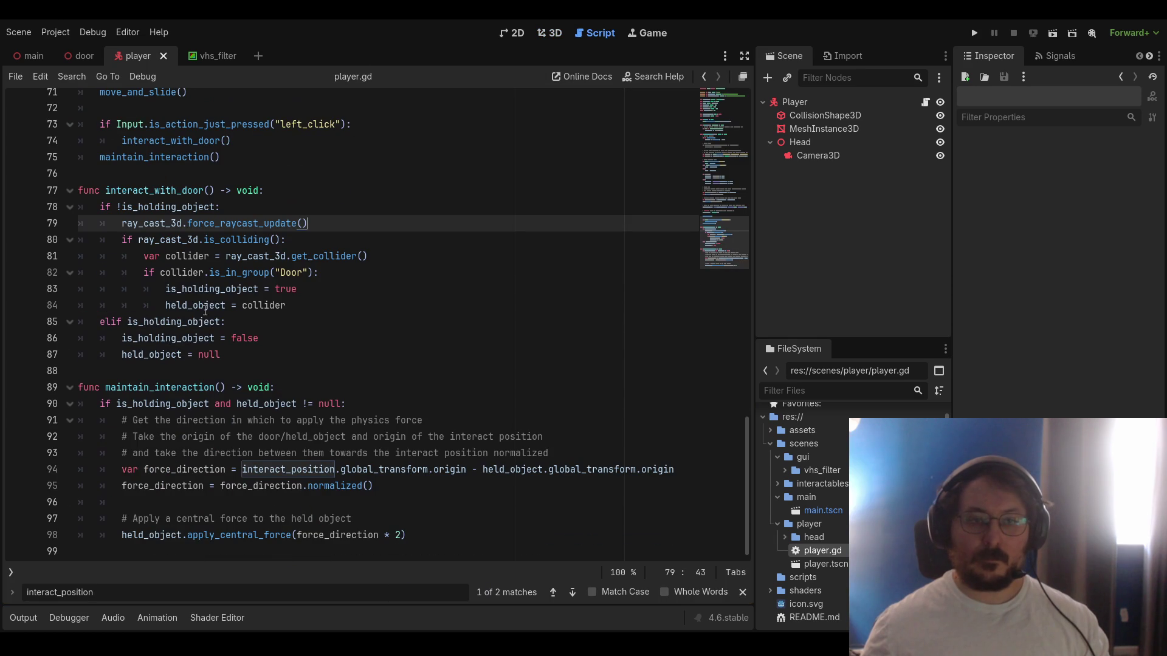
- Delete the interact_with_door and maintain_interaction functions from player.gd
left_click(250, 356)
mouse_move(406, 535)
left_mouse_down()
mouse_move(182, 518)
mouse_move(109, 206)
mouse_move(79, 190)
left_mouse_up()
key("BackSpace")
key("BackSpace")
key("BackSpace")
scroll(188, 242, "up", 10)
scroll(203, 364, "down", 4)
- Remove the left-click interaction call lines and save the script
key("shift+Up")
key("shift+Up")
key("shift+Home")
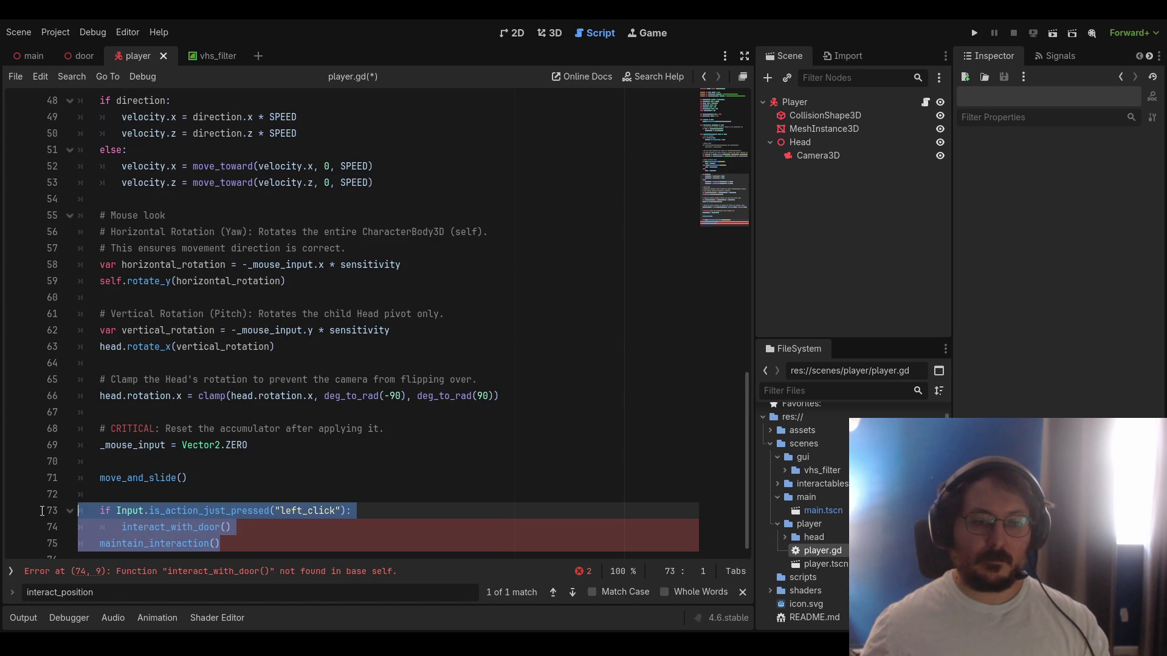
key("BackSpace")
key("BackSpace")
key("BackSpace")
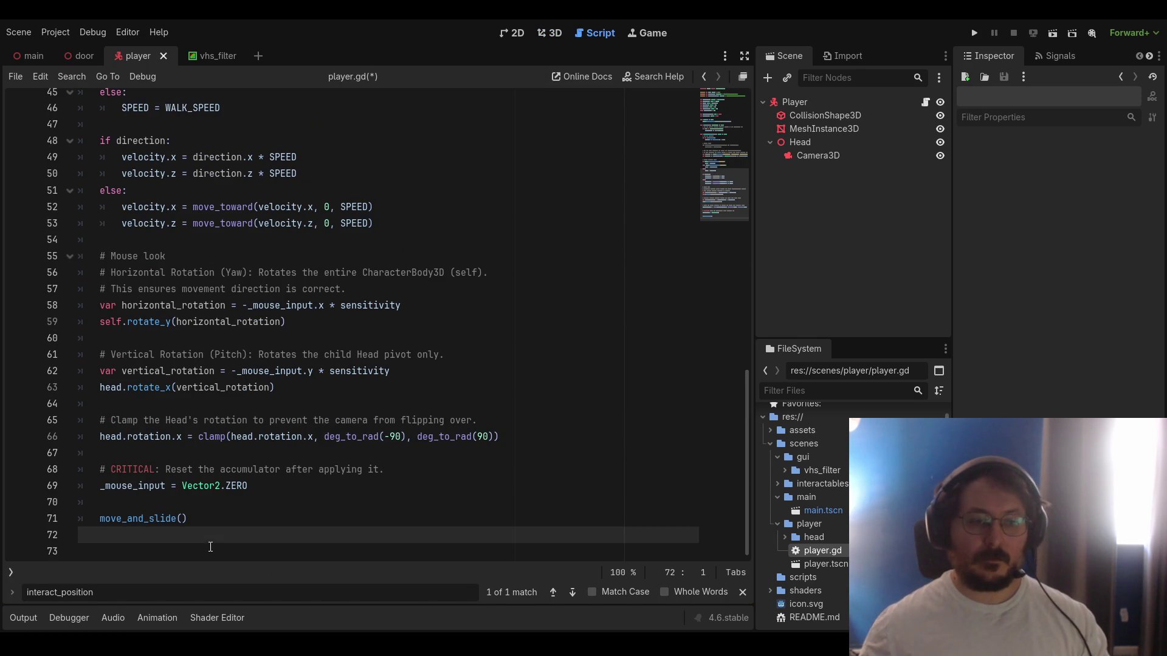
scroll(211, 546, "up", 11)
key("ctrl+s")
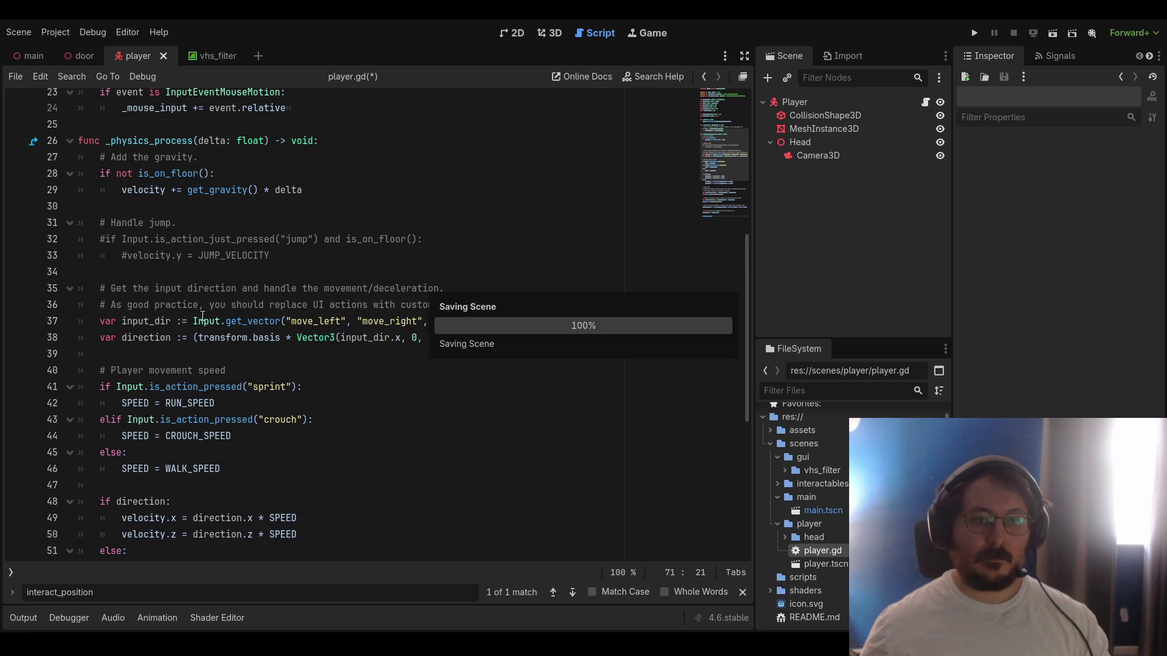
- Delete the is_holding_object and held_object variables and save
scroll(177, 290, "up", 3)
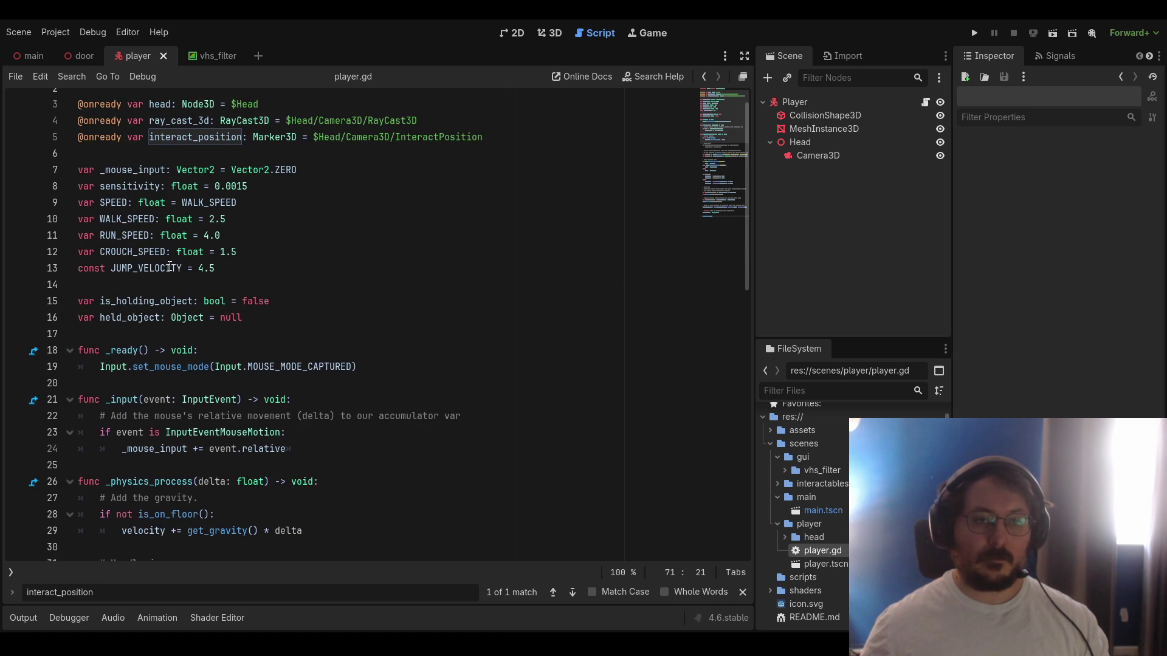
left_click_drag(258, 321, 77, 304)
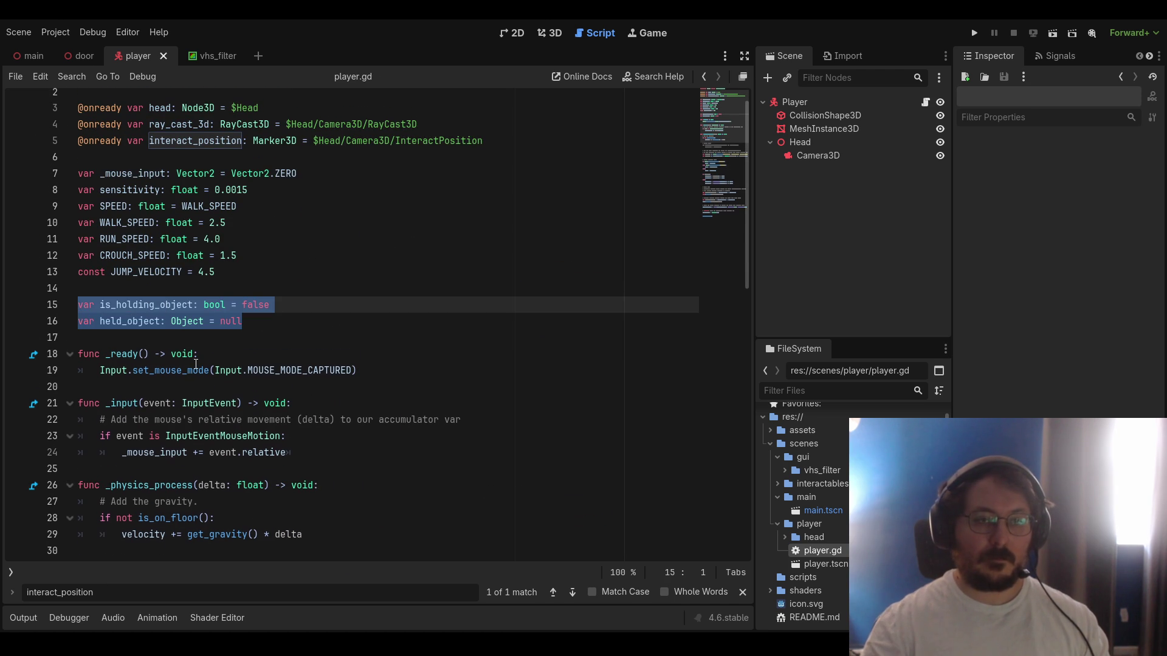
key("BackSpace")
key("BackSpace")
key("BackSpace")
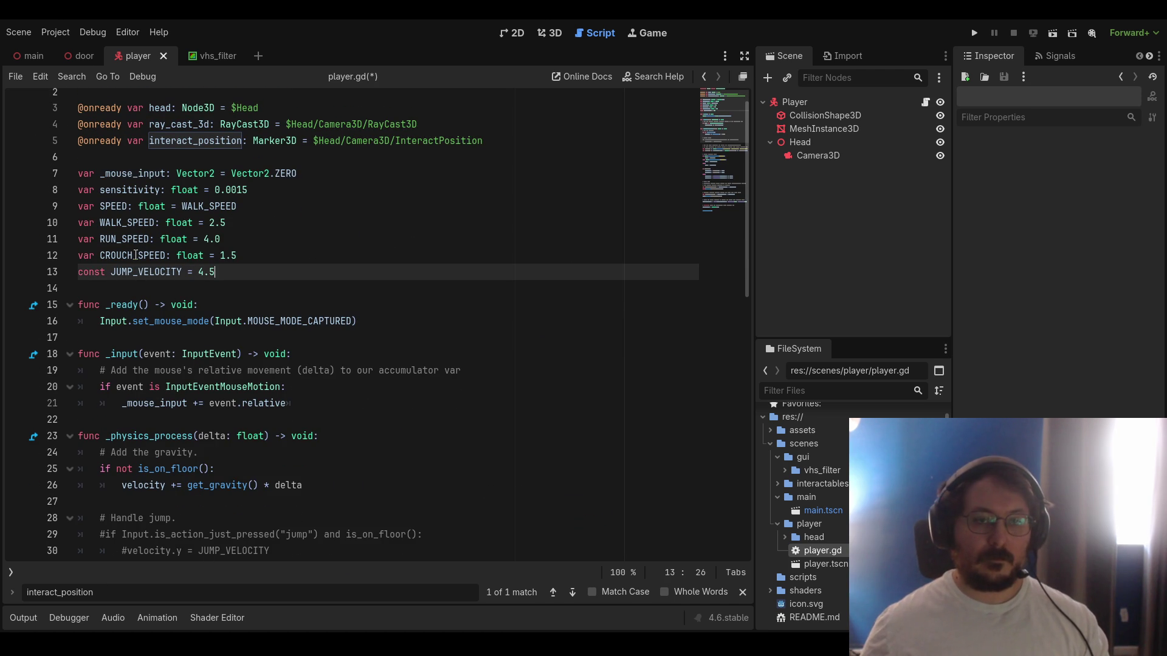
key("ctrl+s")
left_click(187, 158)
scroll(187, 164, "up", 1)
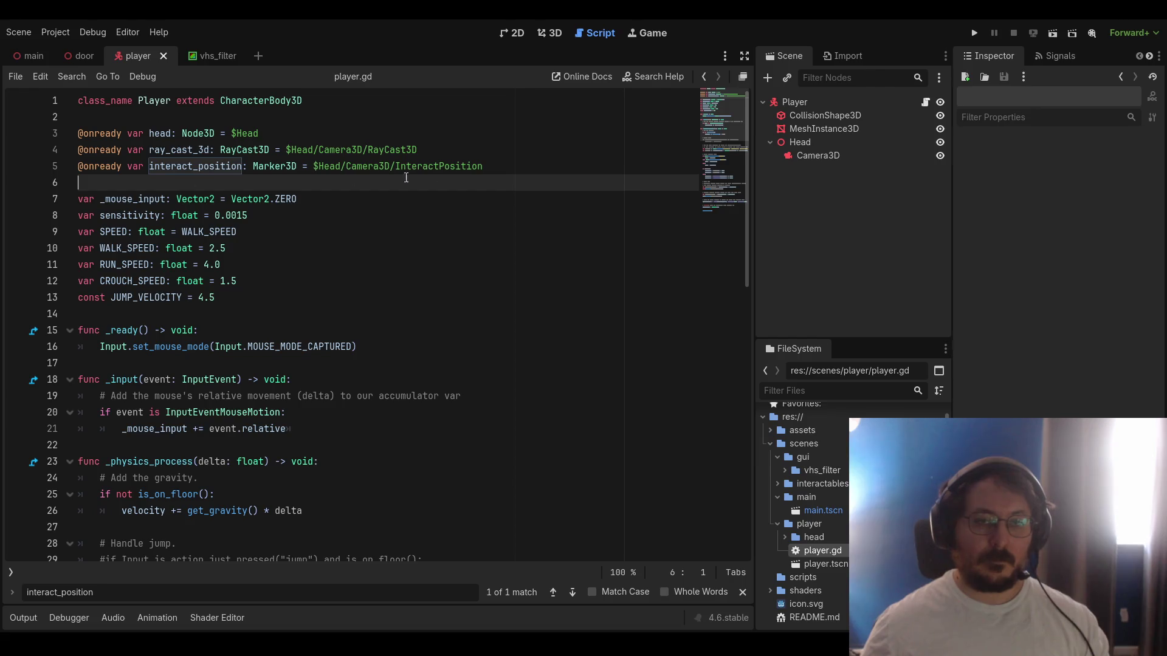
key("shift+Up")
key("shift+Up")
key("BackSpace")
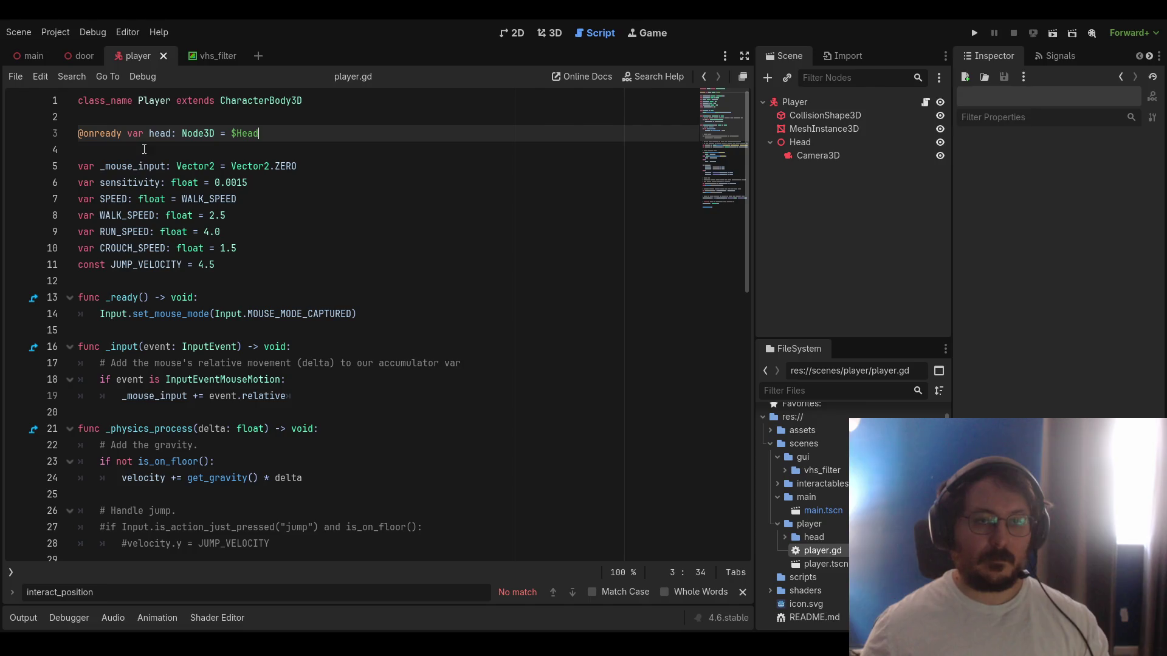
key("Down")
- Close the vhs_filter scene, collapse the shader panel, and bring up the door scene
left_click(85, 56)
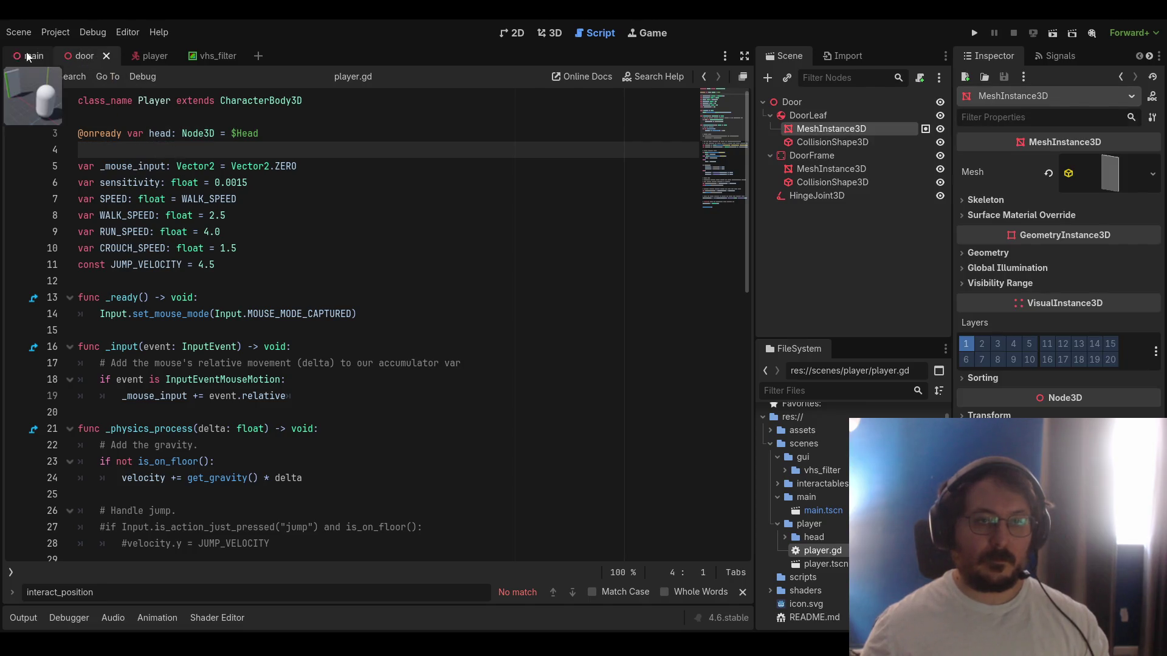
left_click(222, 54)
left_click(232, 56)
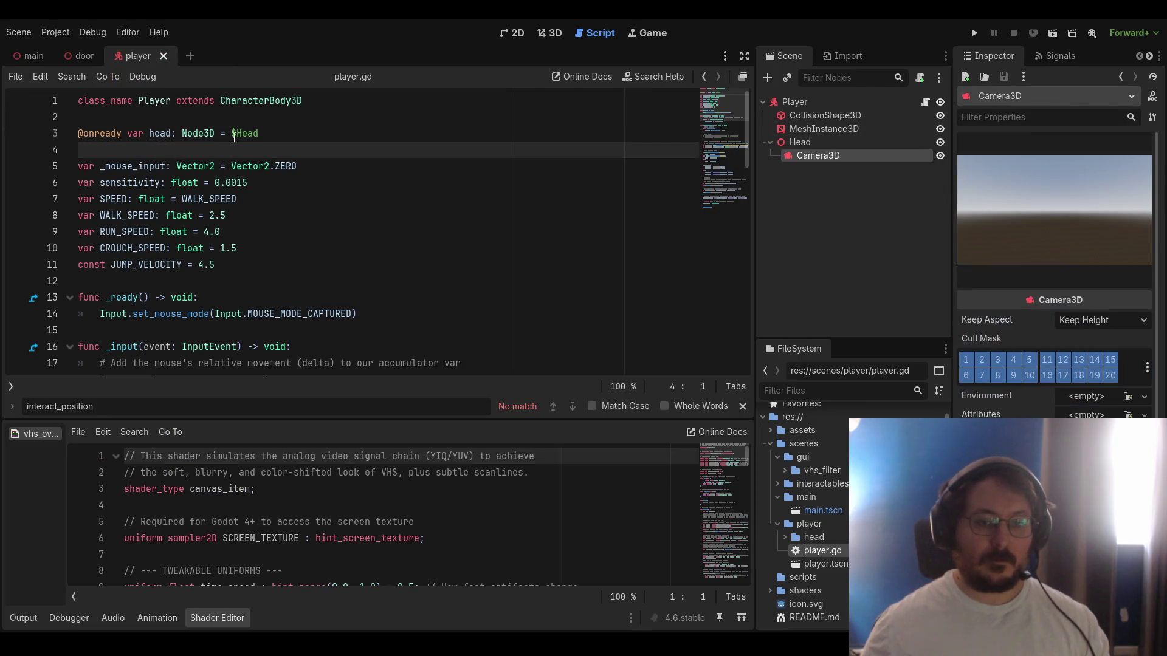
left_click(214, 617)
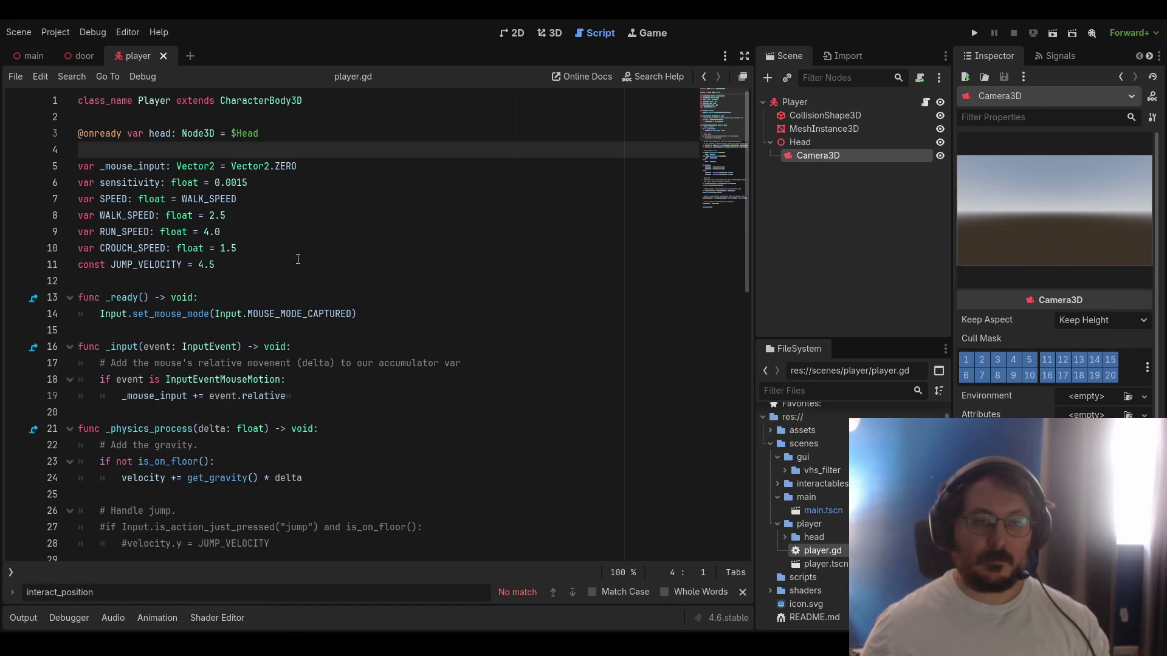
left_click(286, 280)
left_click(71, 52)
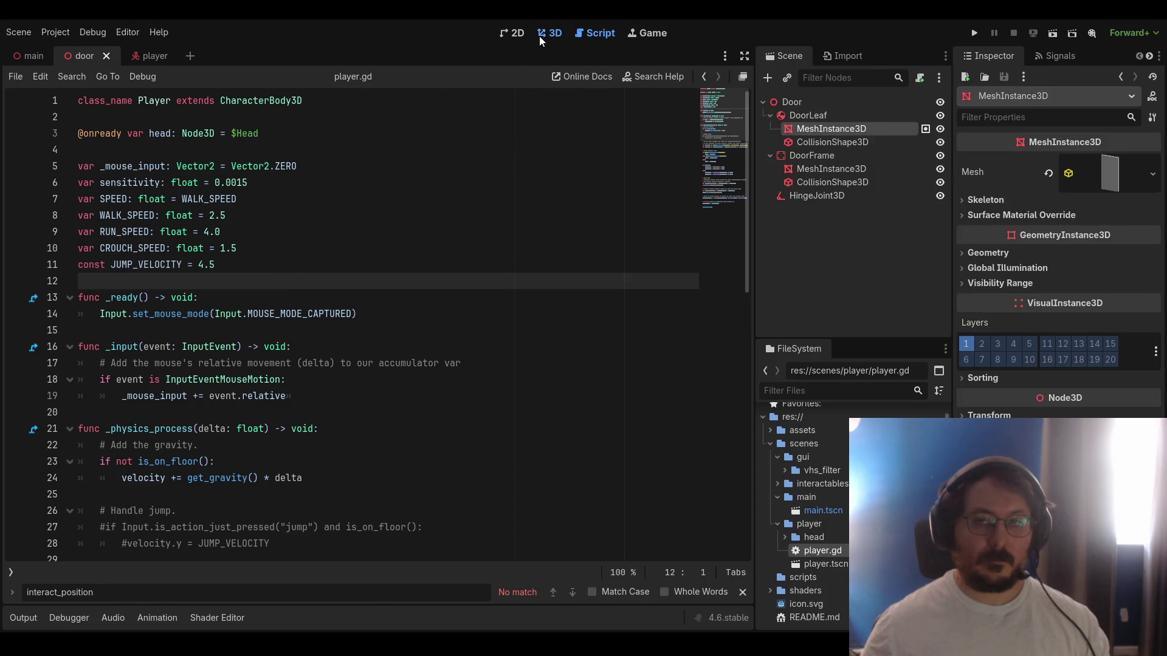
- Select the door leaf's MeshInstance3D and uncheck its Door group membership
left_click(540, 34)
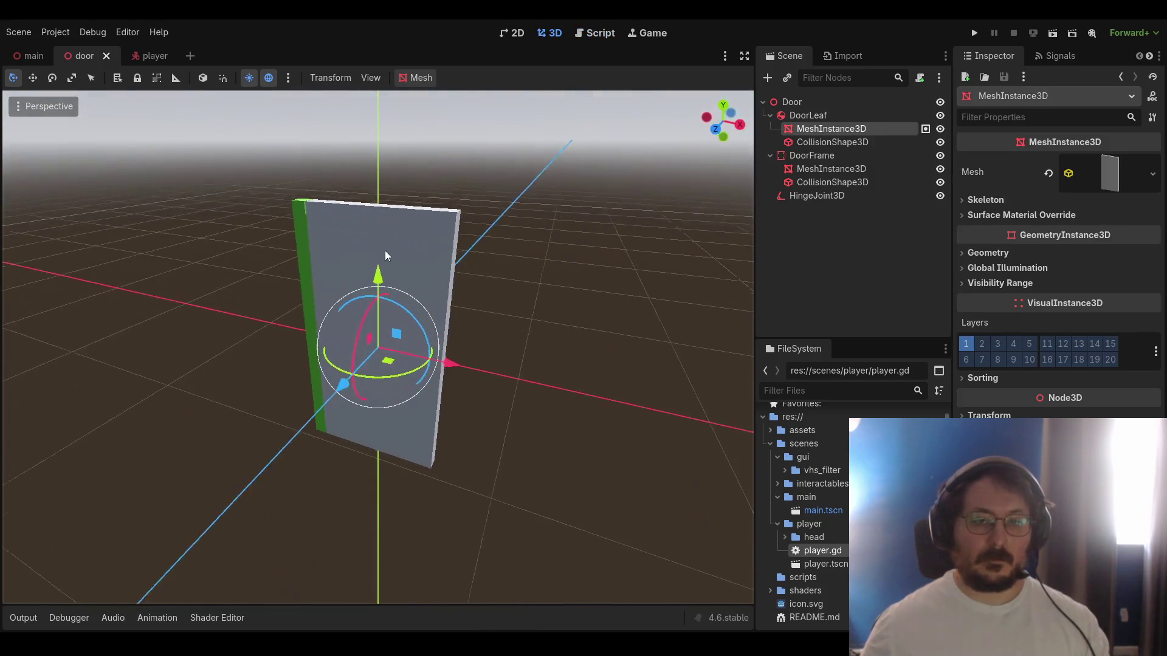
left_click(505, 262)
left_click_drag(441, 401, 497, 367)
scroll(497, 367, "up", 3)
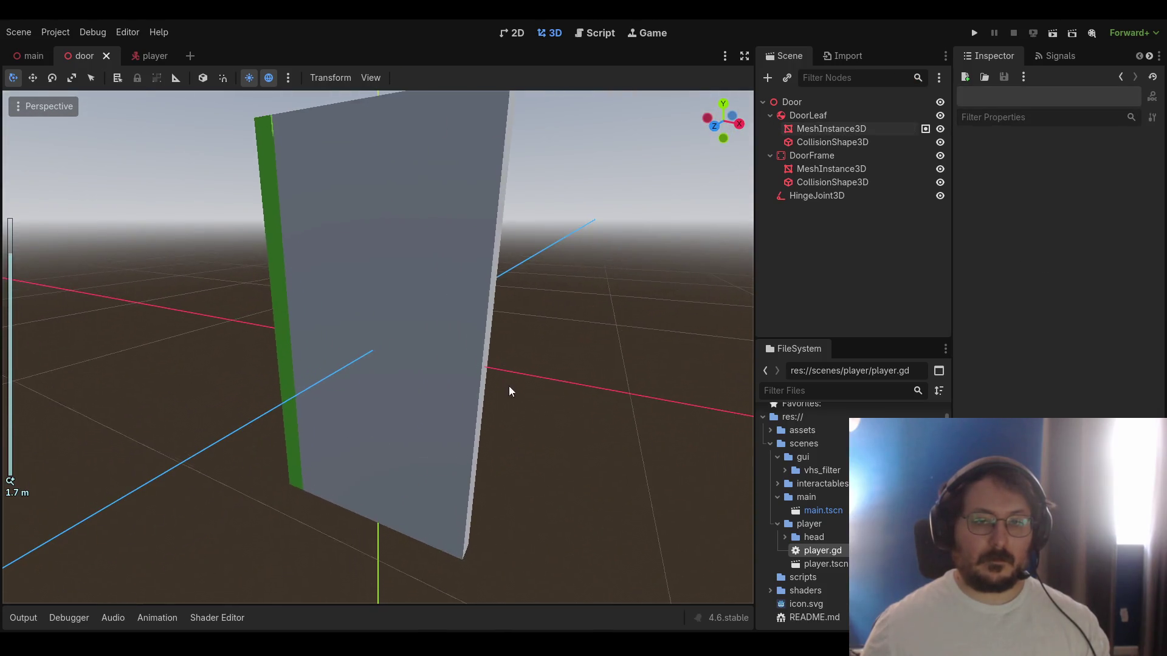
scroll(563, 398, "down", 1)
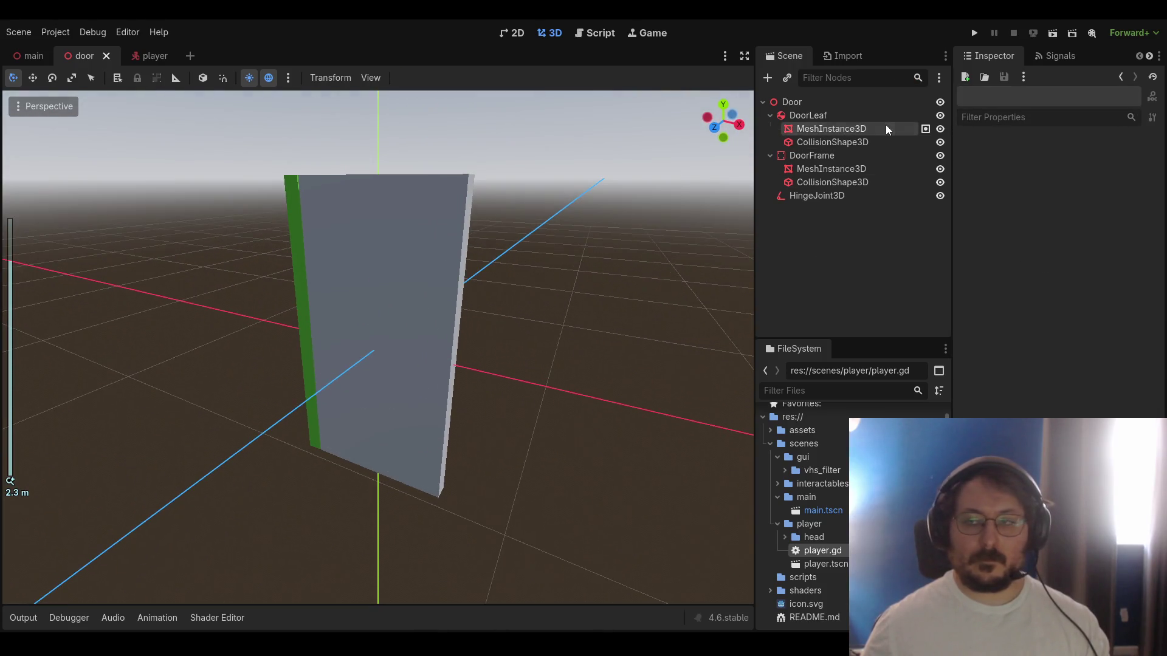
left_click(924, 129)
left_click(925, 129)
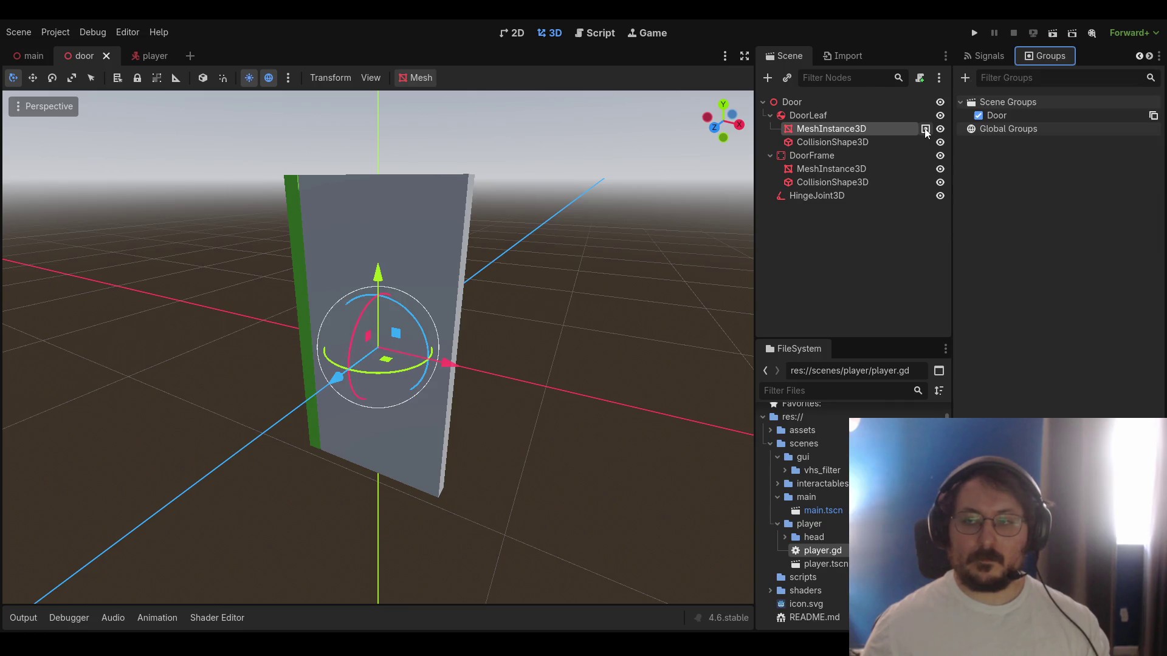
left_click(987, 115)
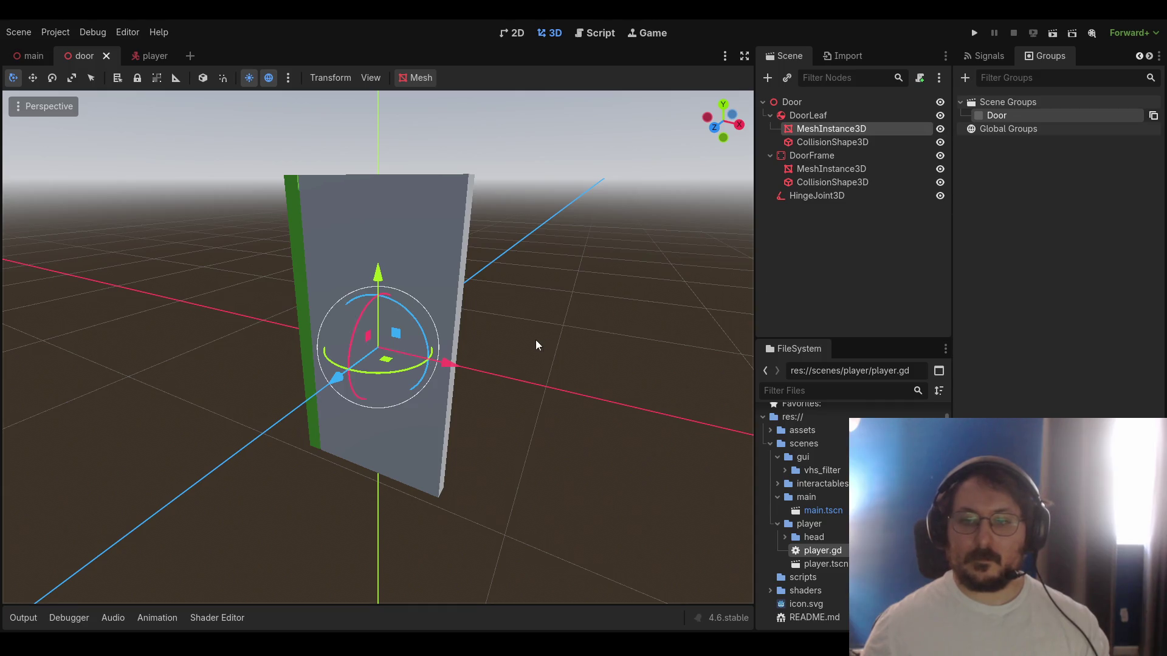
- Bring the mesh's property list back in the Inspector and return to the player scene
left_click_drag(727, 243, 625, 279)
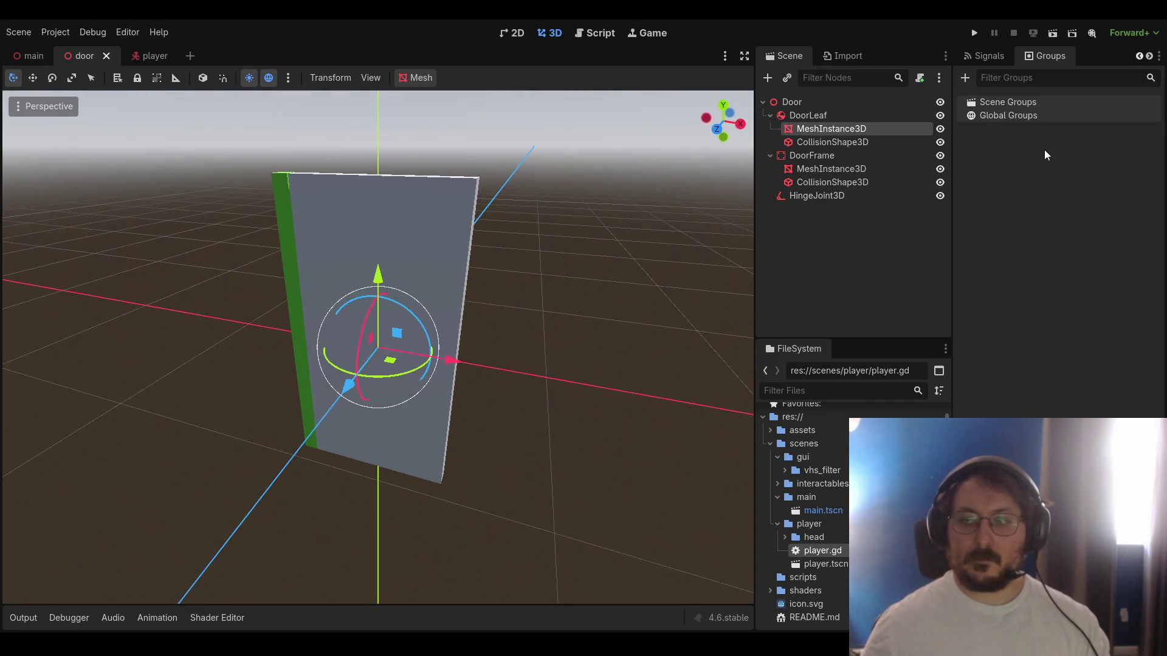
left_click(988, 56)
left_click(1135, 59)
left_click(992, 58)
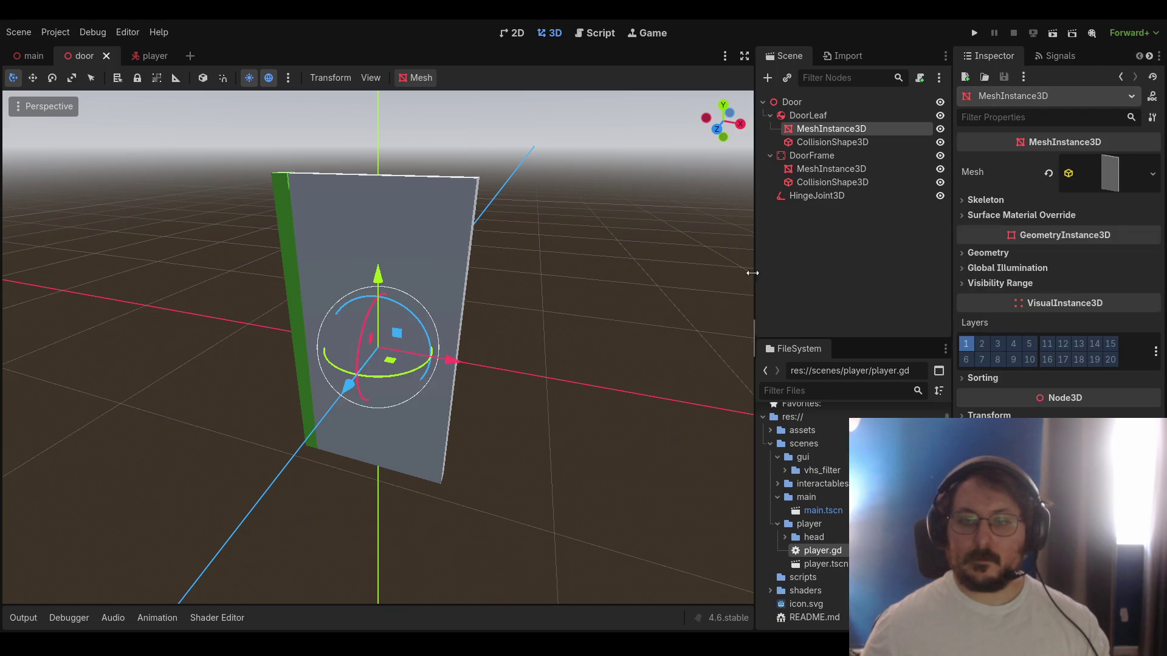
left_click(561, 289)
left_click(150, 55)
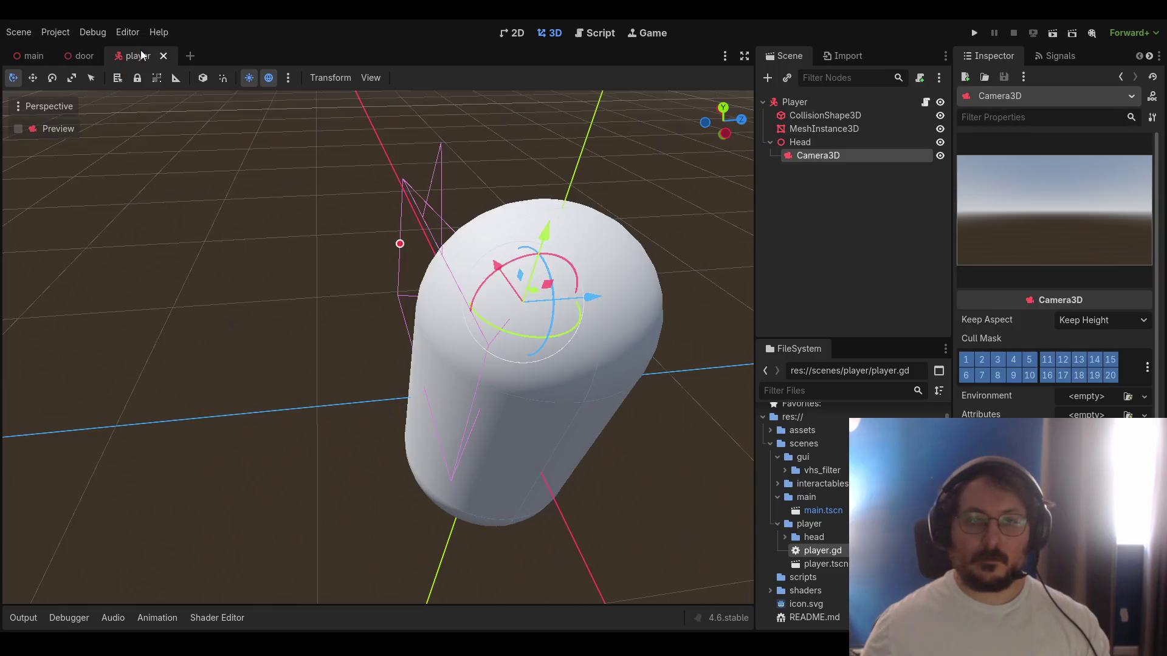
scroll(467, 246, "down", 3)
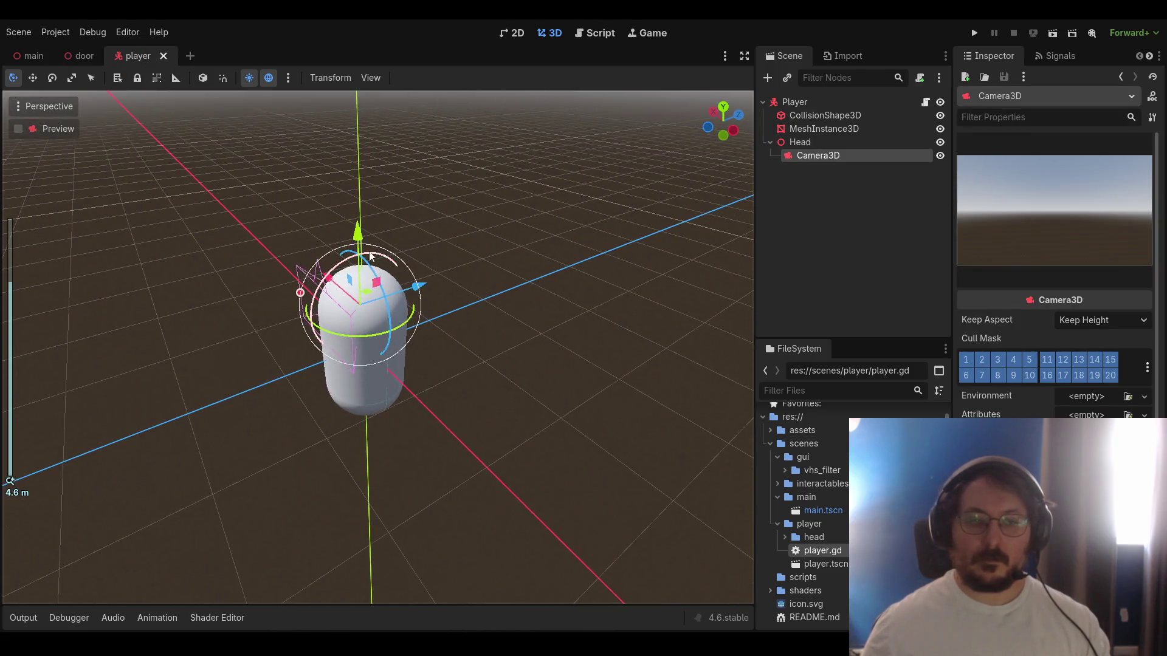
scroll(476, 260, "up", 5)
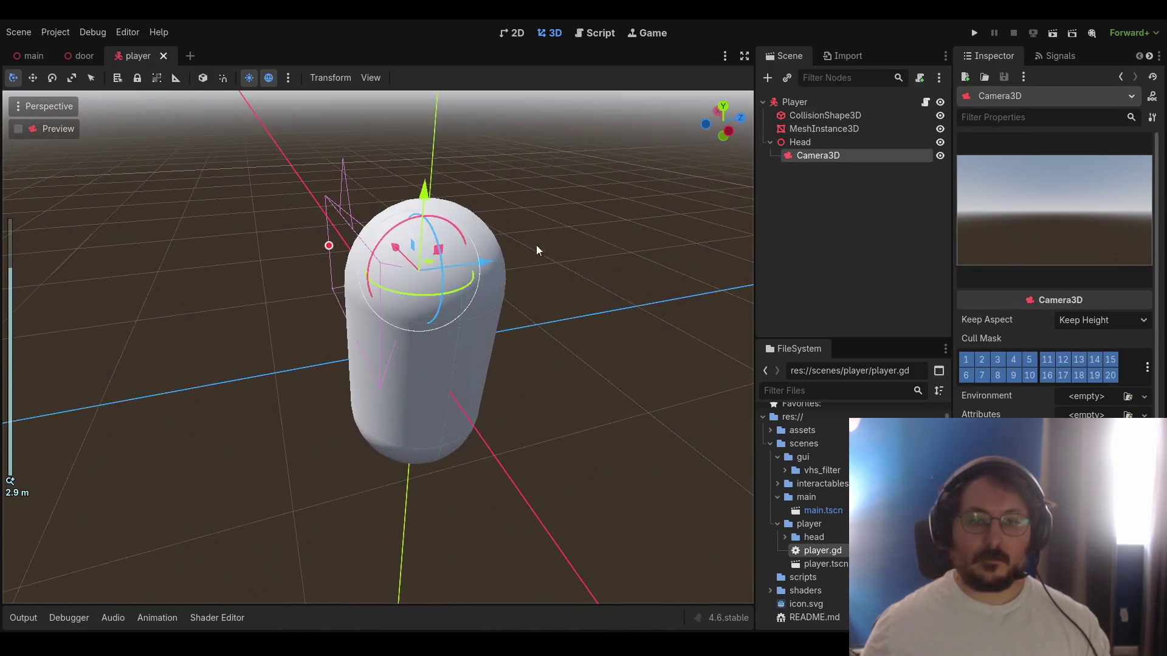
left_click(536, 246)
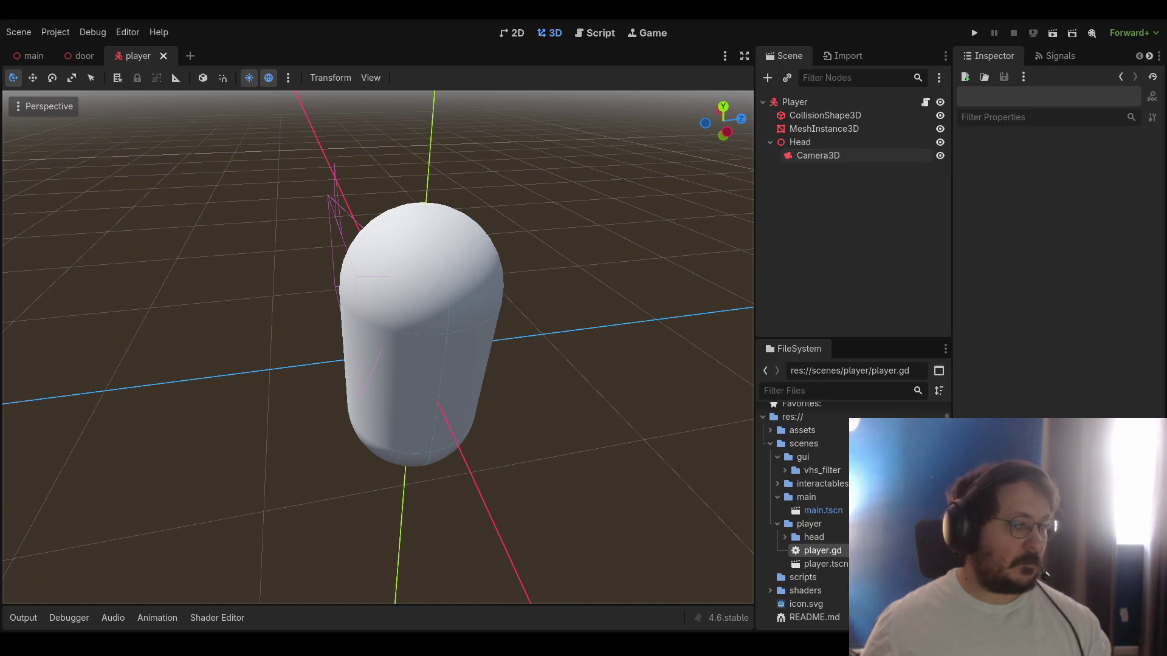
- Add a RayCast3D child under the player's Camera3D and save the scene
left_click(420, 245)
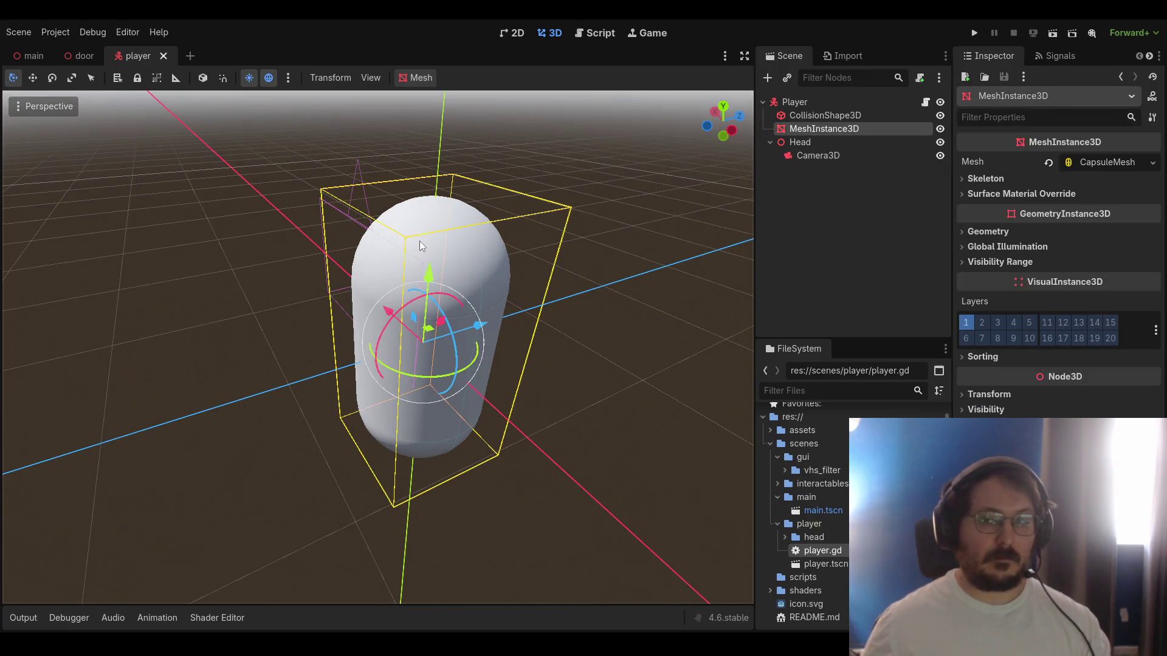
left_click(790, 221)
left_click(828, 156)
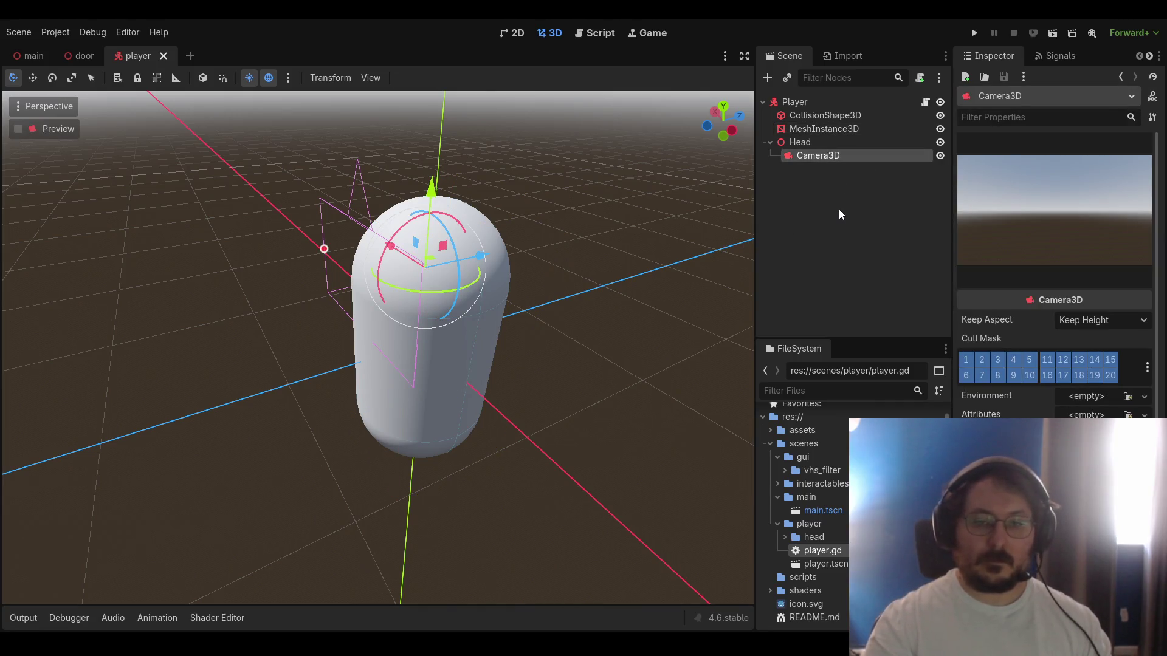
key("ctrl+v")
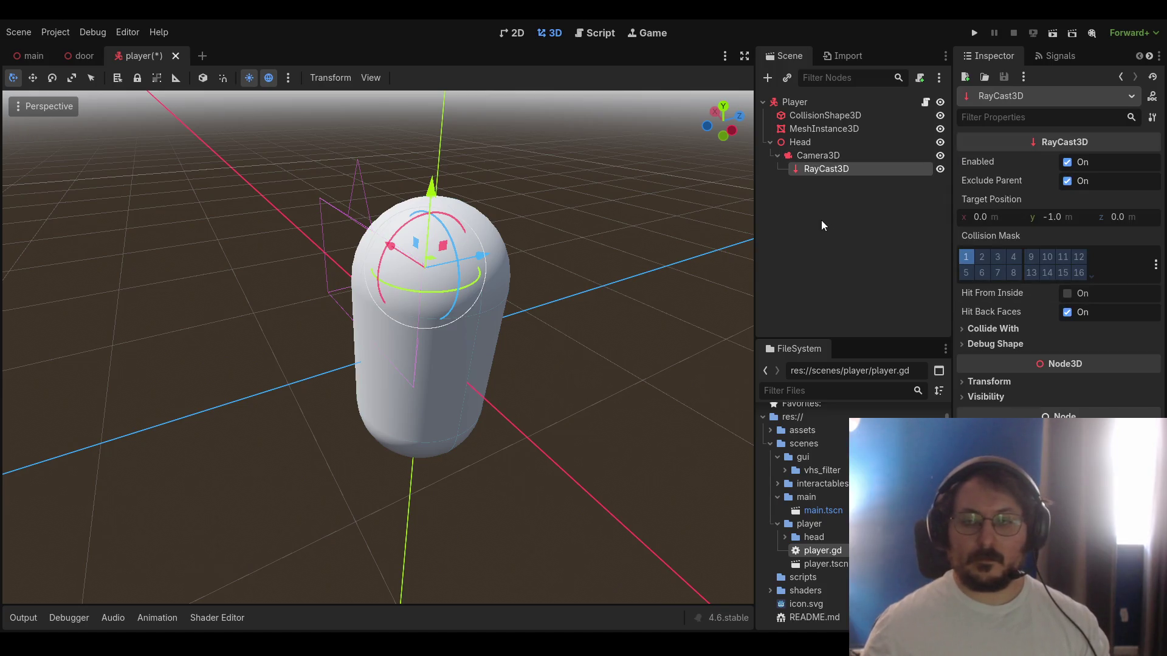
left_click(822, 224)
key("ctrl+s")
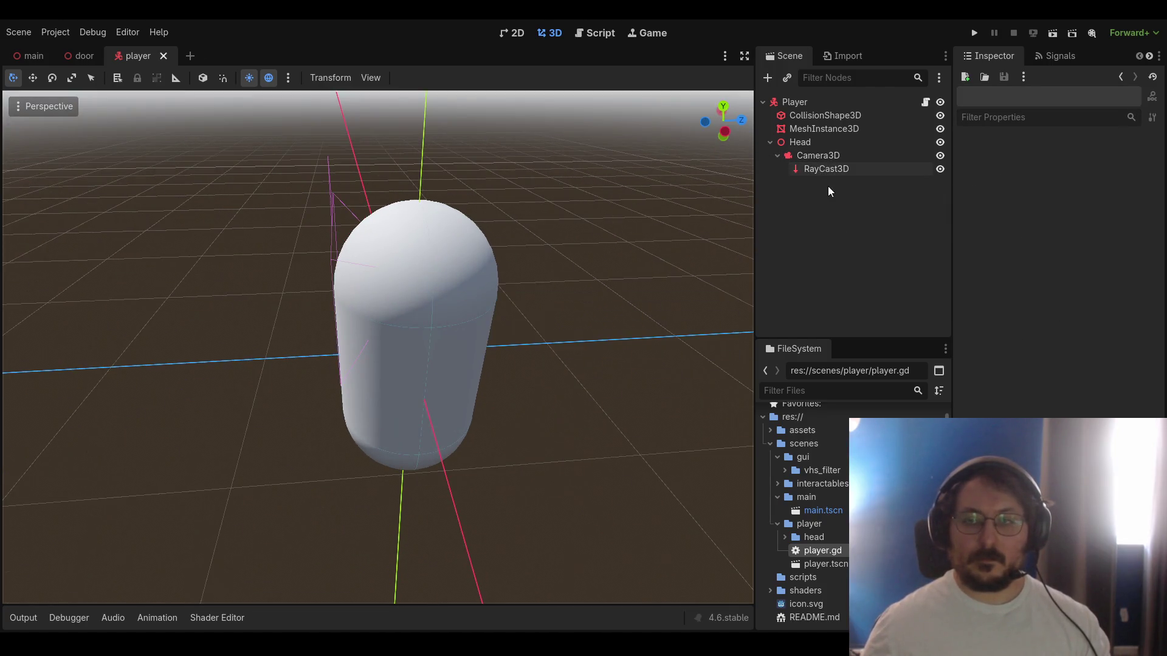
- Rename Camera3D to Eyes and the RayCast3D to Interactor, then save
left_click(819, 157)
type("Eyes")
key("Return")
left_click(845, 164)
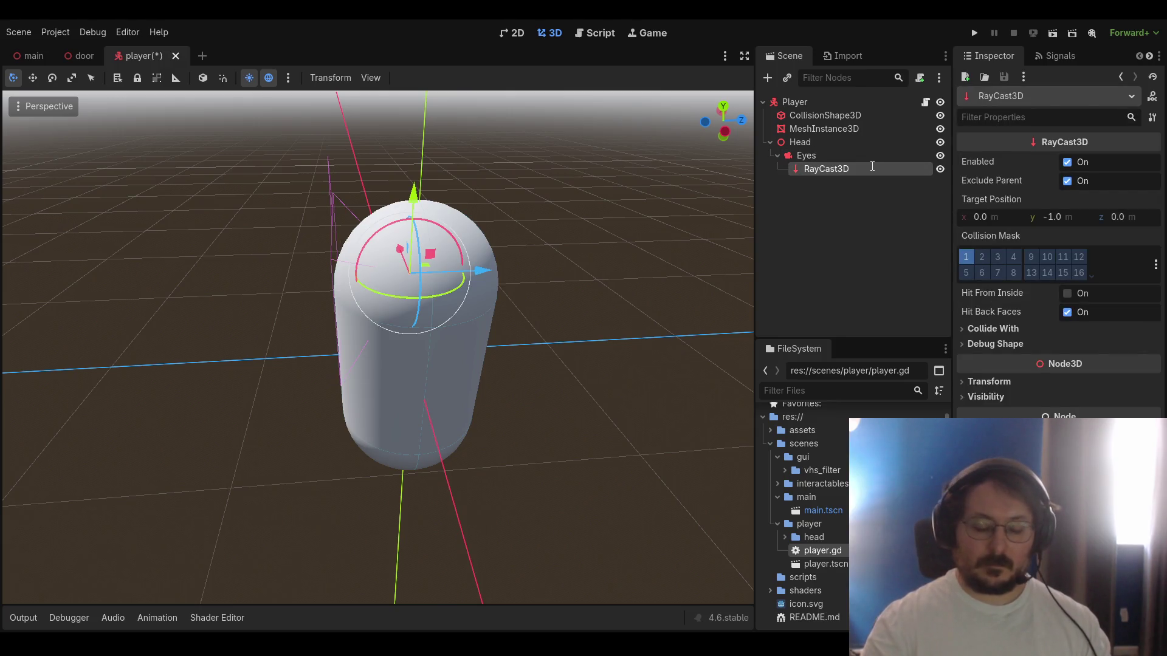
type("Interactor")
key("Return")
key("ctrl+s")
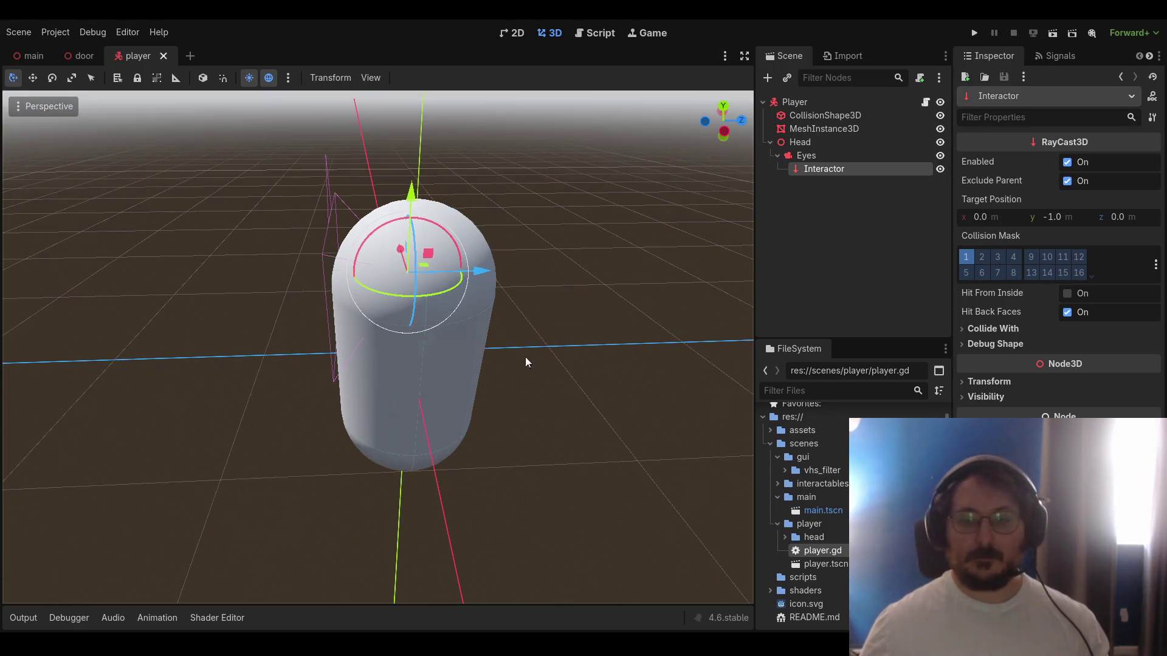
- Collapse the gui, main and player folders and make scenes/interactables the current FileSystem folder
left_click(778, 484)
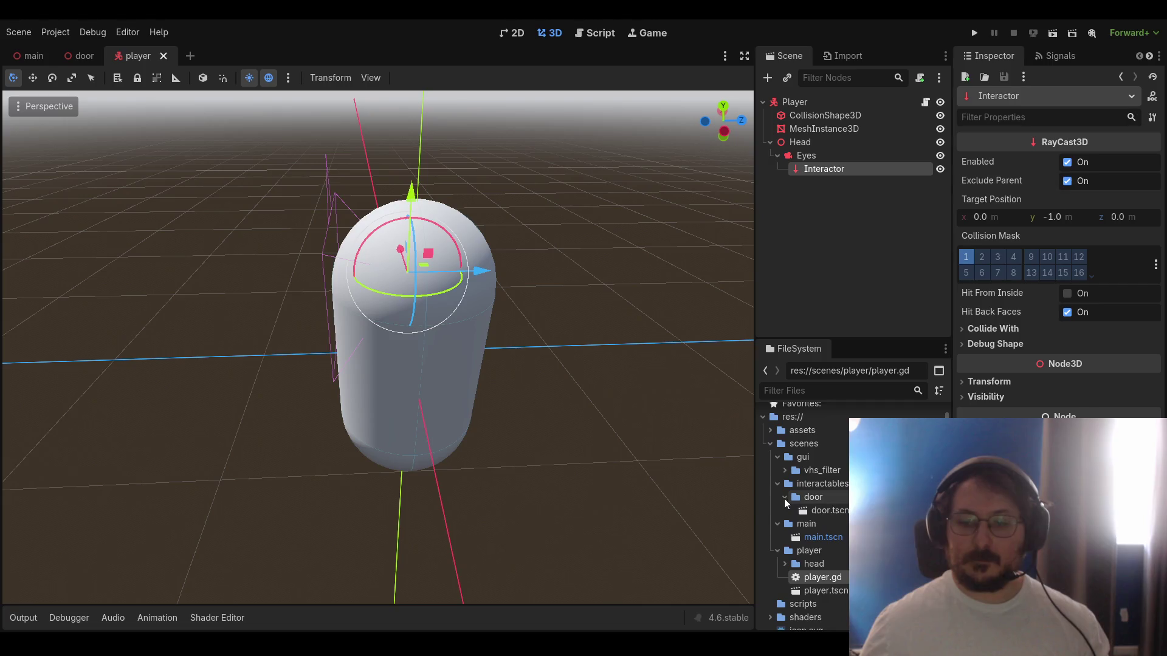
left_click(775, 486)
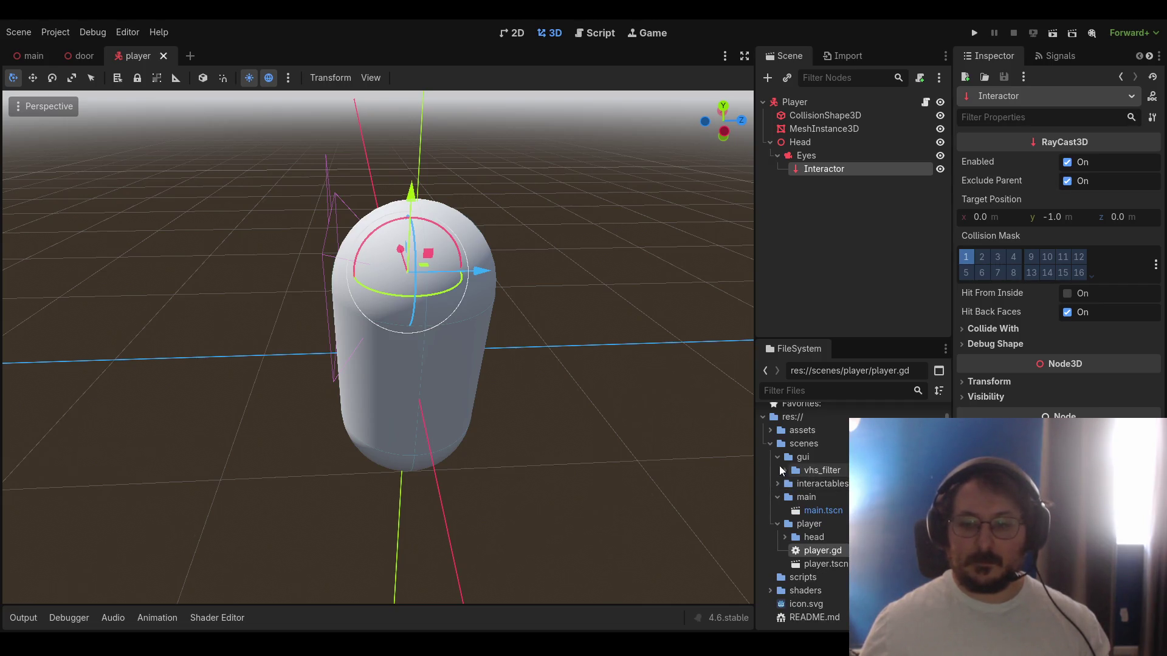
left_click(777, 457)
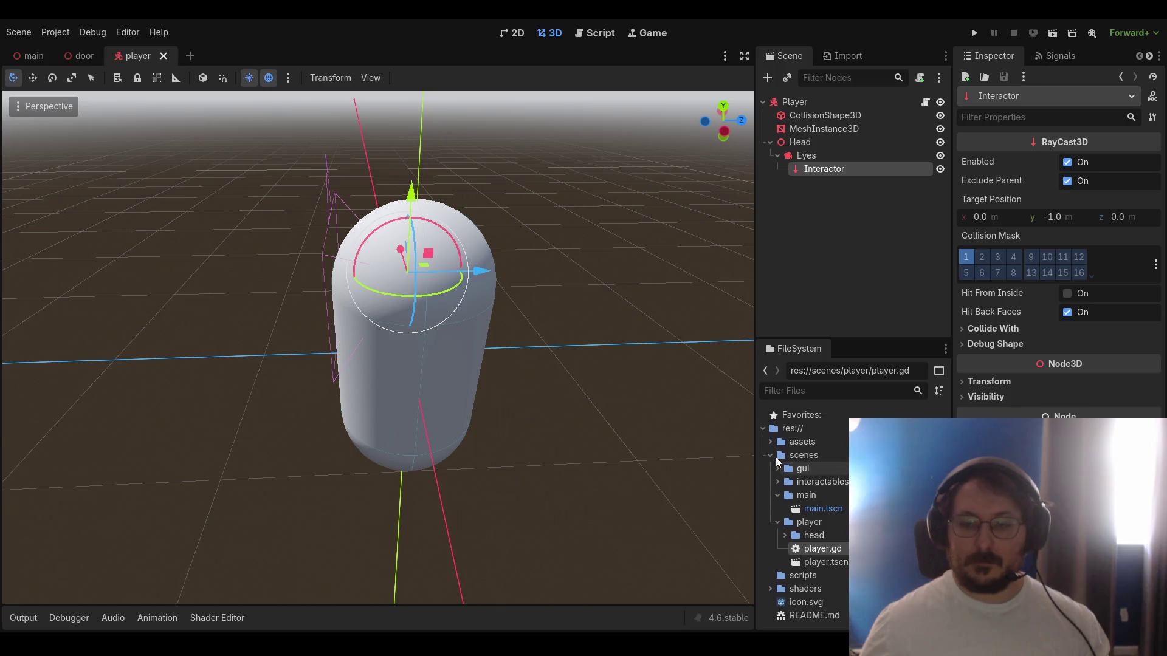
left_click(775, 494)
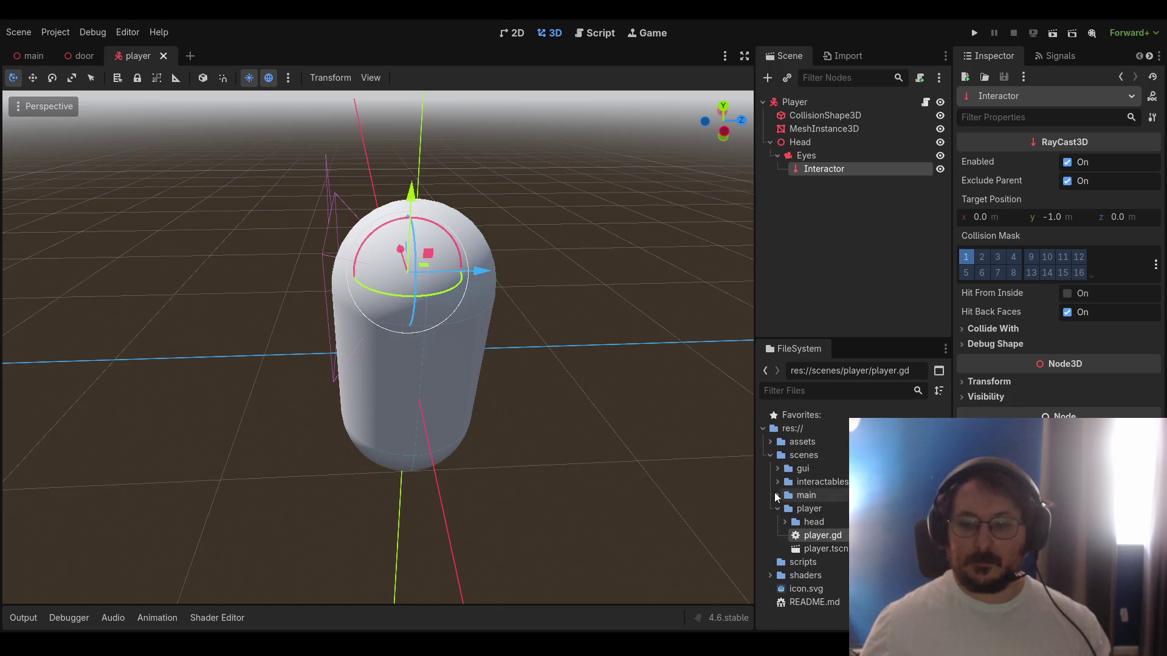
left_click(777, 510)
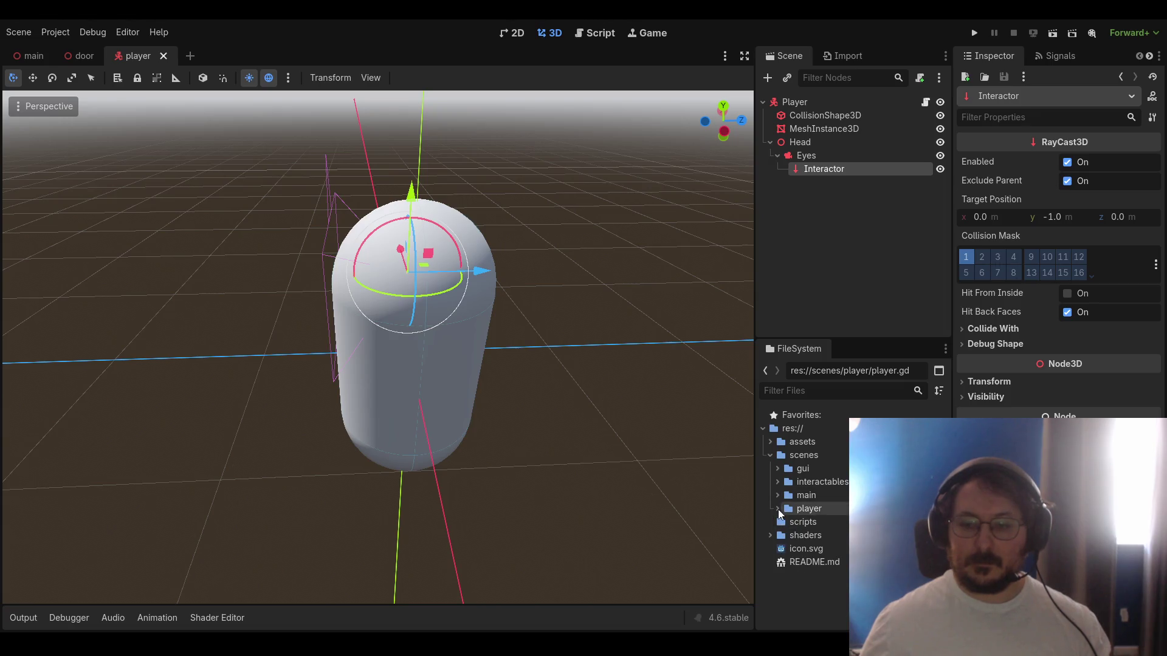
left_click(771, 455)
left_click(770, 455)
left_click(776, 482)
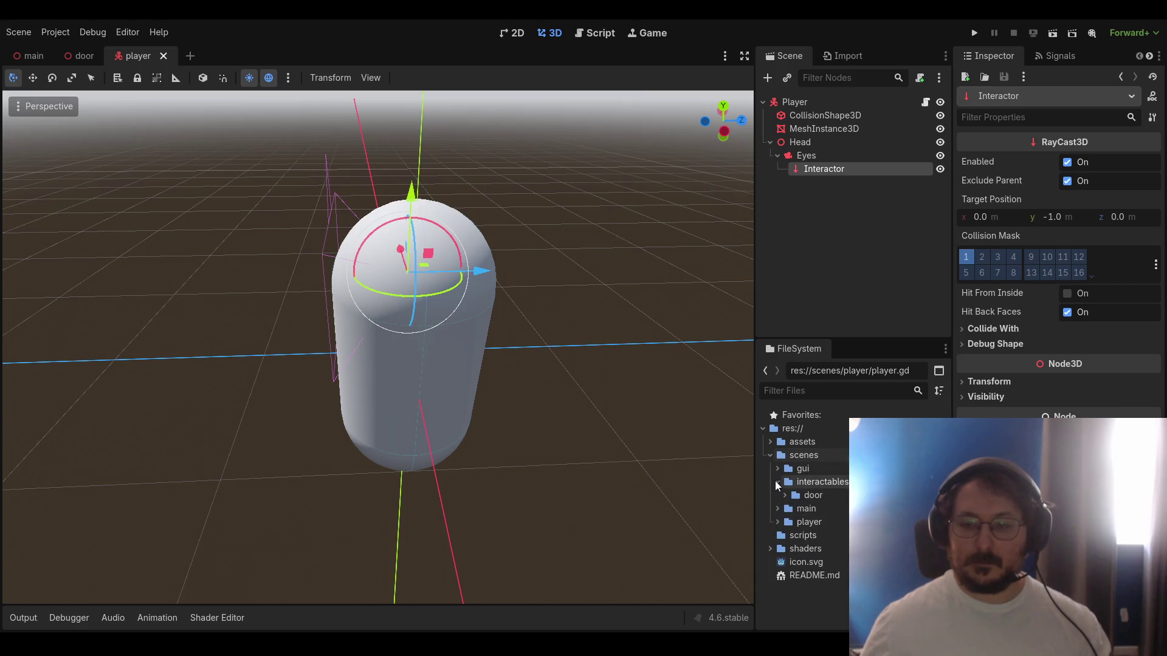
left_click(801, 484)
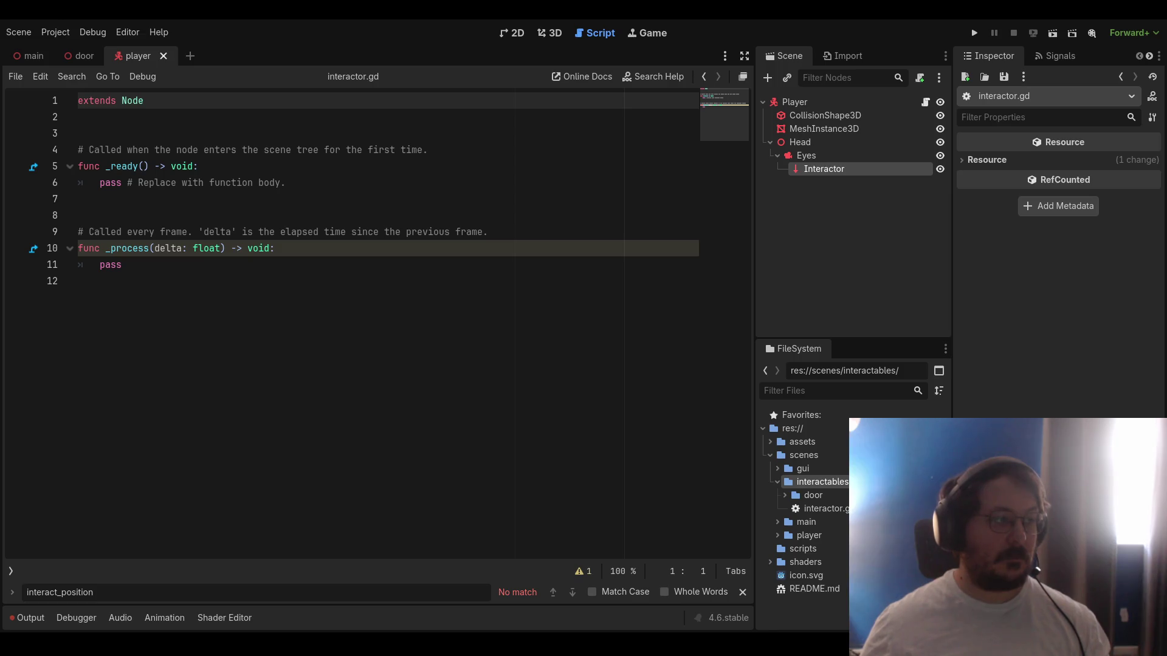
- Replace the template with class_name Interactable above extends CollisionObject3D
left_click_drag(172, 264, 74, 118)
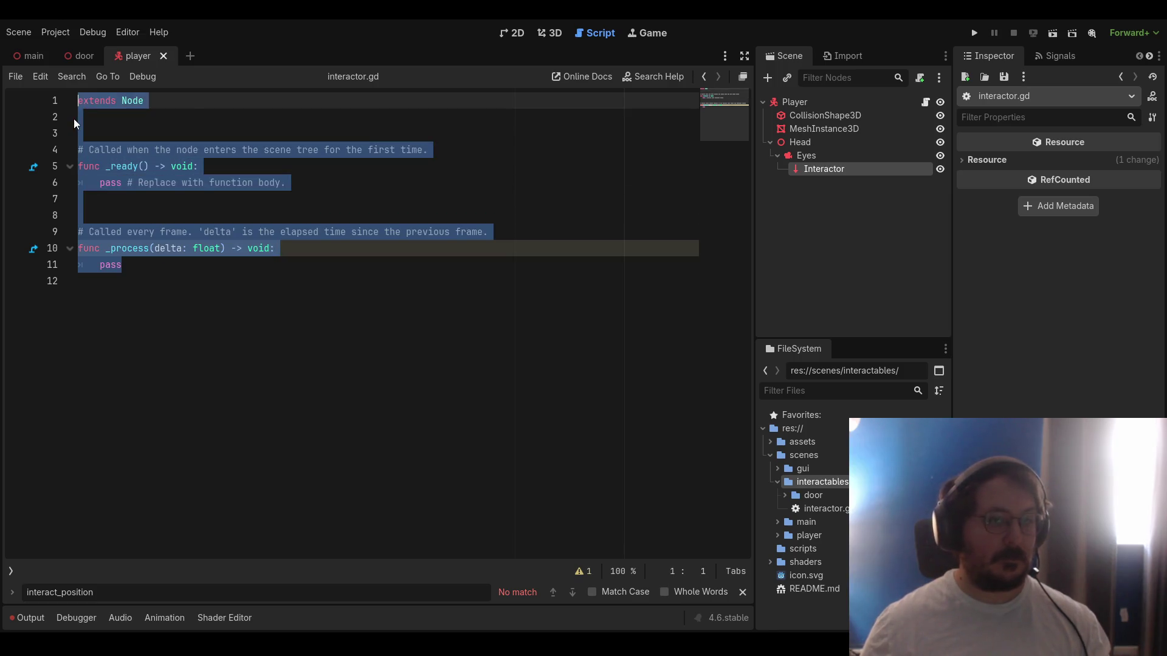
type("extends Coll")
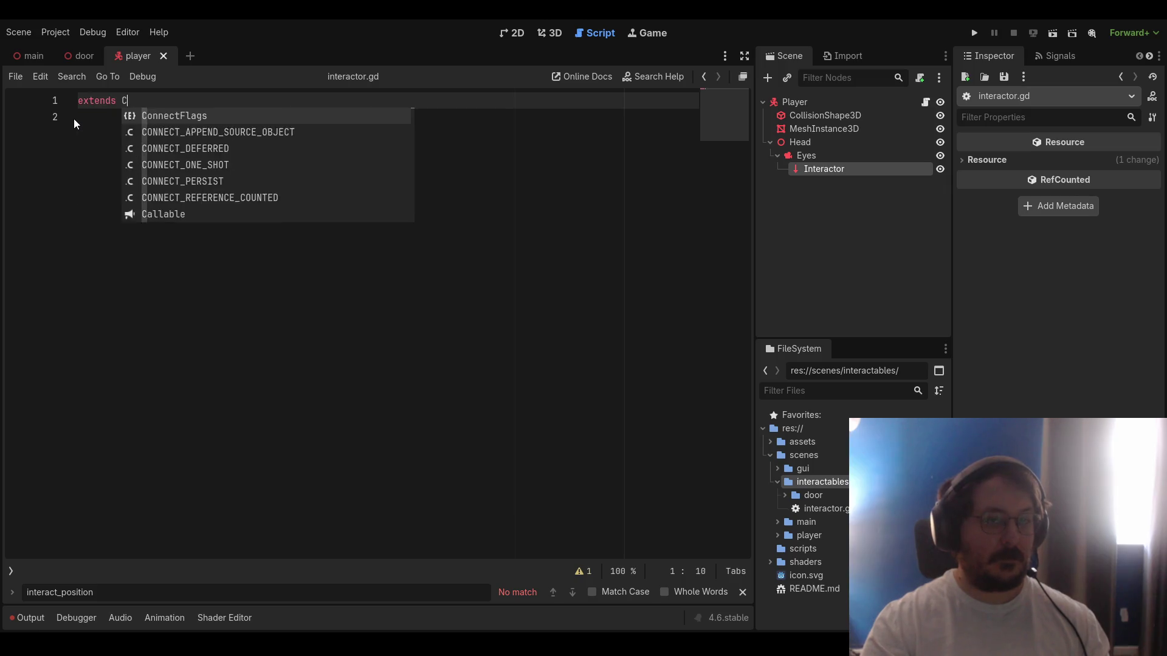
type("isionObject34")
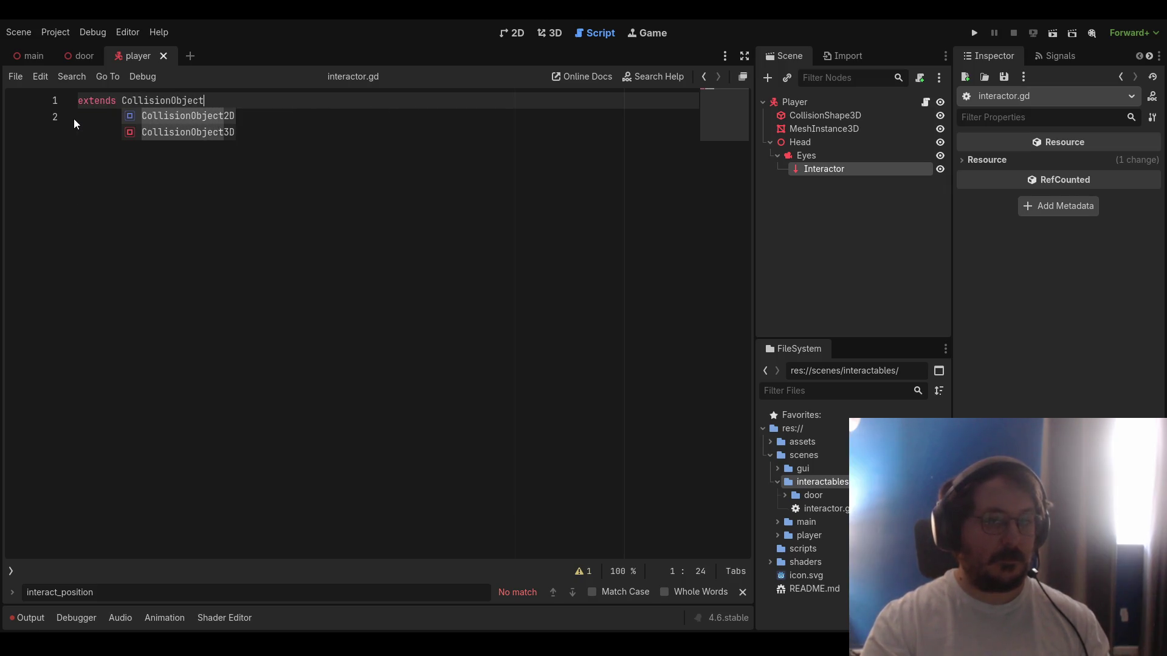
key("BackSpace")
key("BackSpace")
type("3D")
key("Return")
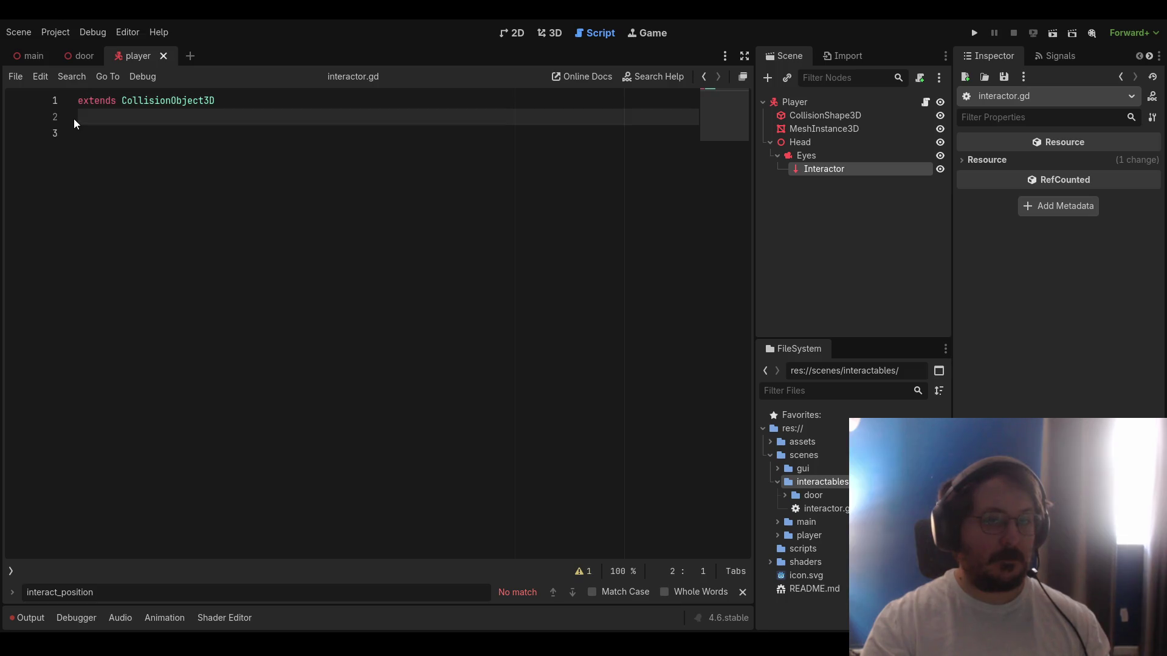
type("class_name ")
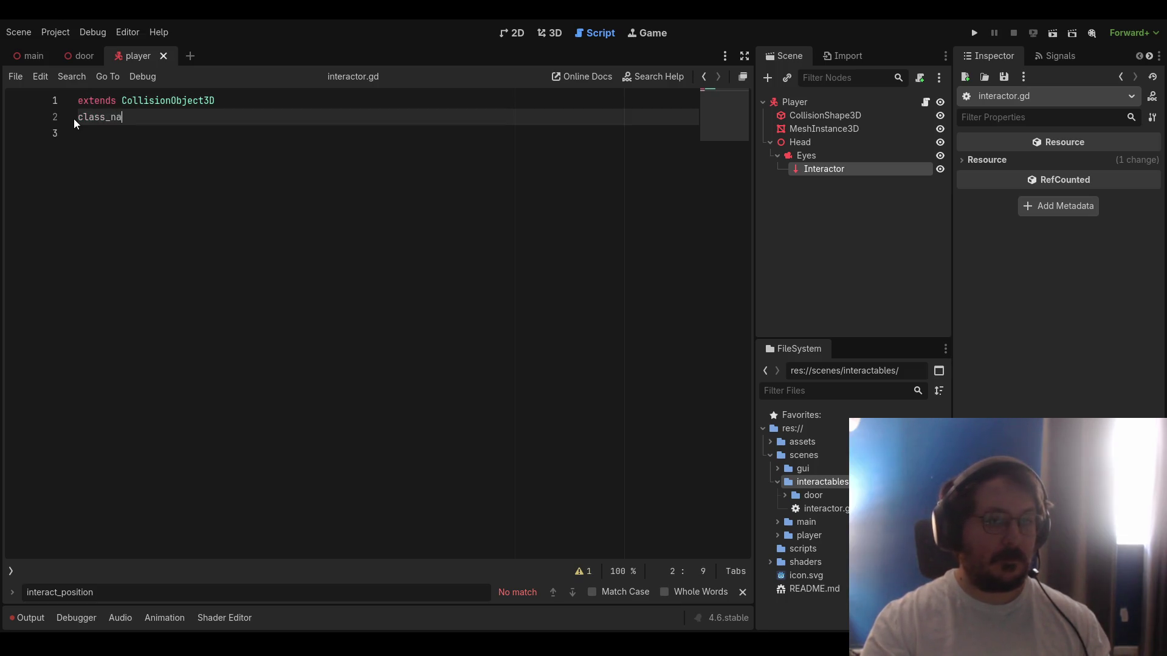
type("Interactable")
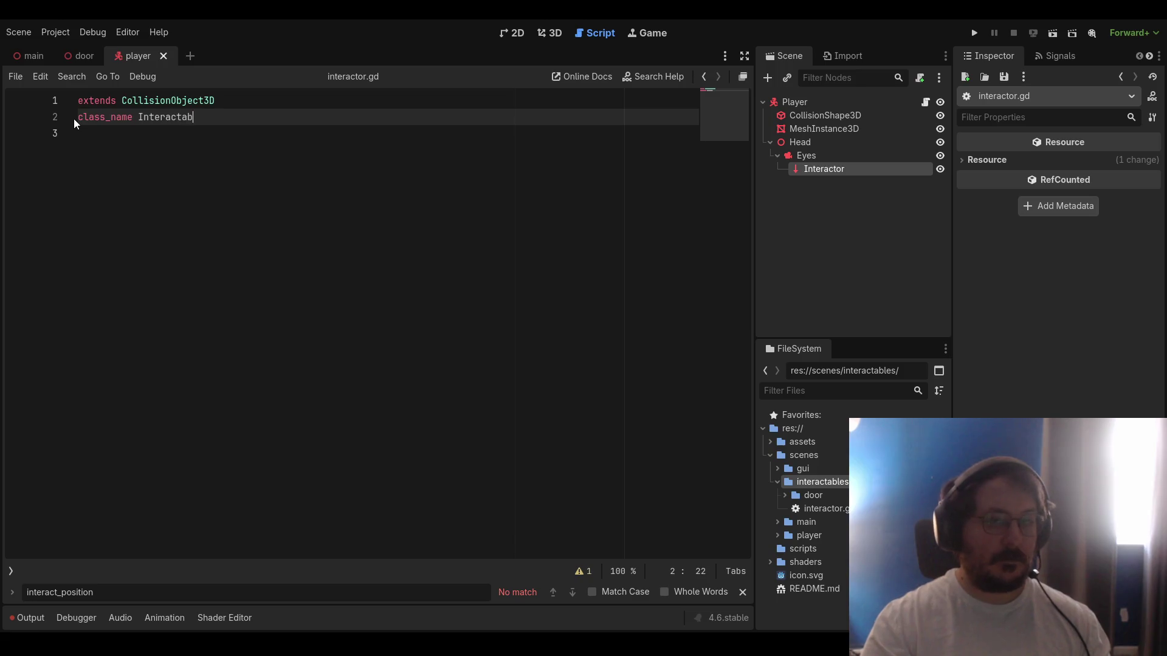
key("Return")
key("Return")
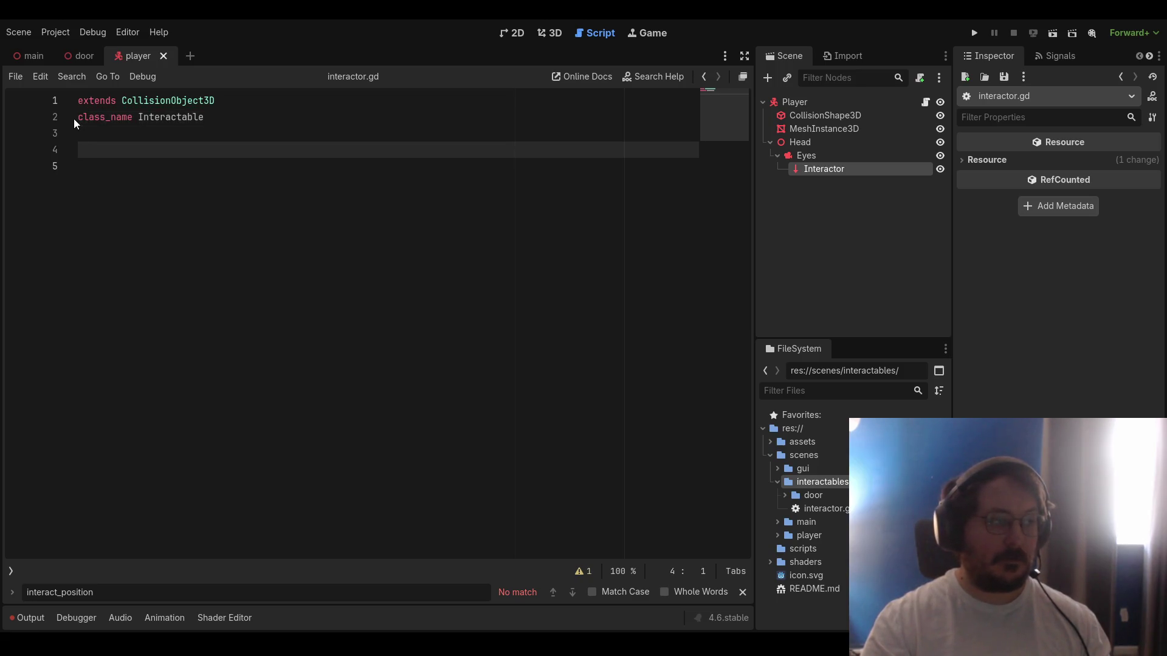
left_click_drag(74, 119, 204, 117)
key("ctrl+c")
key("BackSpace")
left_click(83, 103)
key("Return")
key("Up")
key("ctrl+v")
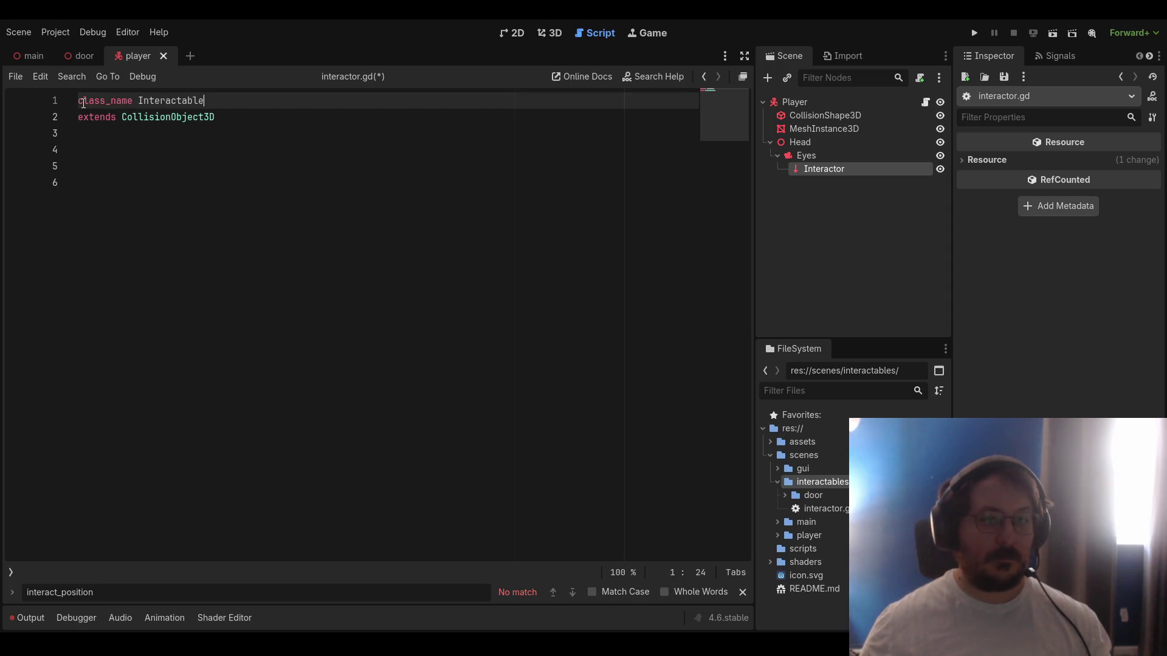
- Add the commented interacted(interactor: Node3D) signal and a focus comment mentioning UI Prompts
left_click(155, 162)
type("# Emitted")
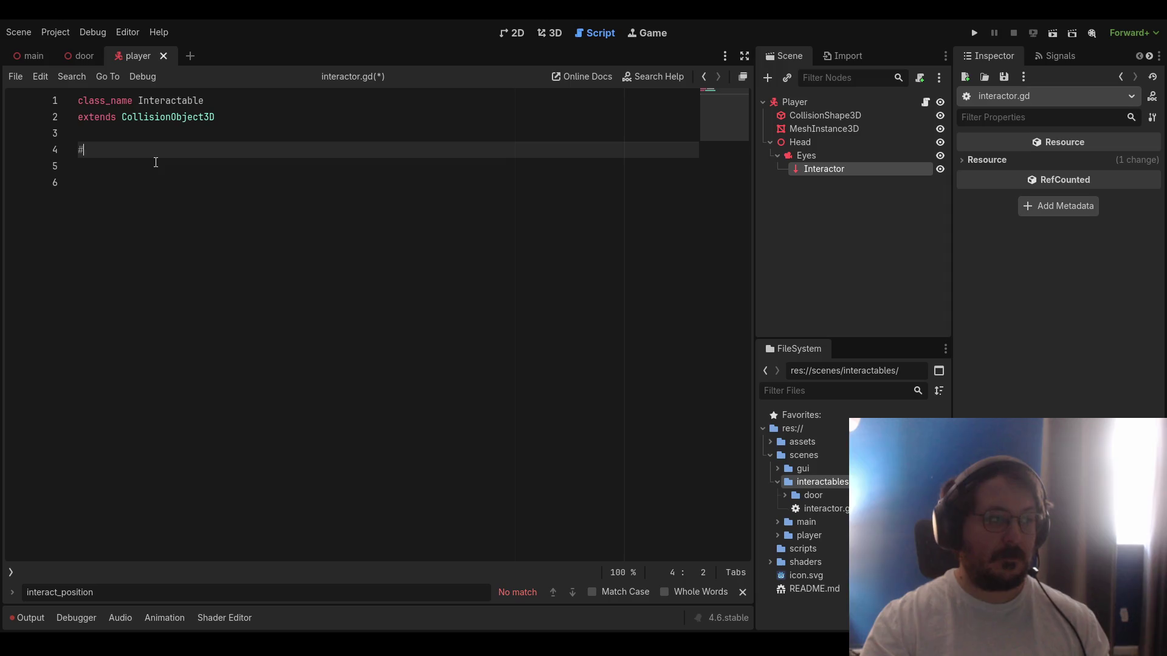
type(" when the object i")
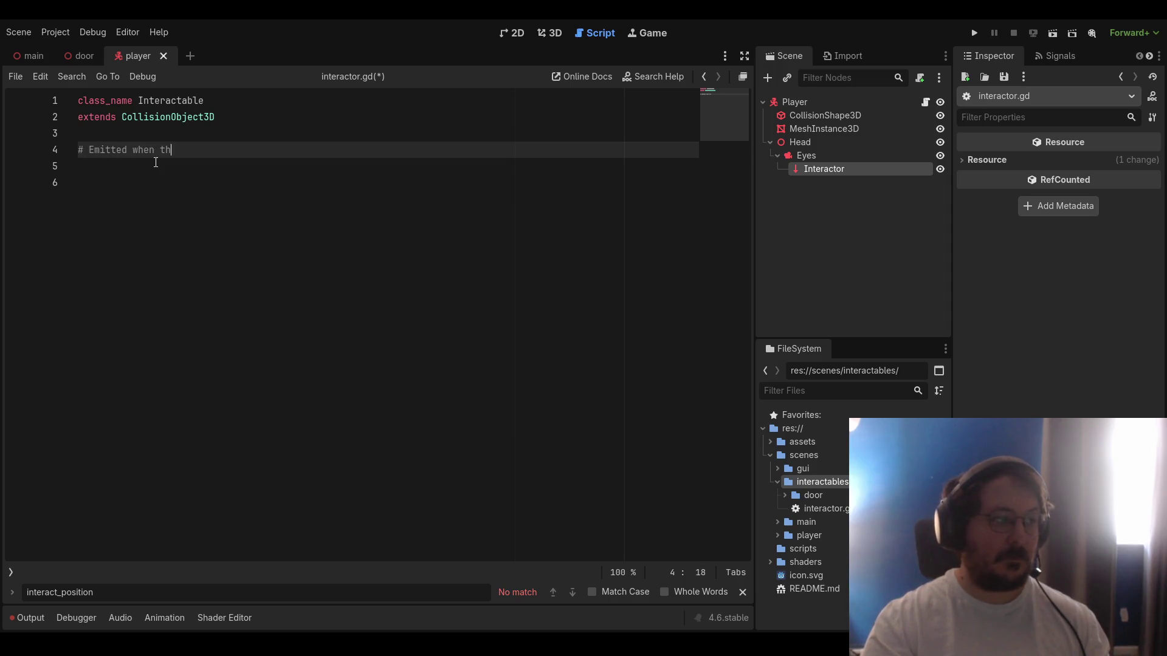
type("s successfully int")
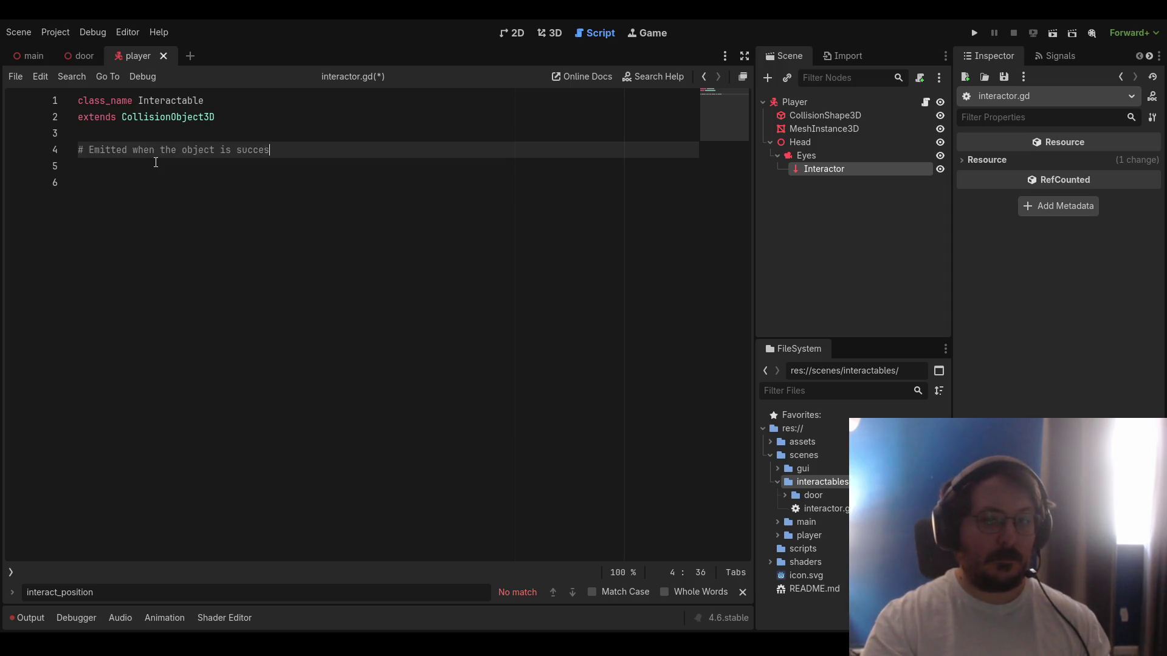
type("eracted with")
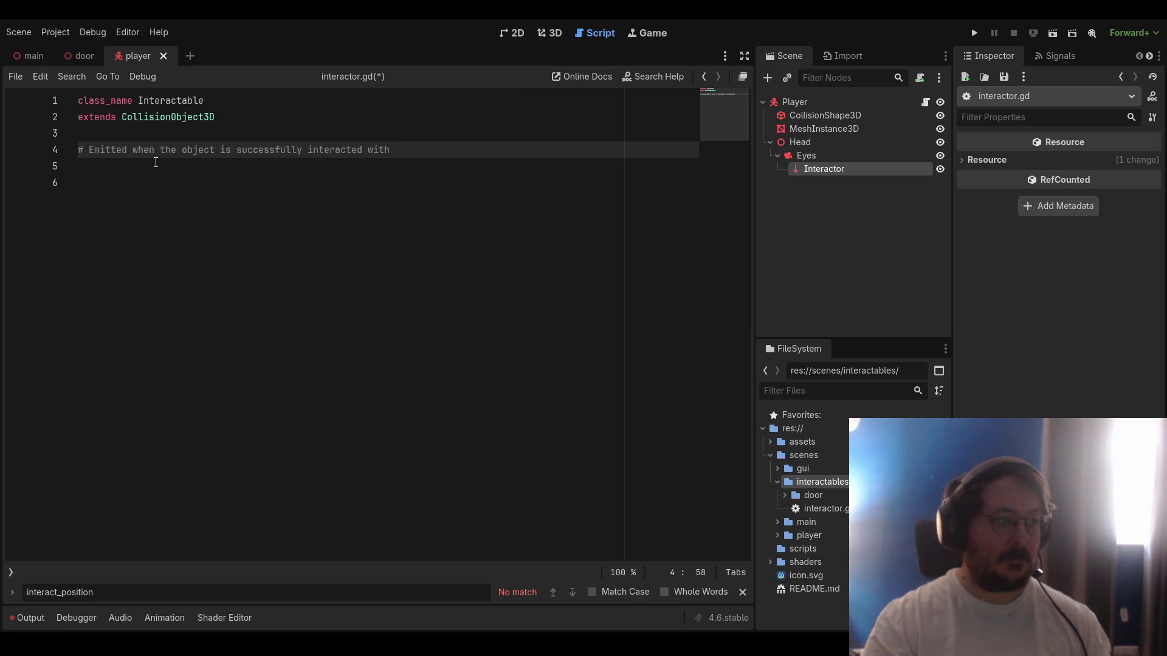
key("Return")
type("signal int")
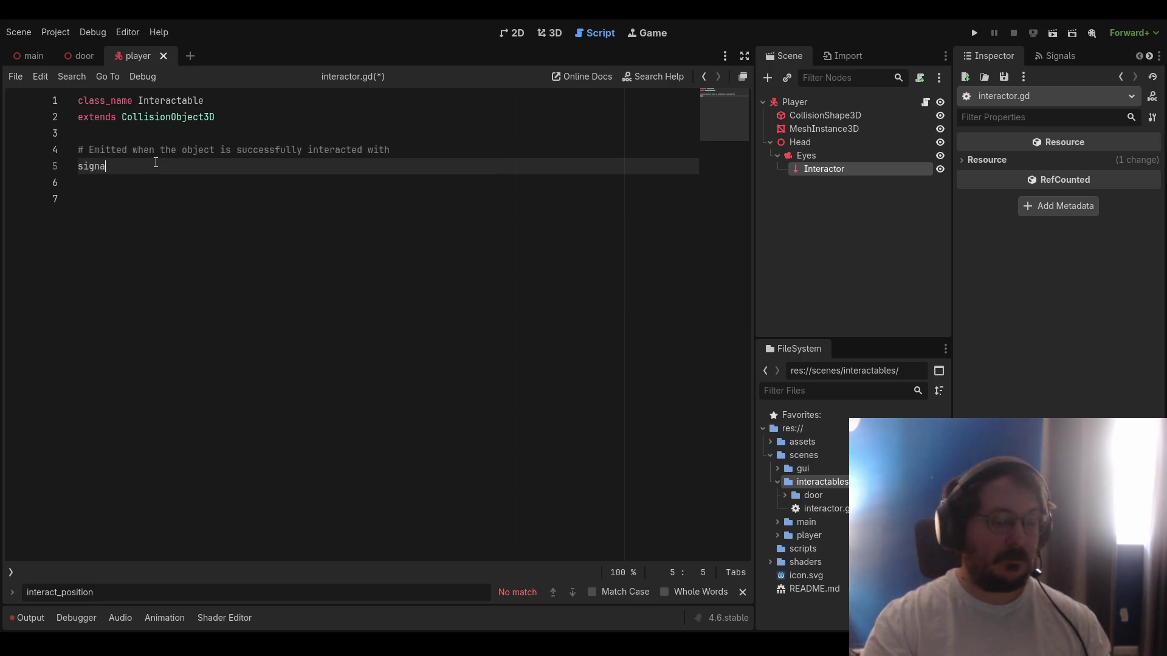
type("eracted(")
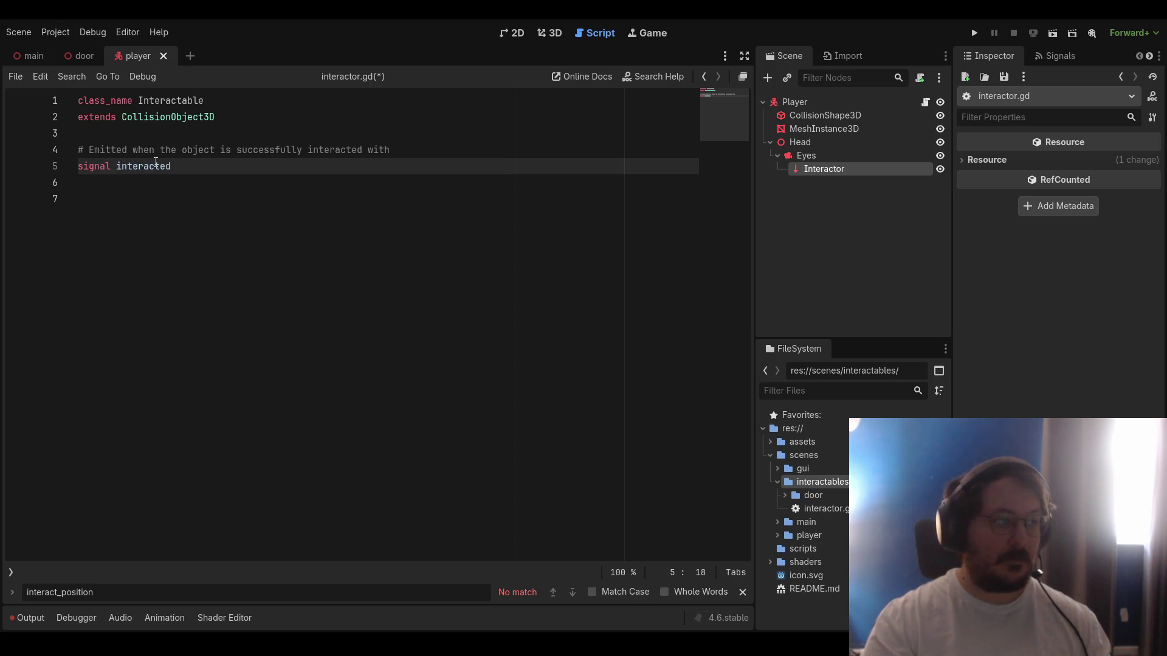
type("intera")
type("ctor: Node3")
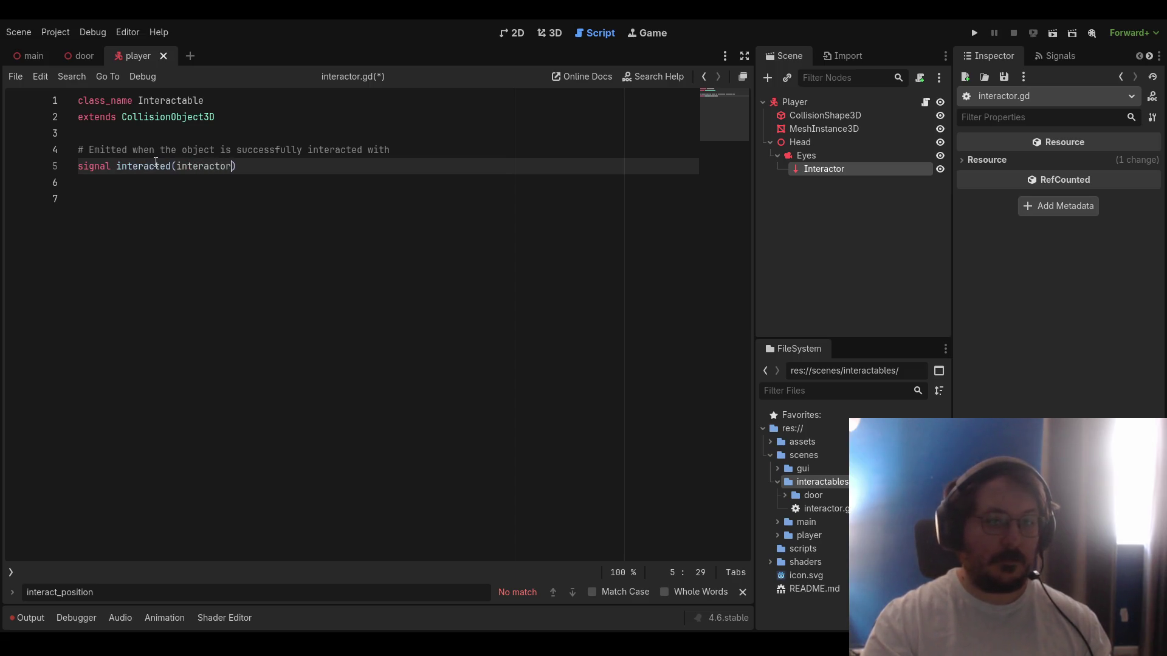
type("D)")
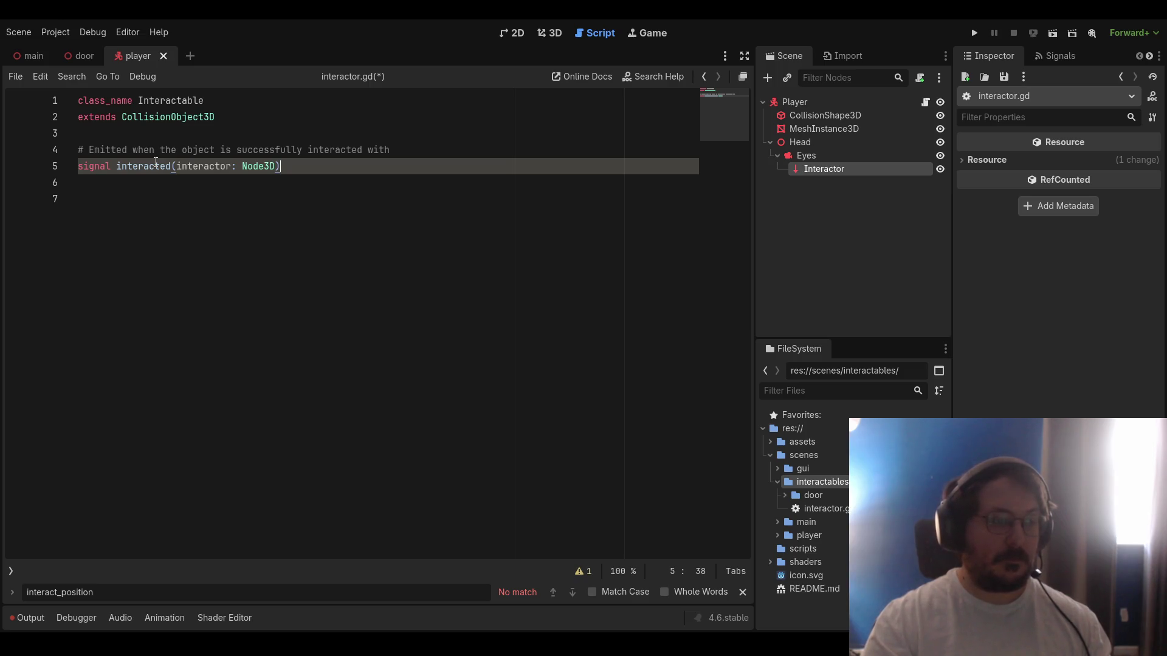
key("Return")
key("Return")
type("Emitted when the player l")
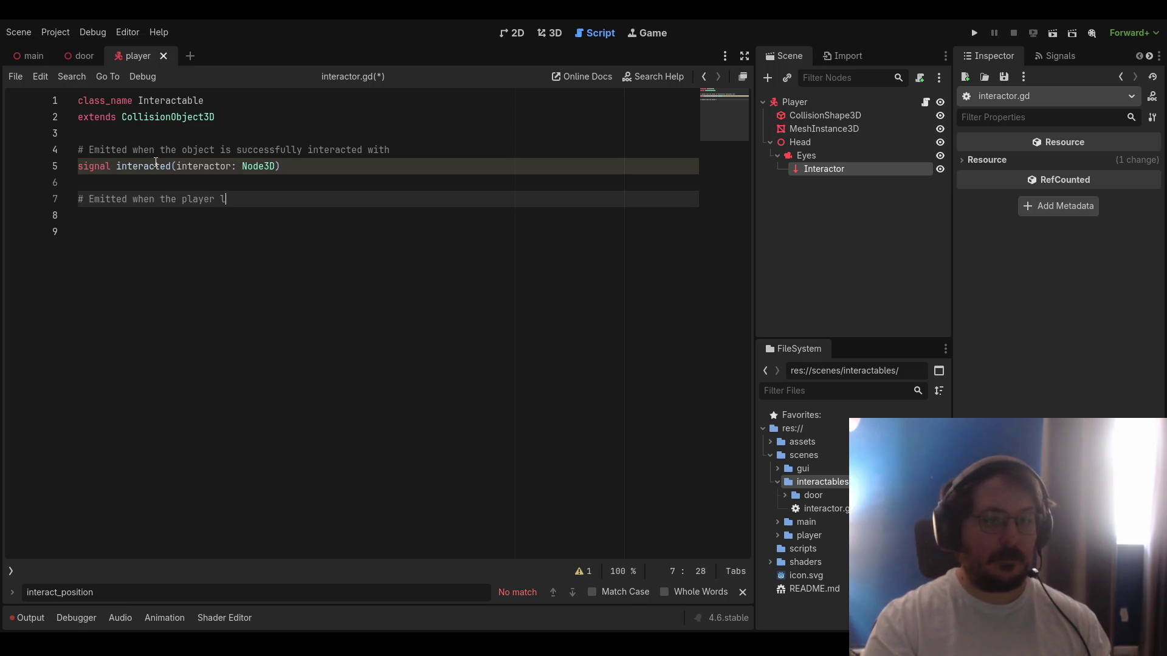
type("ooks at or looks away from the obj")
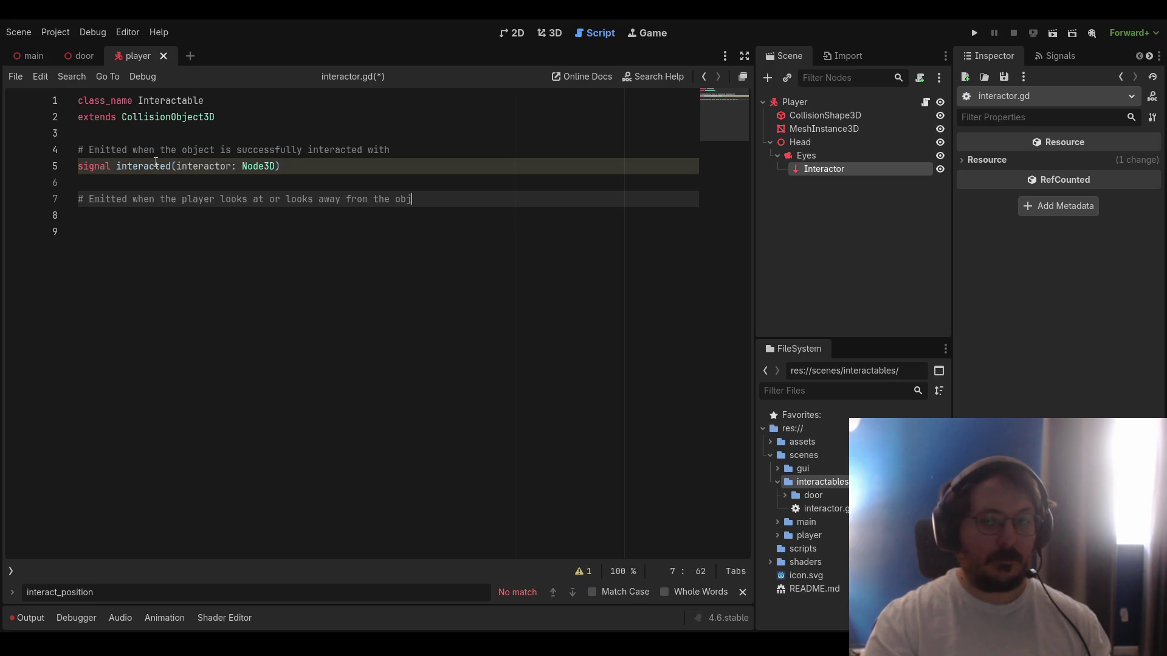
type("ect (great ")
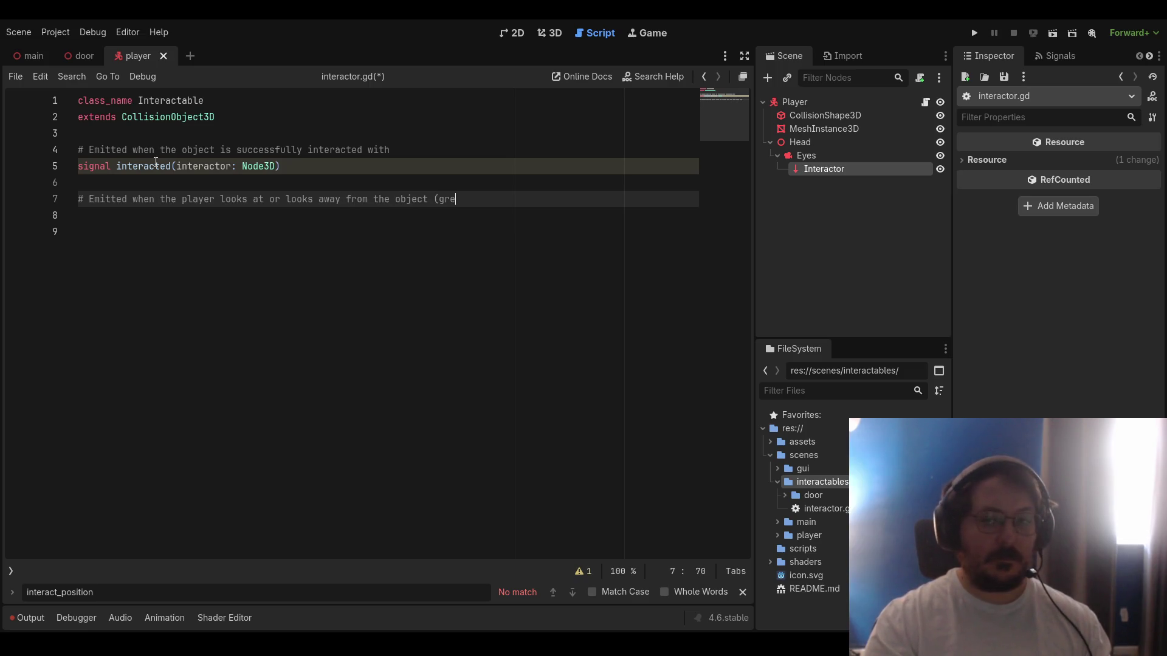
type("for UI)")
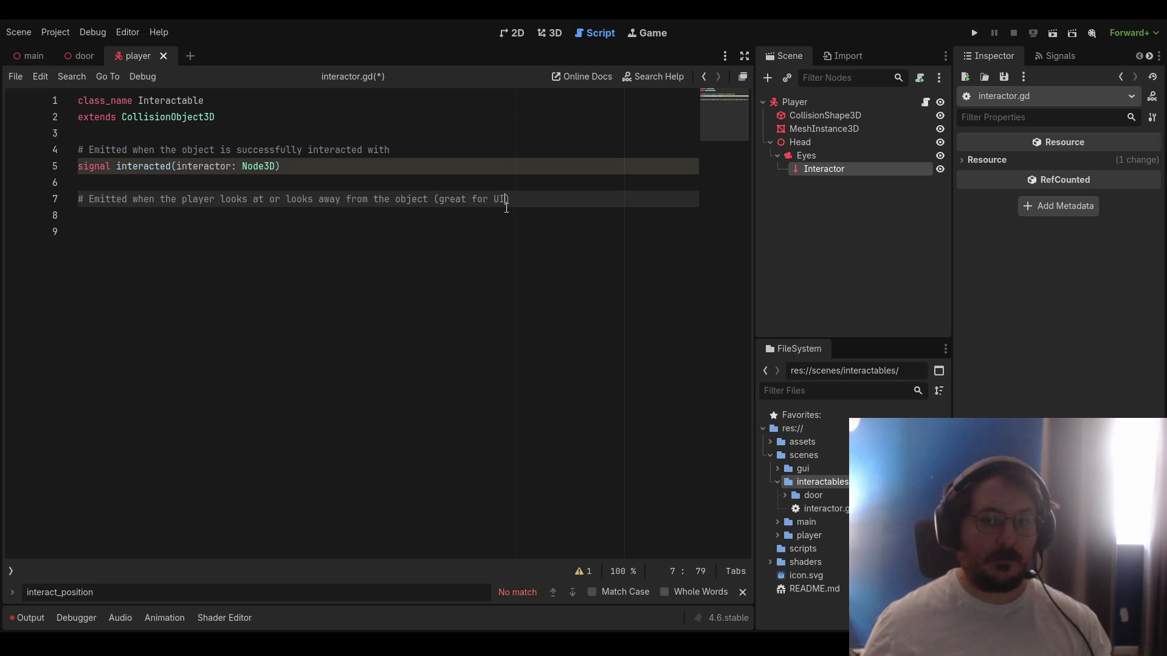
key("ctrl+BackSpace")
key("ctrl+BackSpace")
key("ctrl+BackSpace")
type("For UUI")
key("BackSpace")
type("I Prompts)")
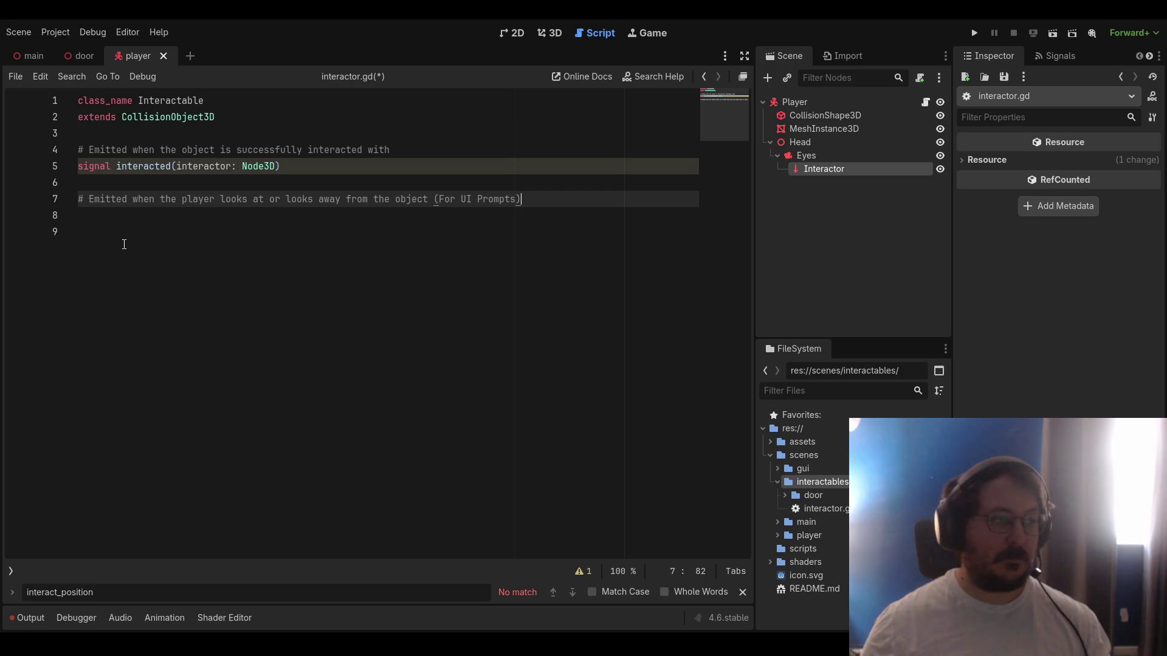
key("Return")
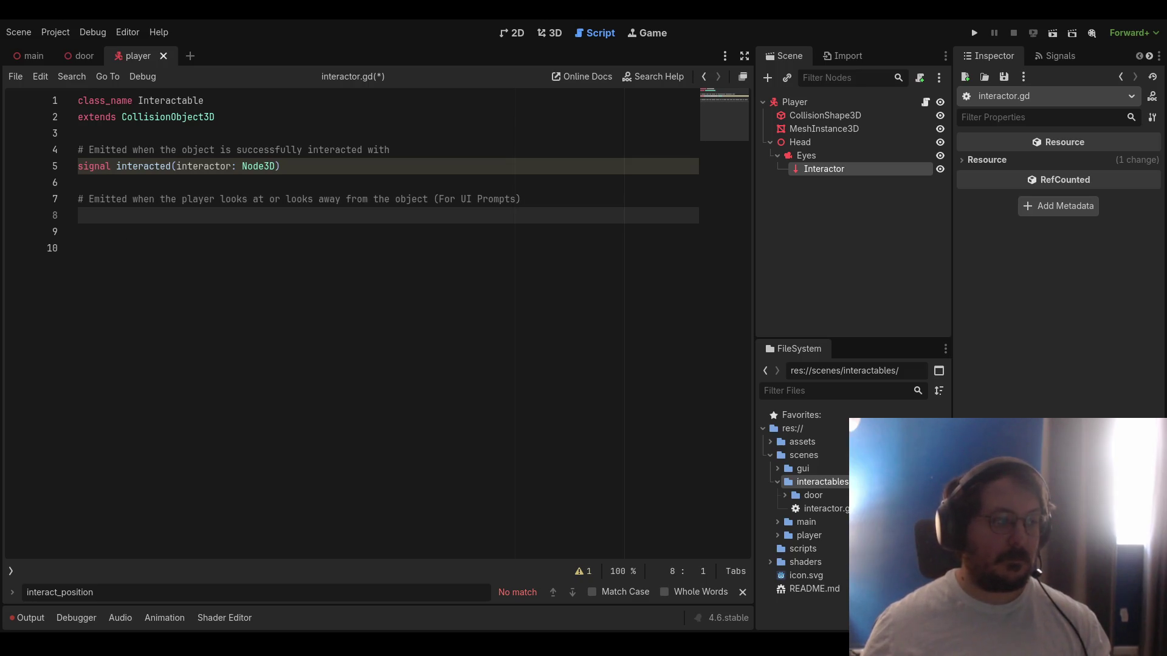
- Declare the focused and unfocused signals and begin the exported interact_prompt variable
left_click(114, 199)
left_click(116, 215)
type("signal focused")
key("Return")
type("signal unfocused")
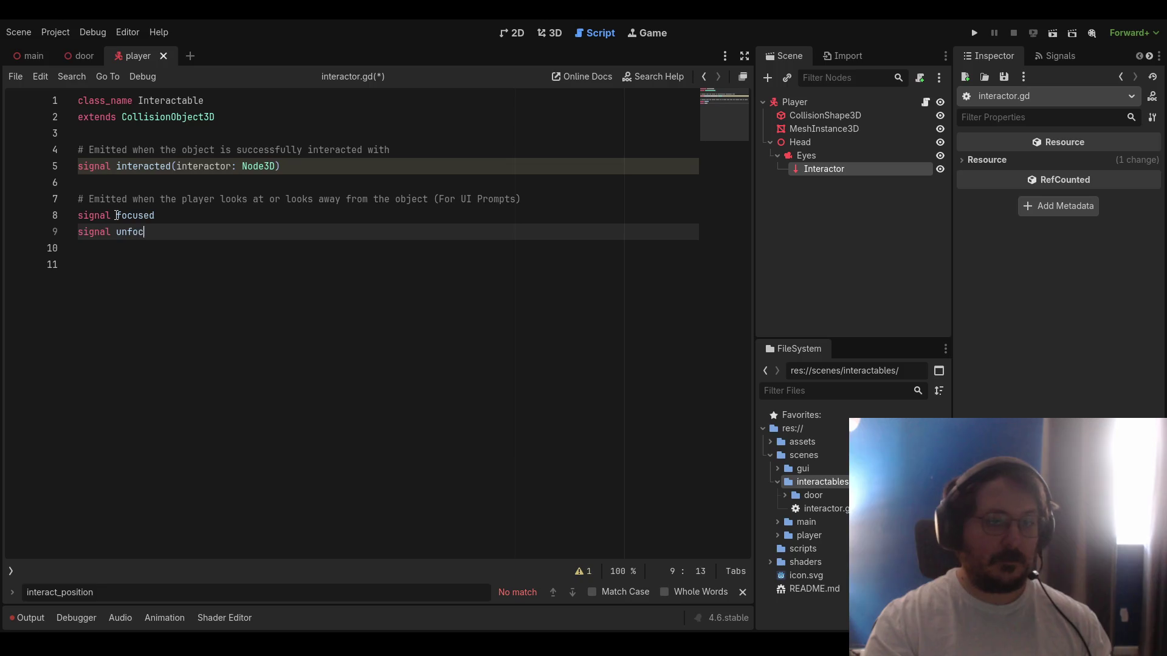
key("Return")
key("Return")
type("@export ")
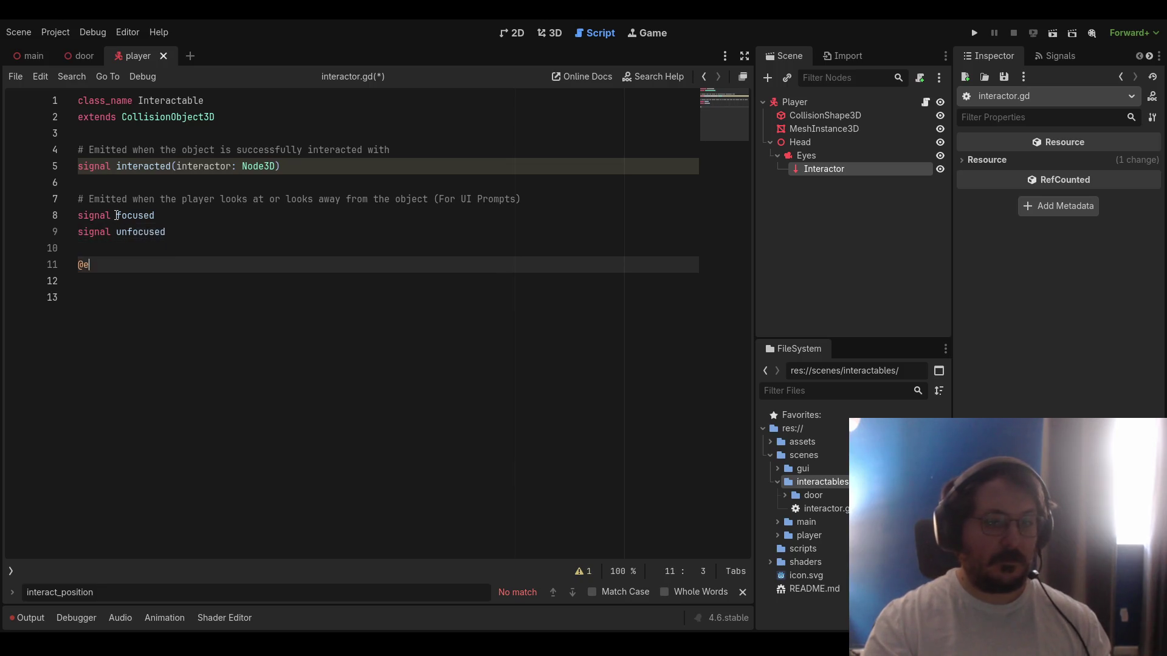
type("var ")
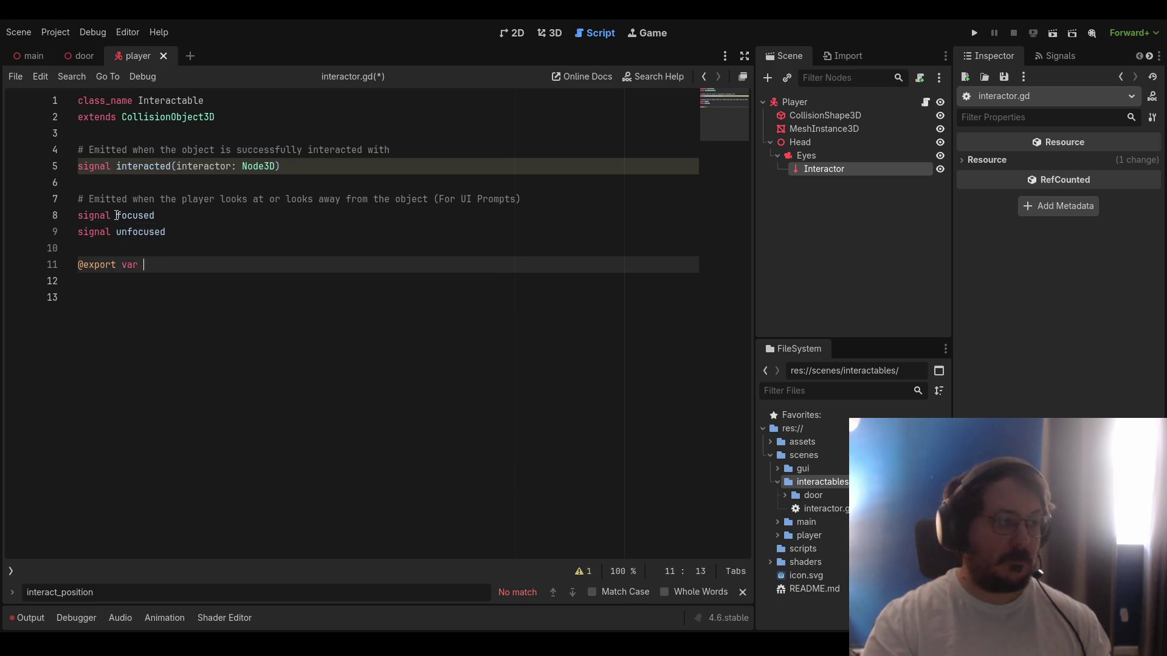
type("interact_prompt")
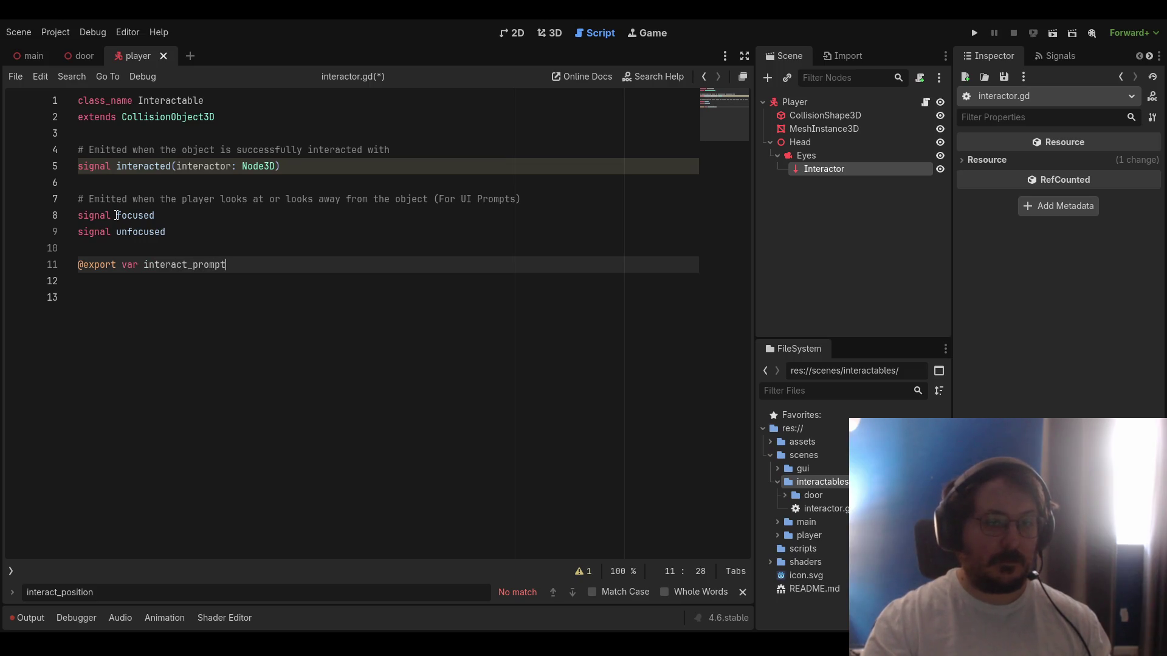
type(": Strion")
- Complete interact_prompt as a String defaulting to "Press E to Interact"
key("BackSpace")
key("BackSpace")
type("ng =")
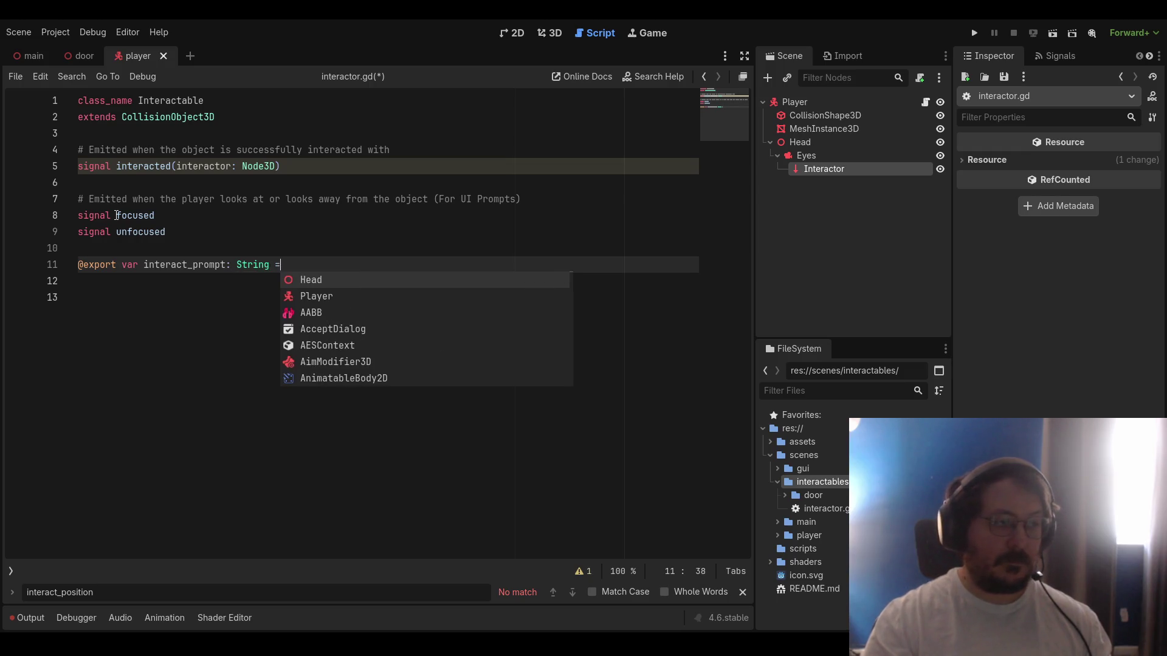
type(" \"Interact\"")
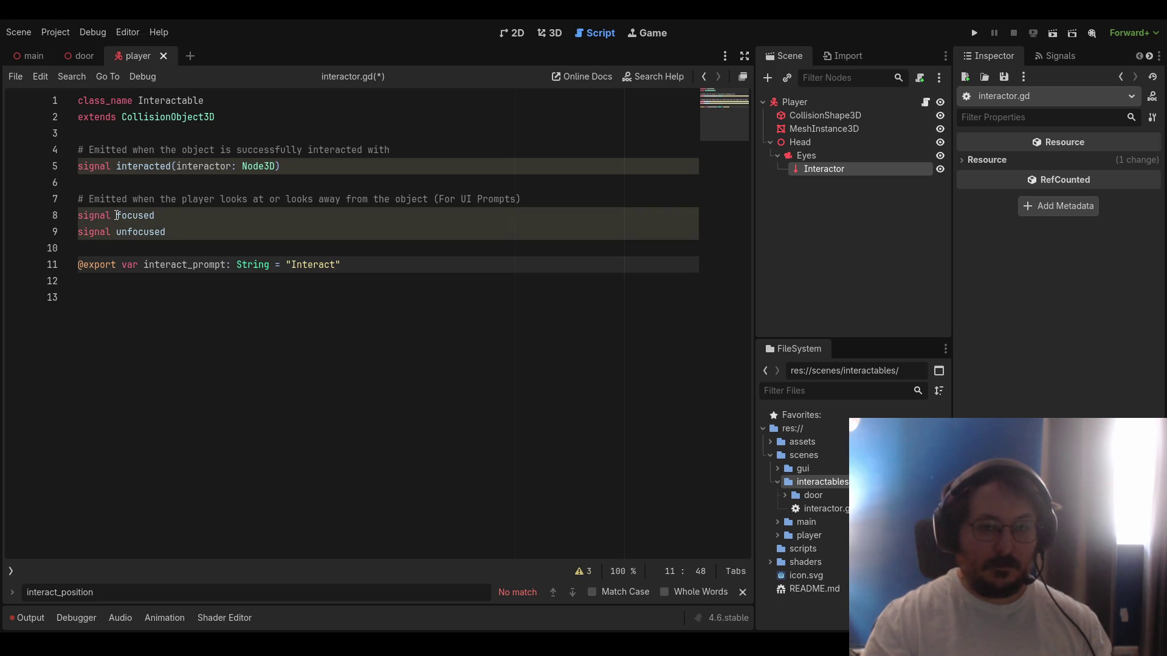
key("BackSpace")
key("BackSpace")
key("BackSpace")
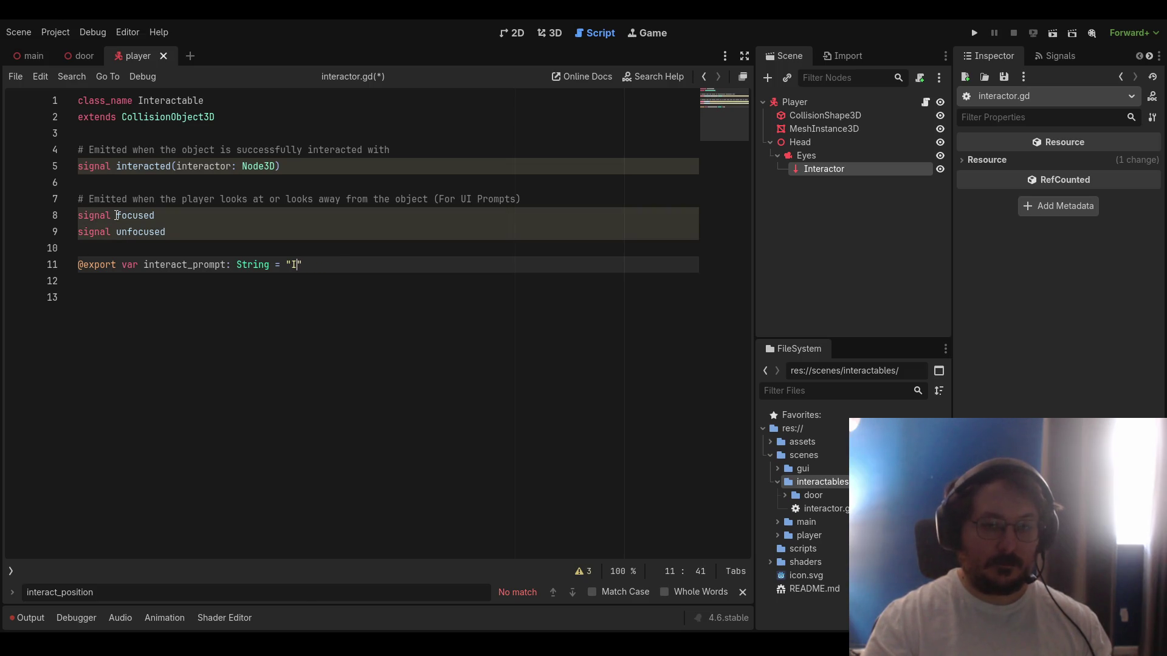
type("ress")
type(" E to Interact")
key("End")
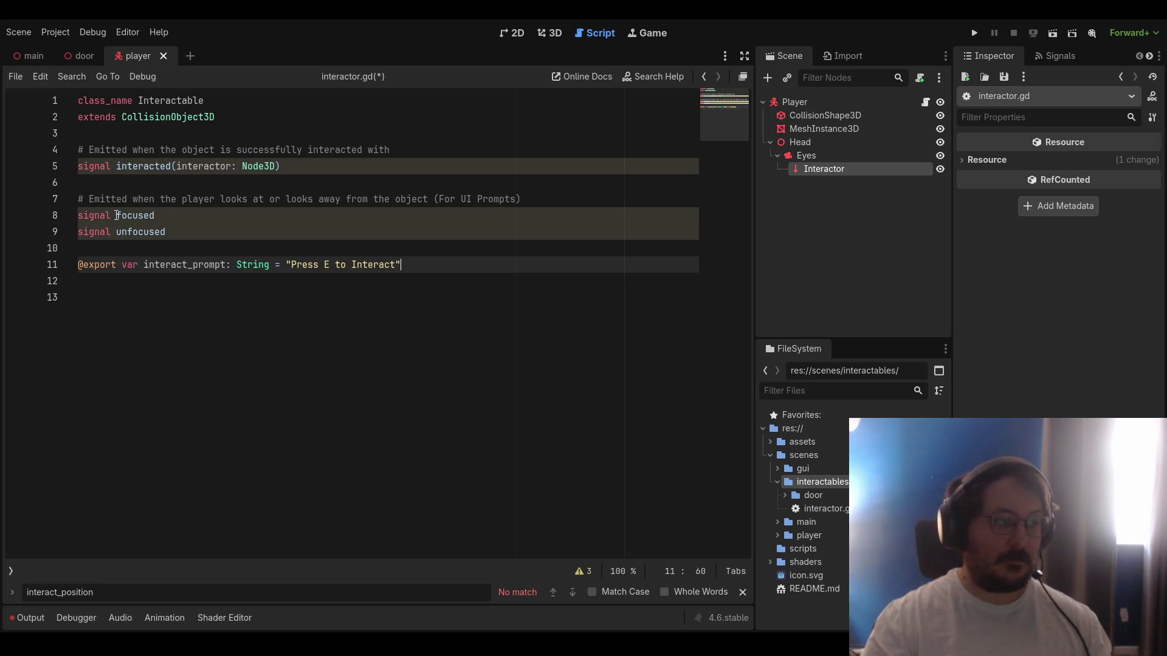
- Add an exported is_interactable bool defaulting to true and start the next comment
key("Return")
type("@export var ")
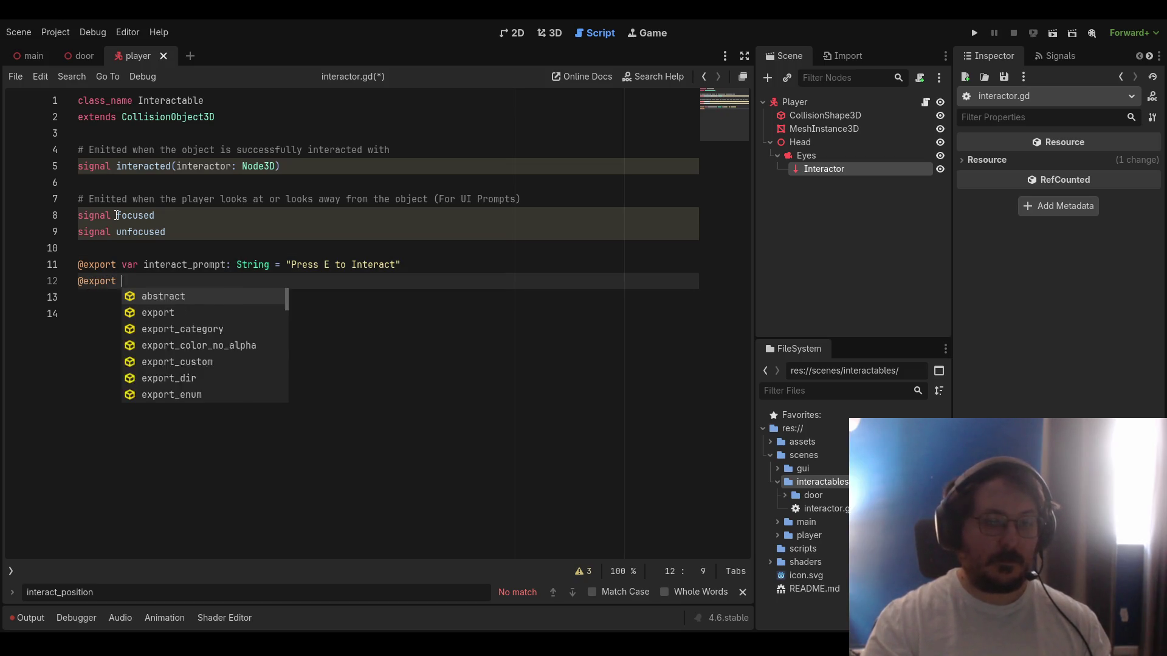
type("is_interactabl")
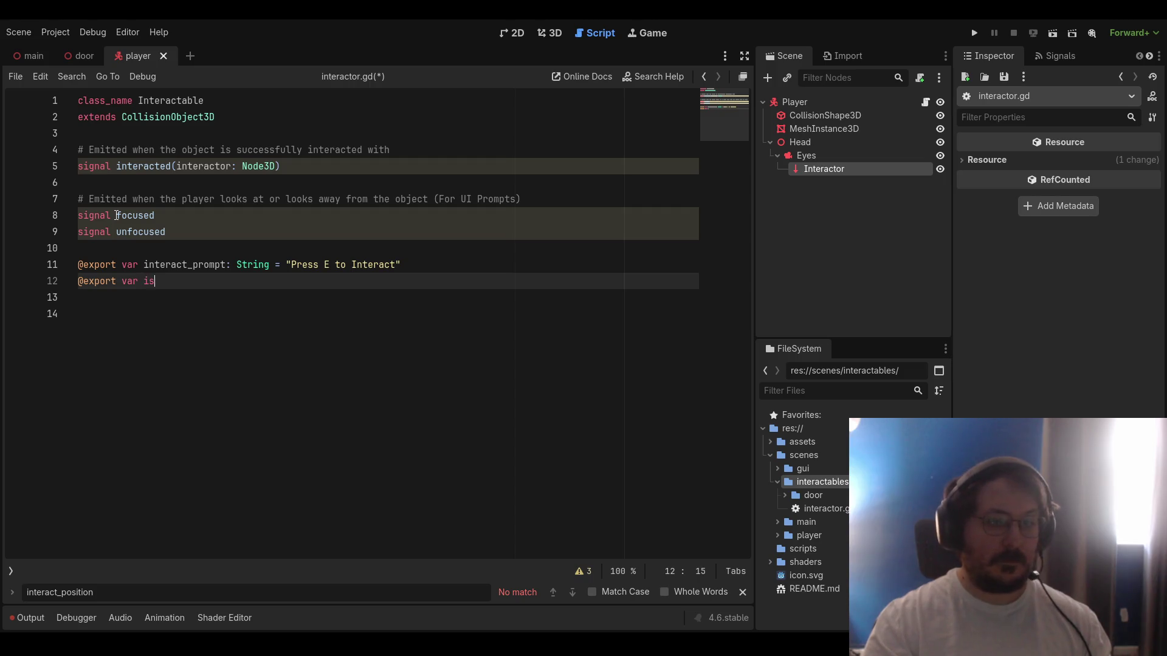
type("e: bool = tr")
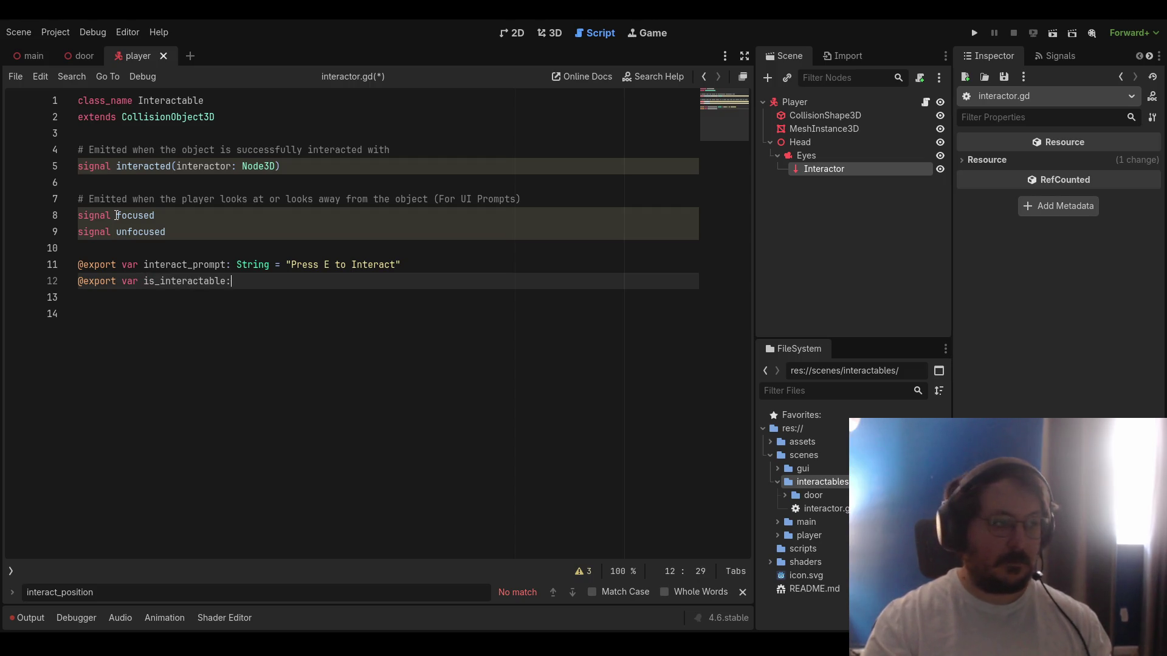
type("ue")
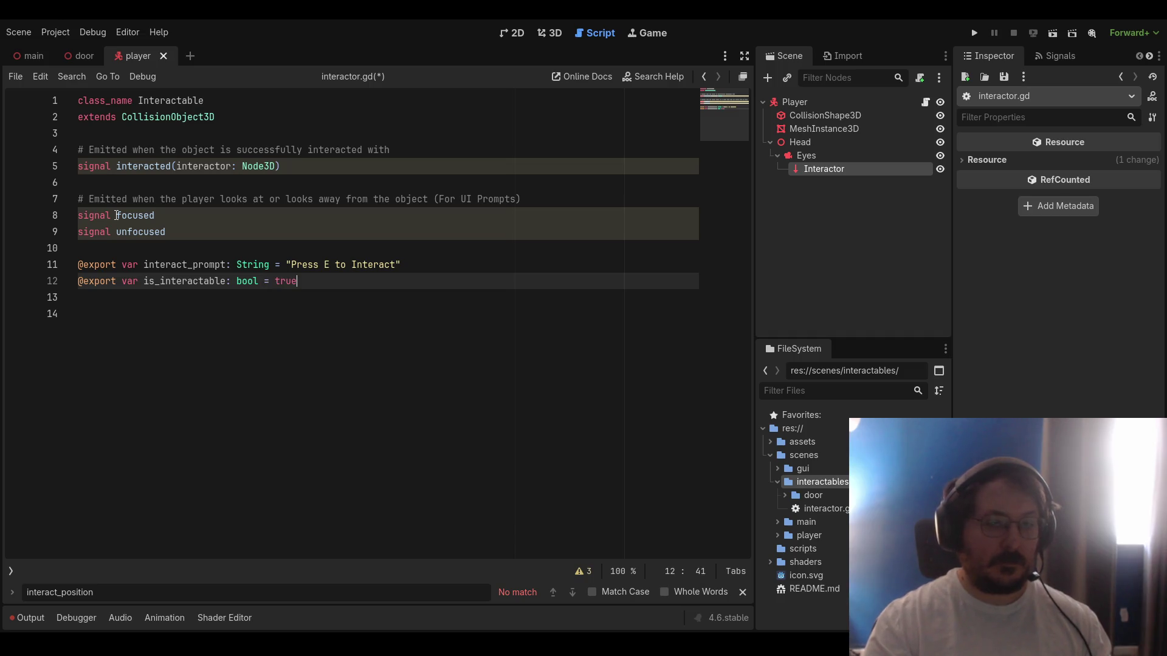
key("Return")
key("Return")
type("# Calle")
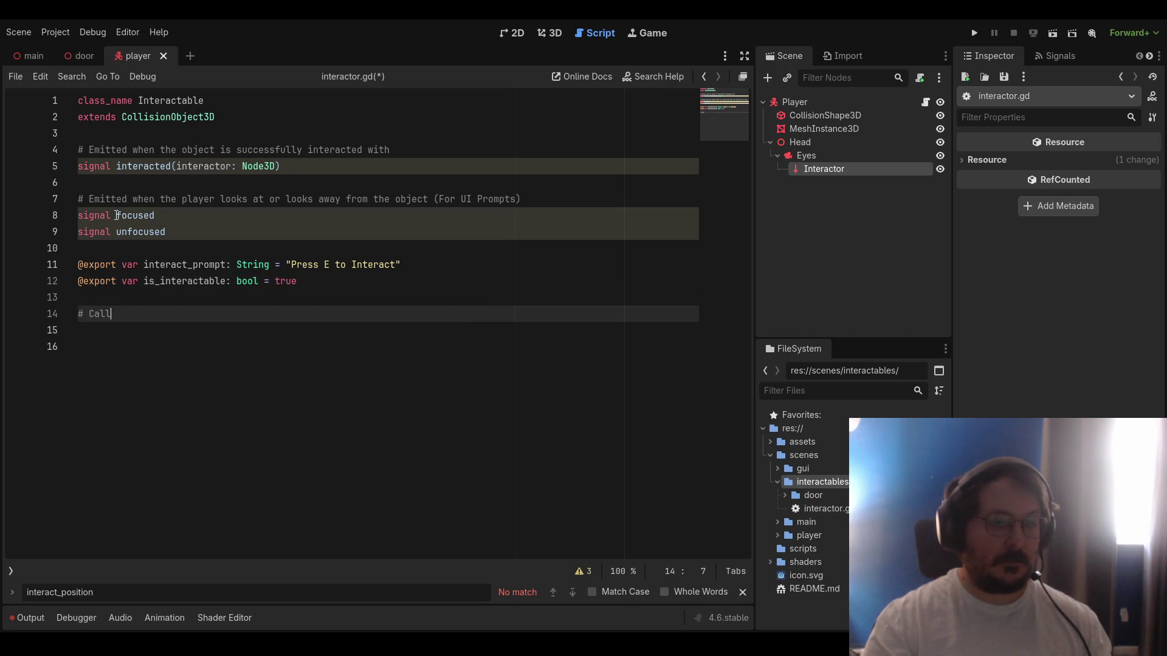
type("d when the Interact")
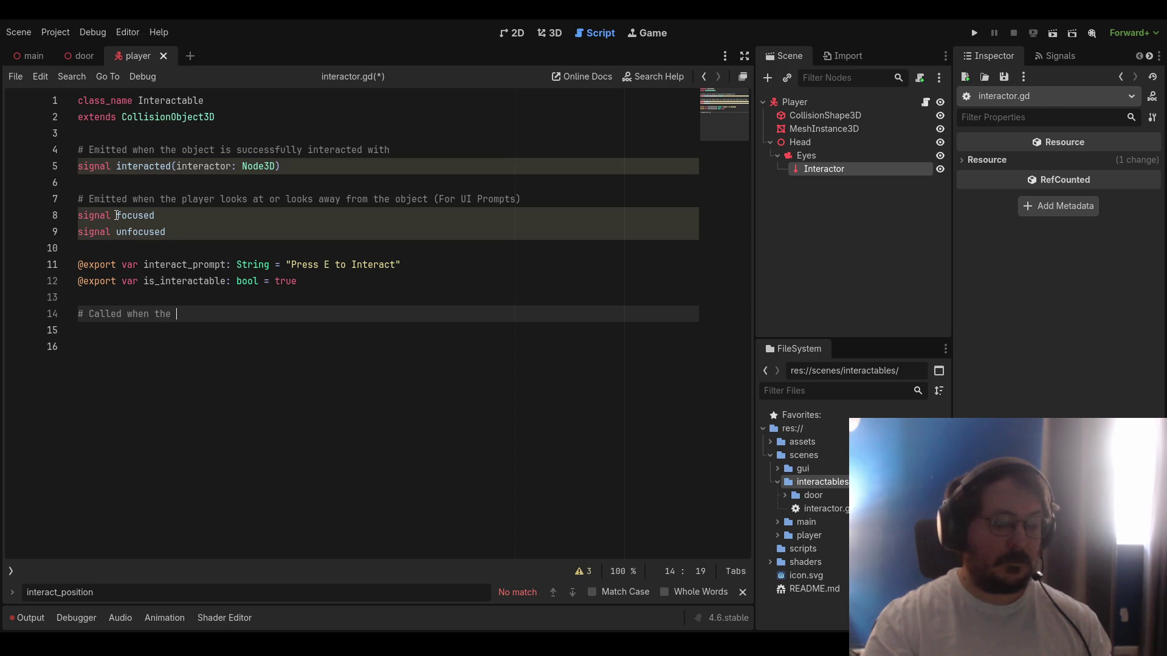
type("or raycast")
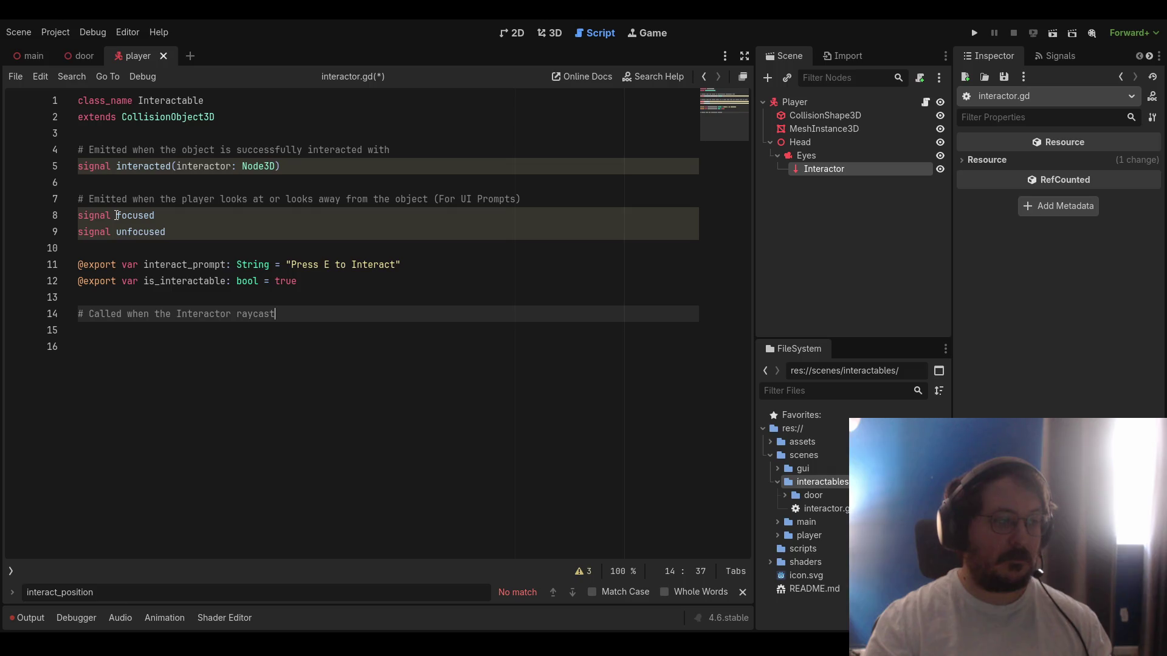
- Write a commented func interact(interactor: Node3D) -> void with an is_interactable early-return guard
key("BackSpace")
key("BackSpace")
key("BackSpace")
type("y the Interac")
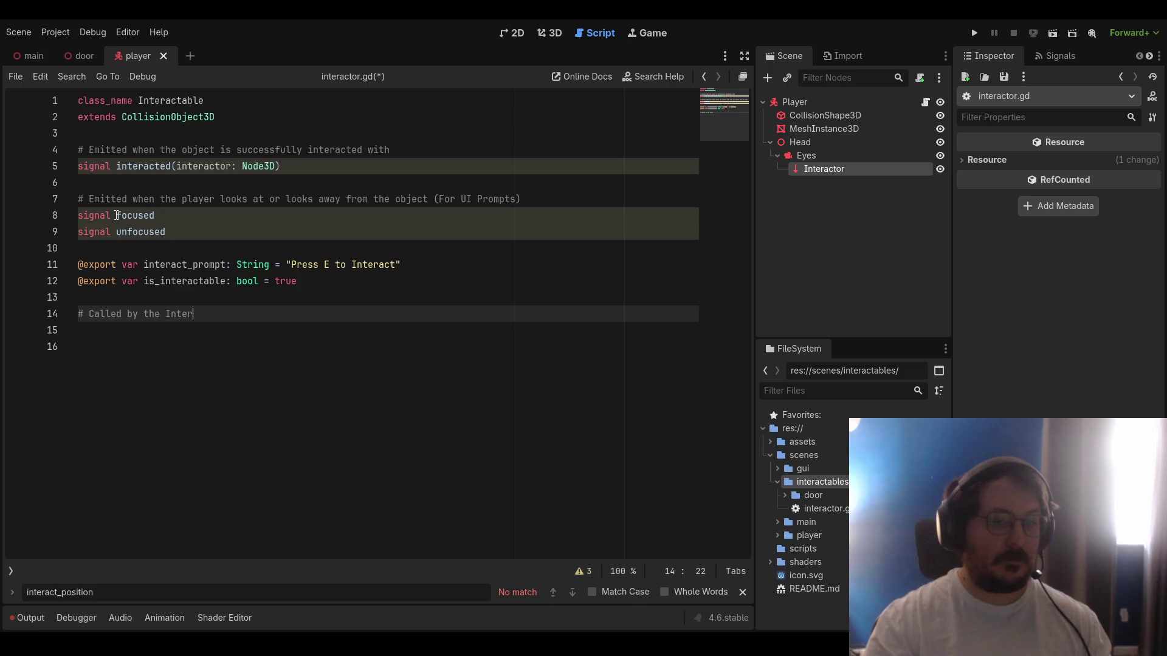
type("tor ")
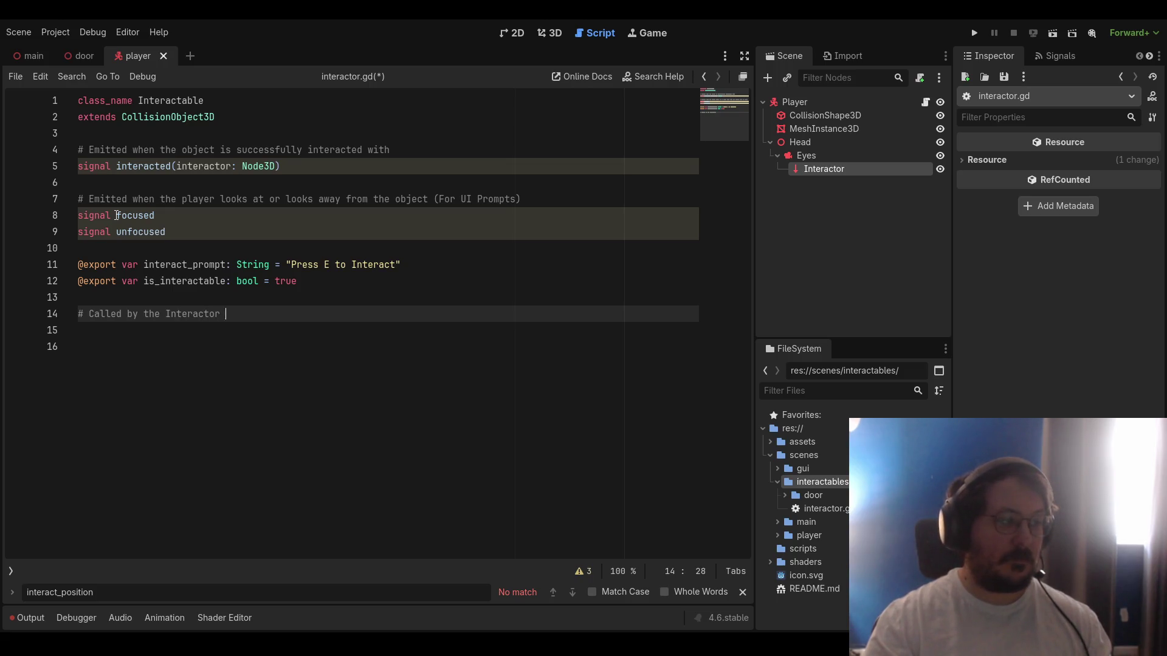
type("raycast")
key("Return")
type("func interact(interactor: Node3D) -> void:")
key("Return")
type("ot is_interac")
type("table:")
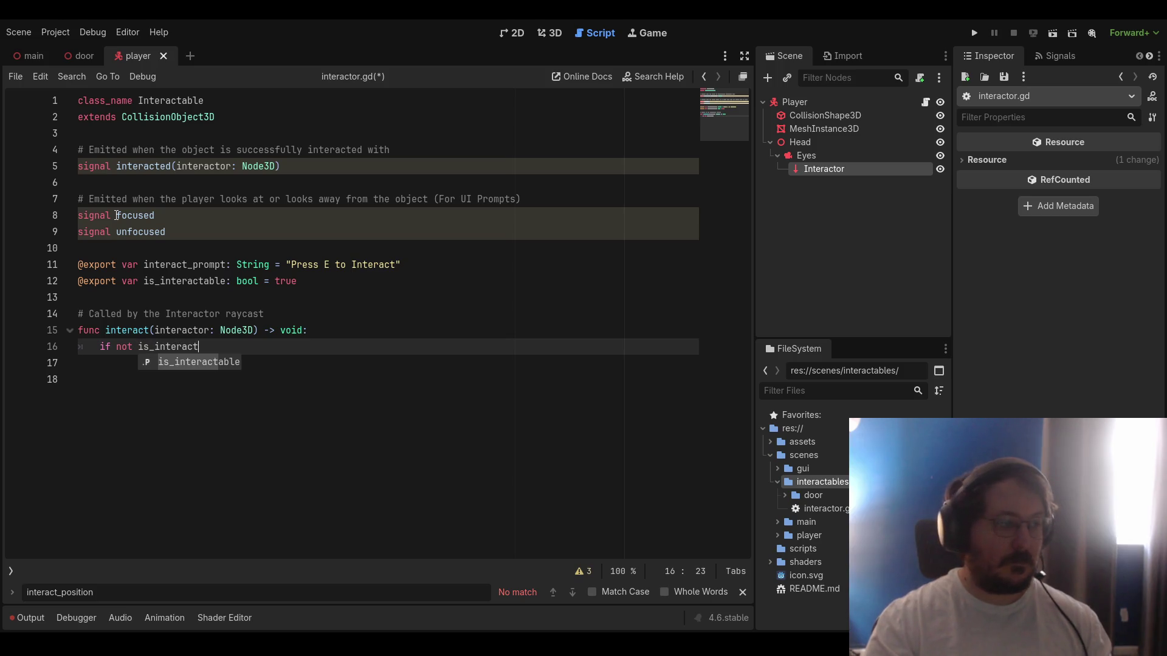
key("Return")
type("return")
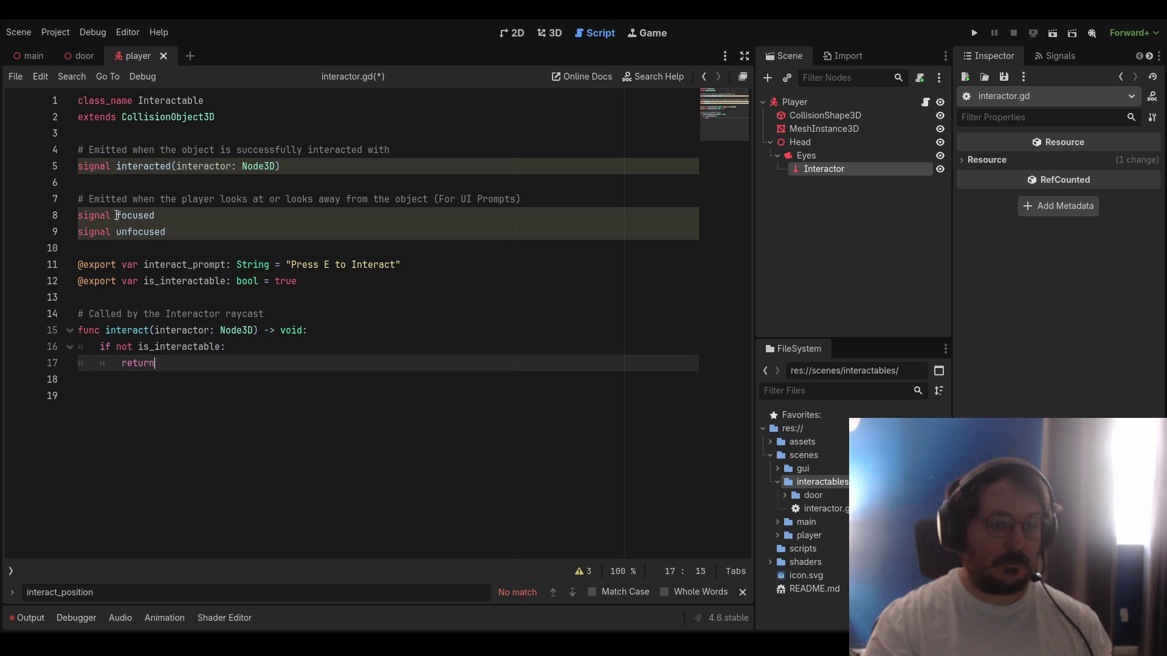
key("Return")
key("Return")
- Emit interacted with interactor, commented as being for nodes that connect via the editor
type("# Emit the signal w")
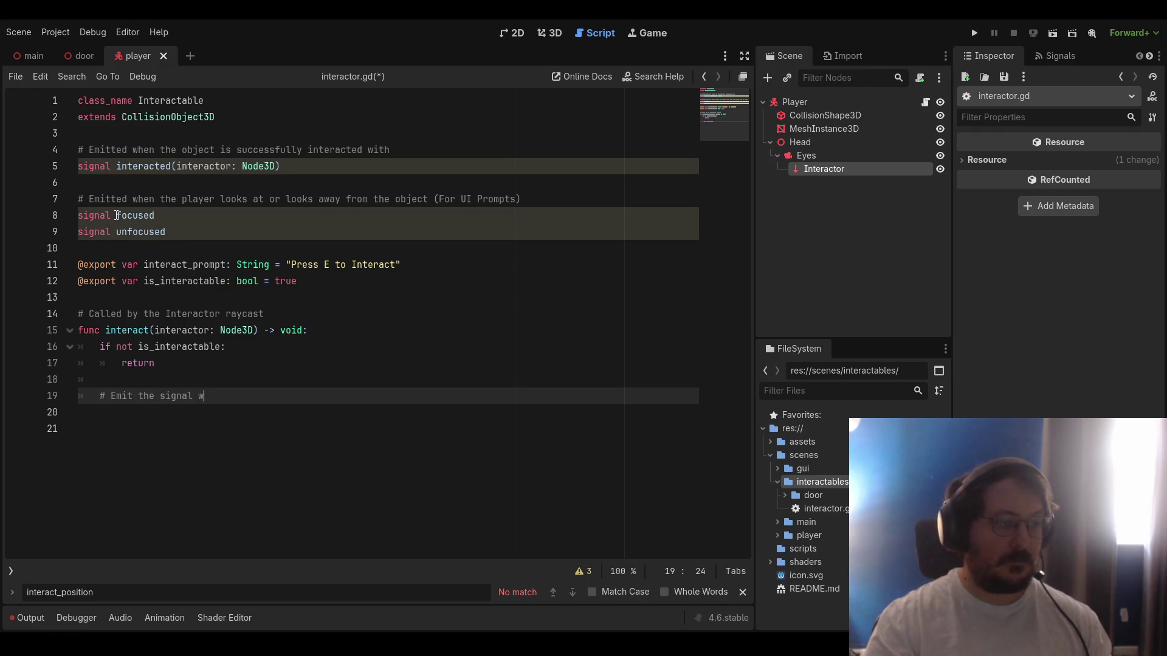
key("BackSpace")
type("for nodes that")
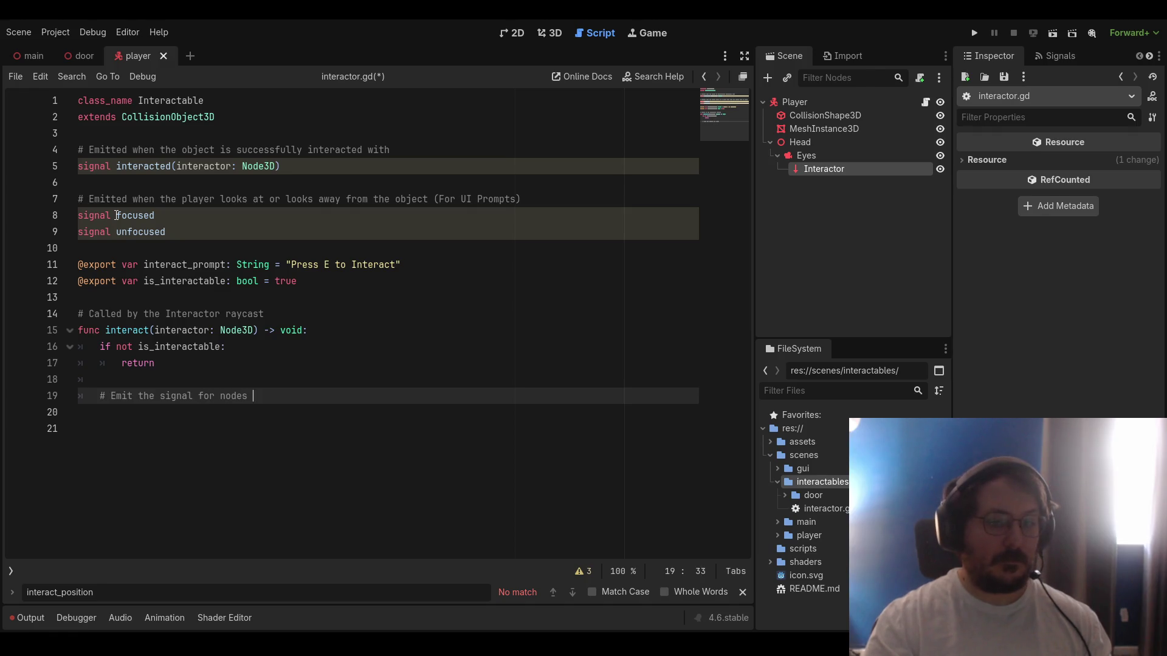
type(" prefer connecting ")
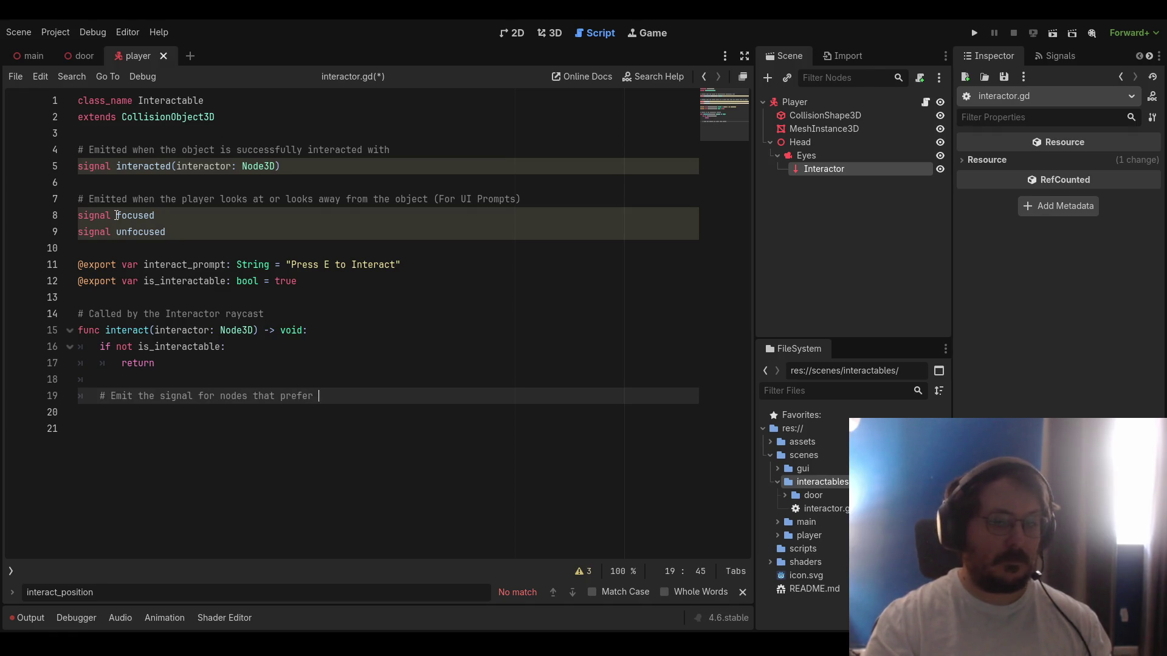
type("via the editor")
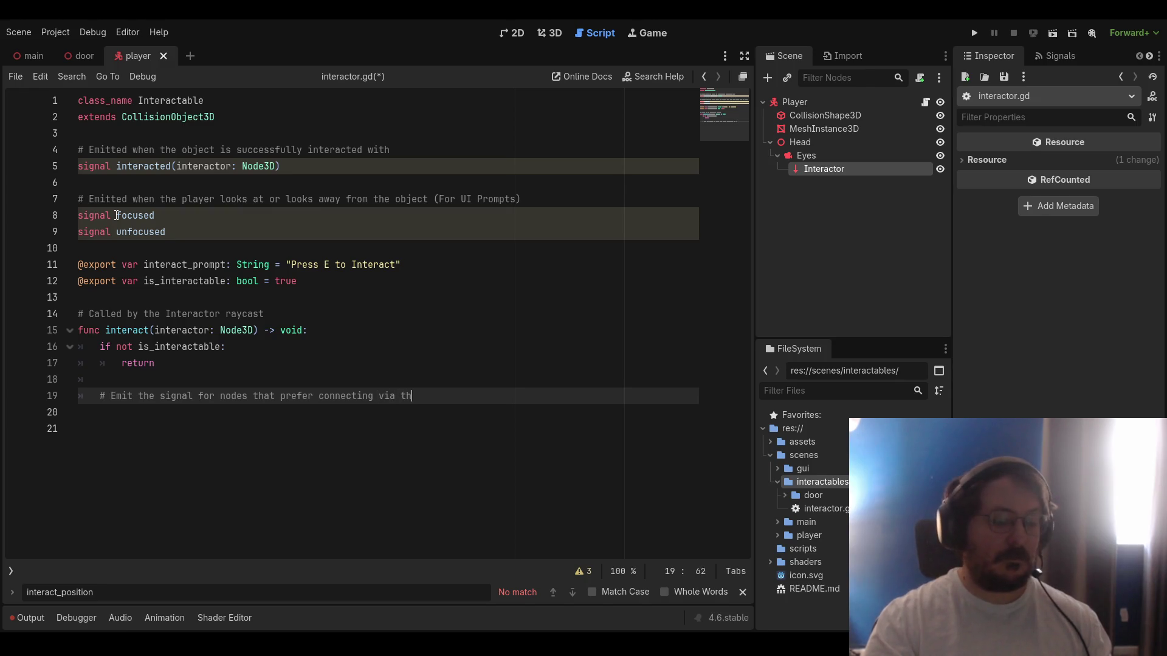
key("Return")
type("interacted.")
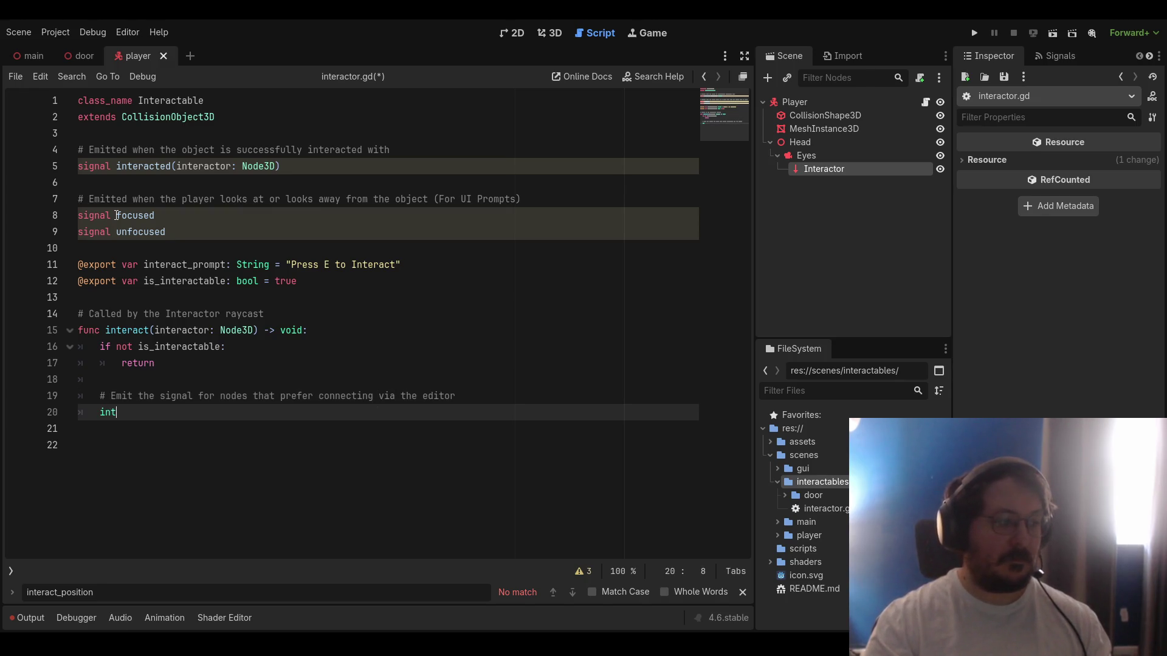
type("emit(interacto")
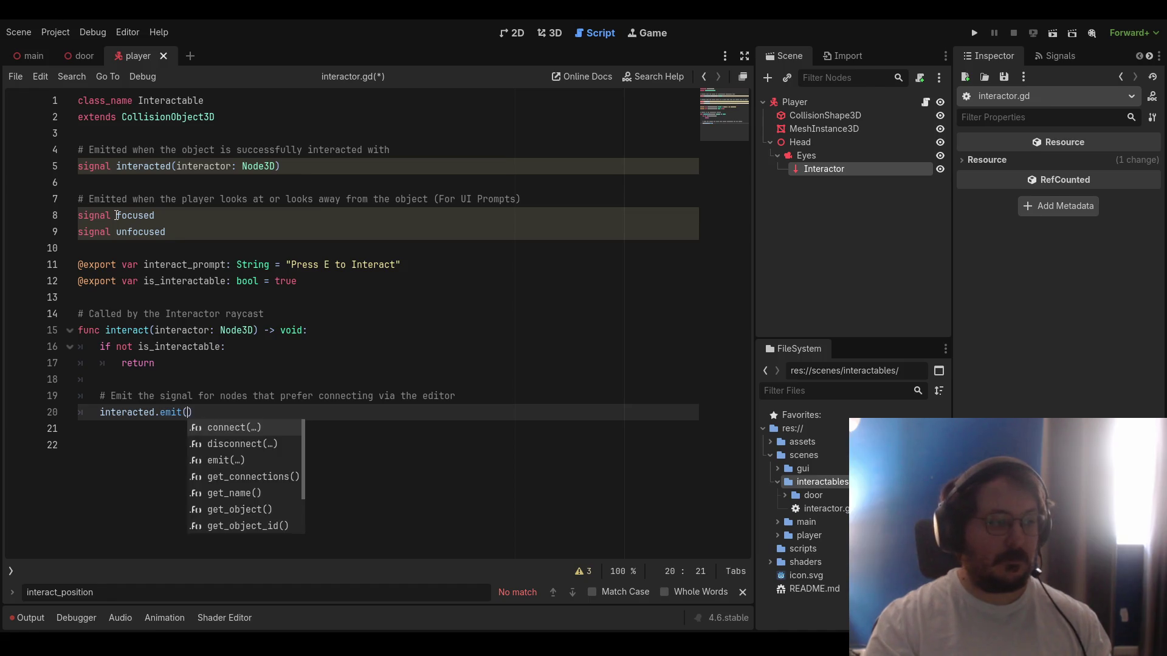
type("r)")
key("Return")
key("Return")
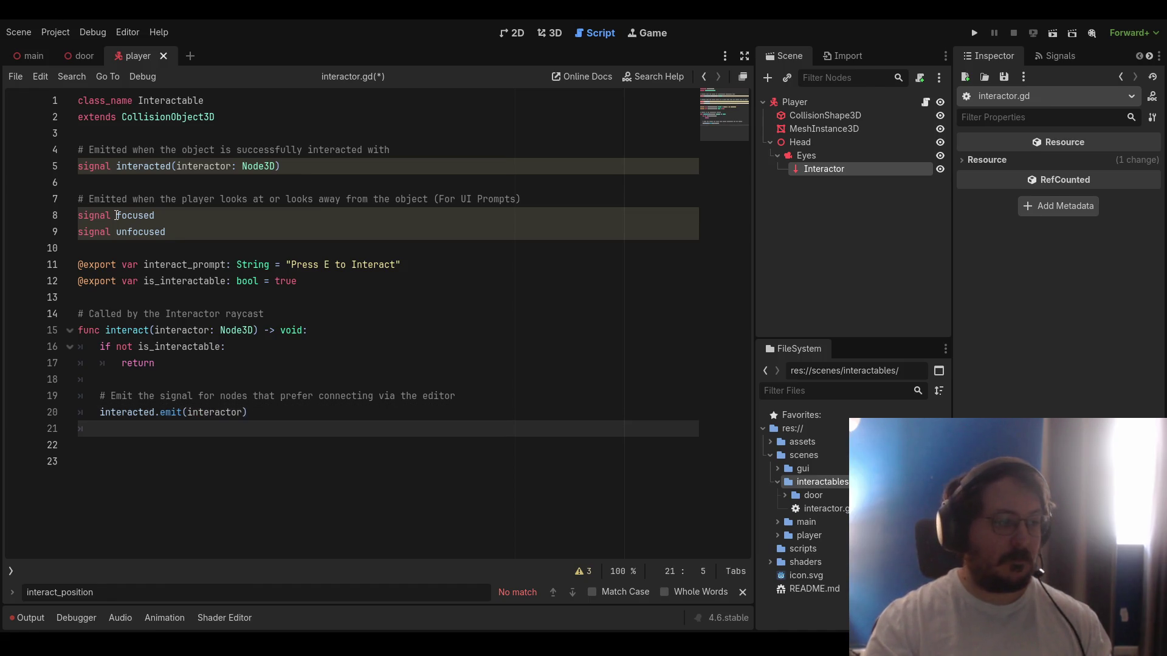
- Call the virtual _on_interact(interactor), commented as overridable by child classes
type("# We can also")
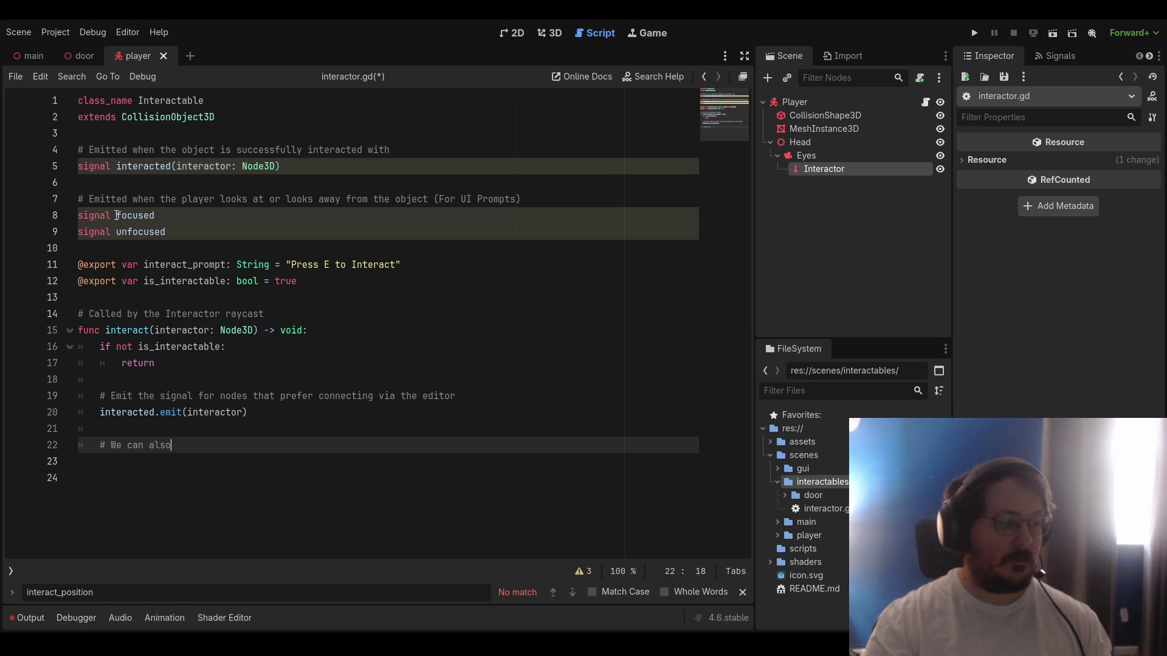
type(" call a v")
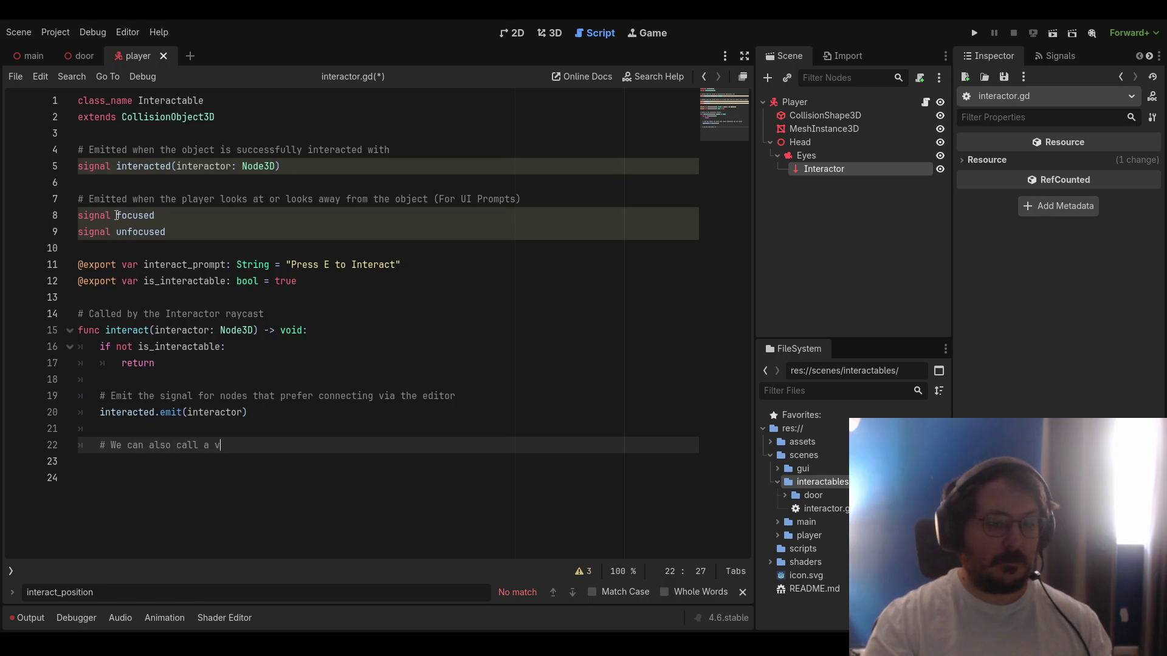
key("BackSpace")
key("BackSpace")
type("irtual")
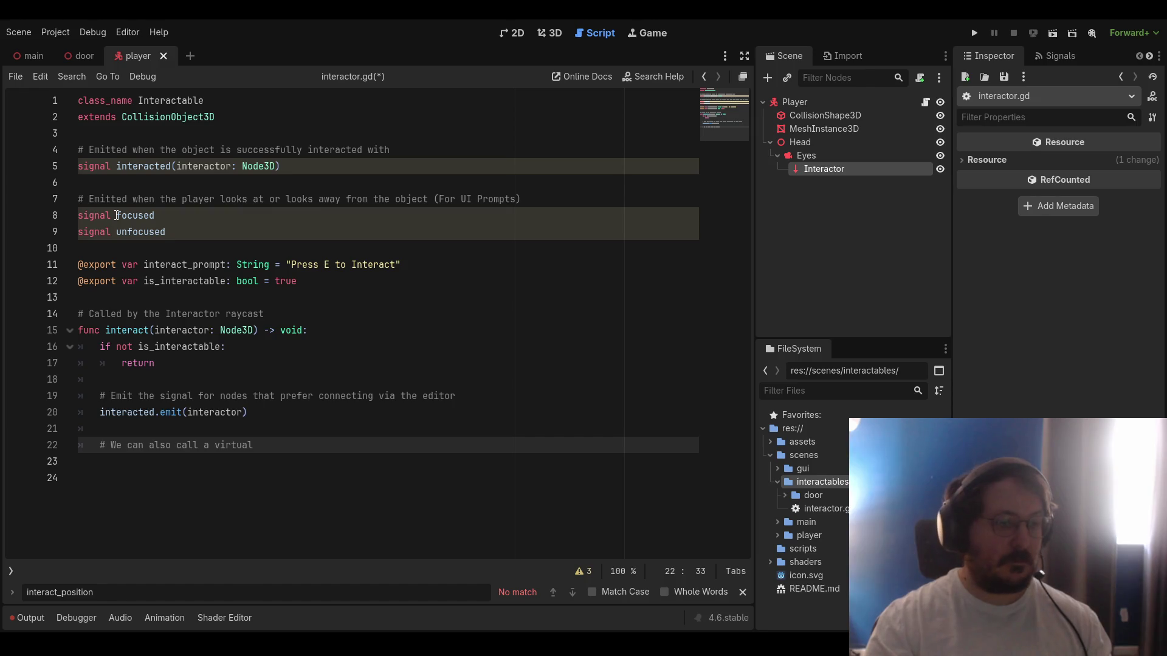
type(" method t")
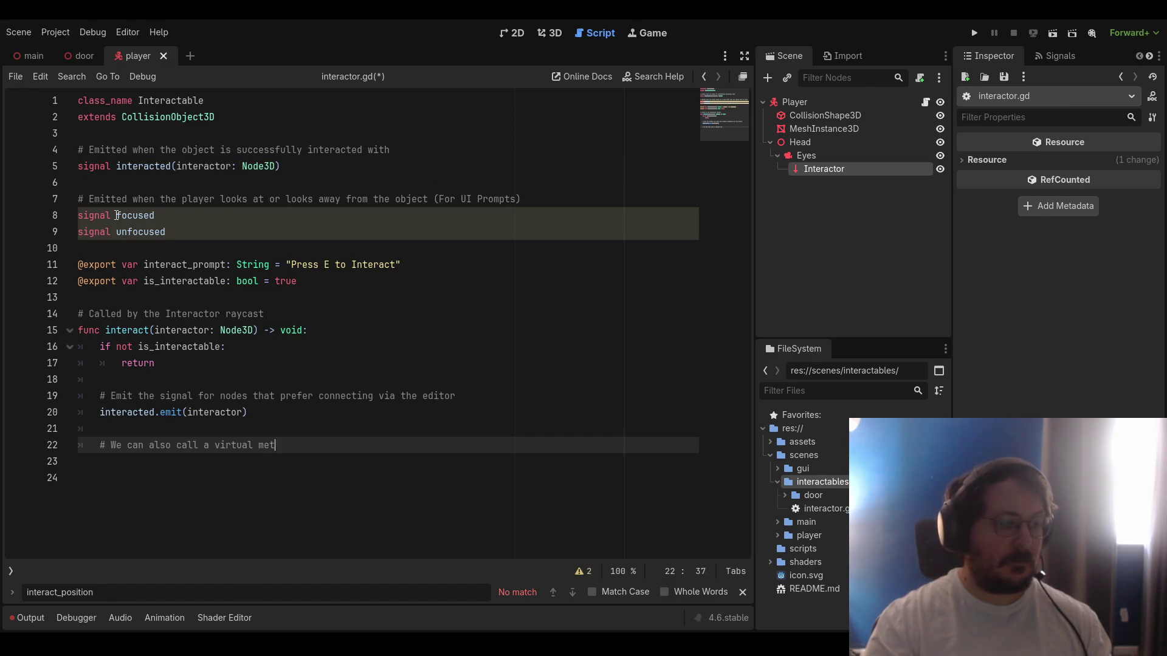
type("hat child classes")
type(" can override")
key("Return")
type("inter")
key("Return")
key("ctrl+z")
type("t(interact")
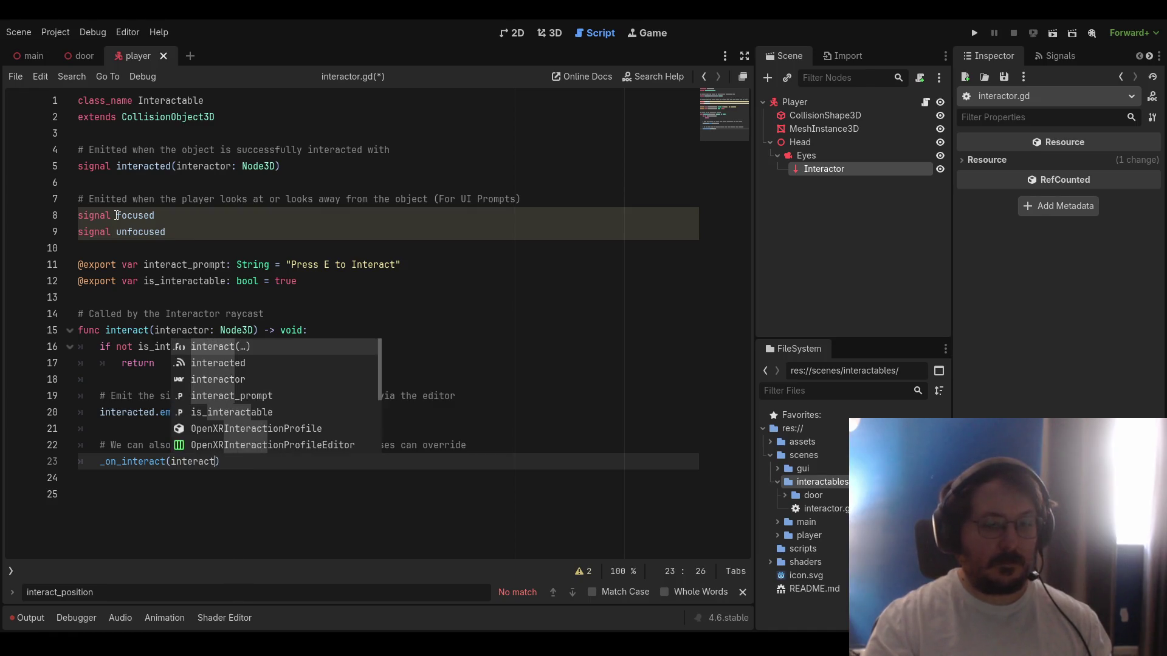
key("Return")
key("End")
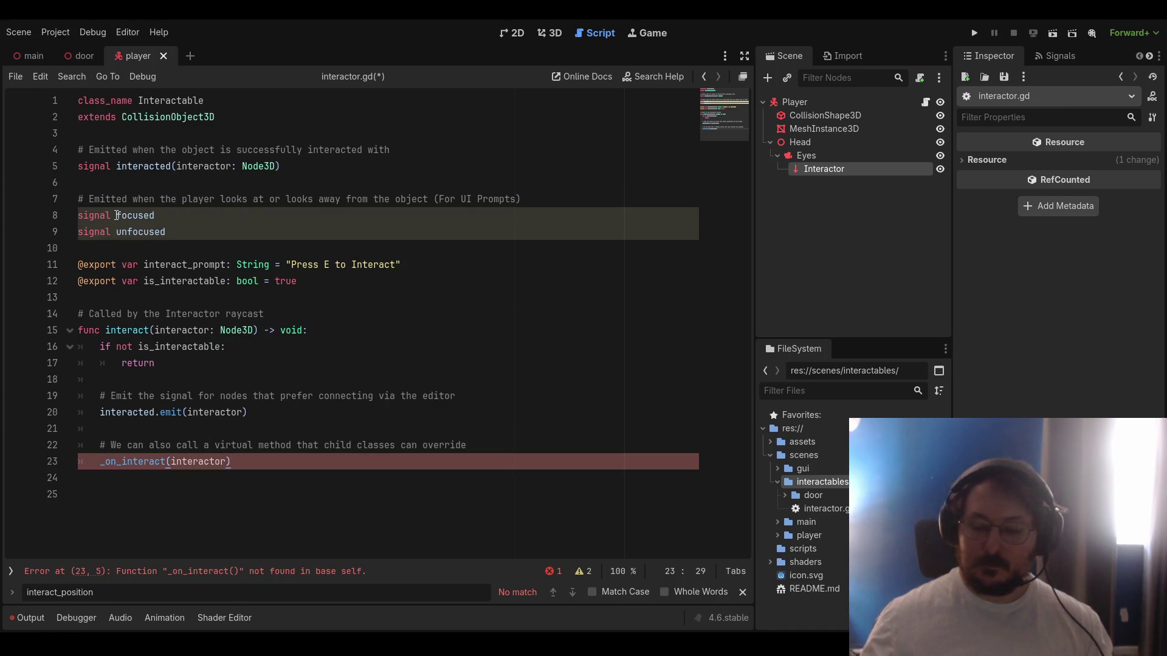
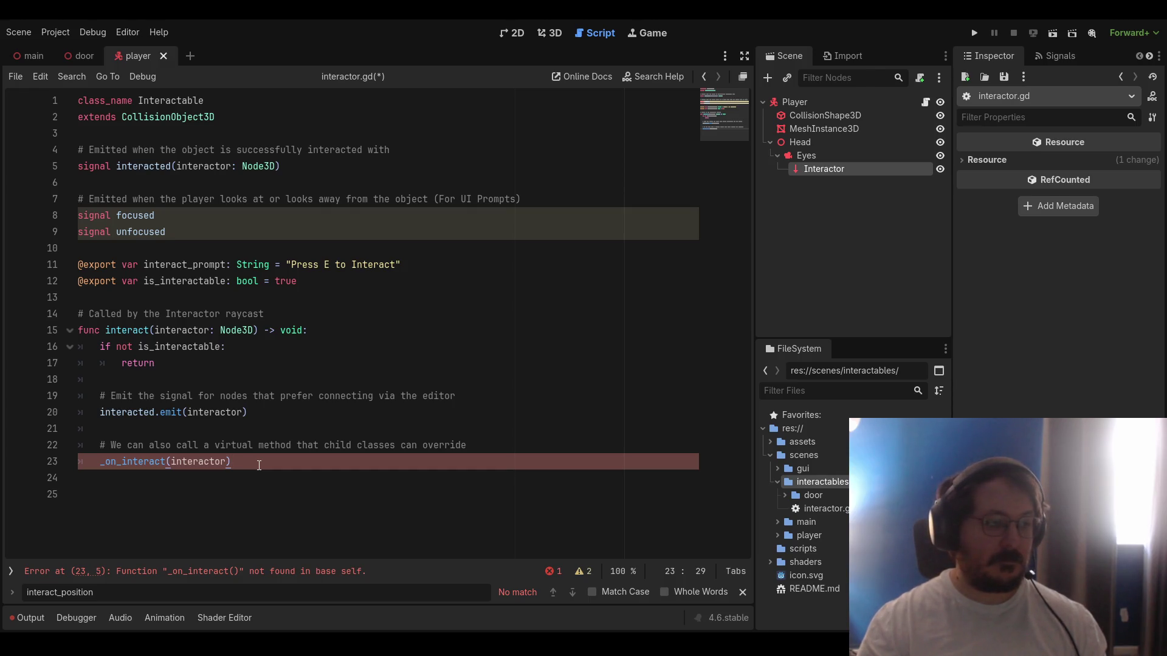
- Below interact(), add a '# Virtual method for child scripts to override' comment
key("Return")
key("Return")
key("BackSpace")
type("# Vor")
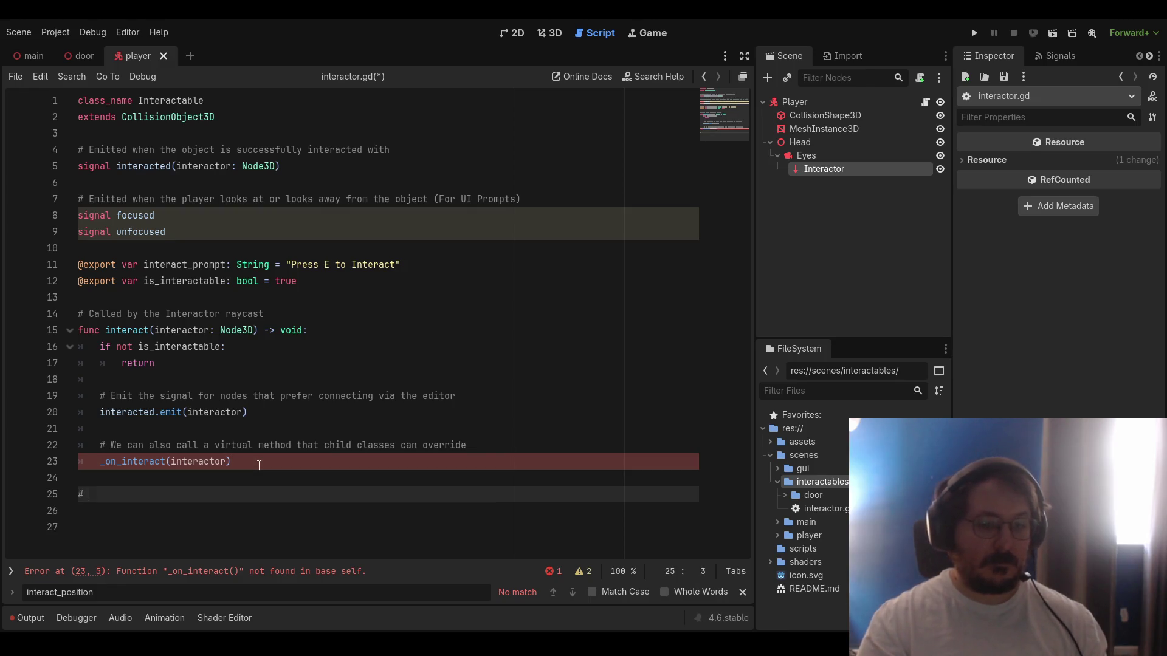
type("tual method ")
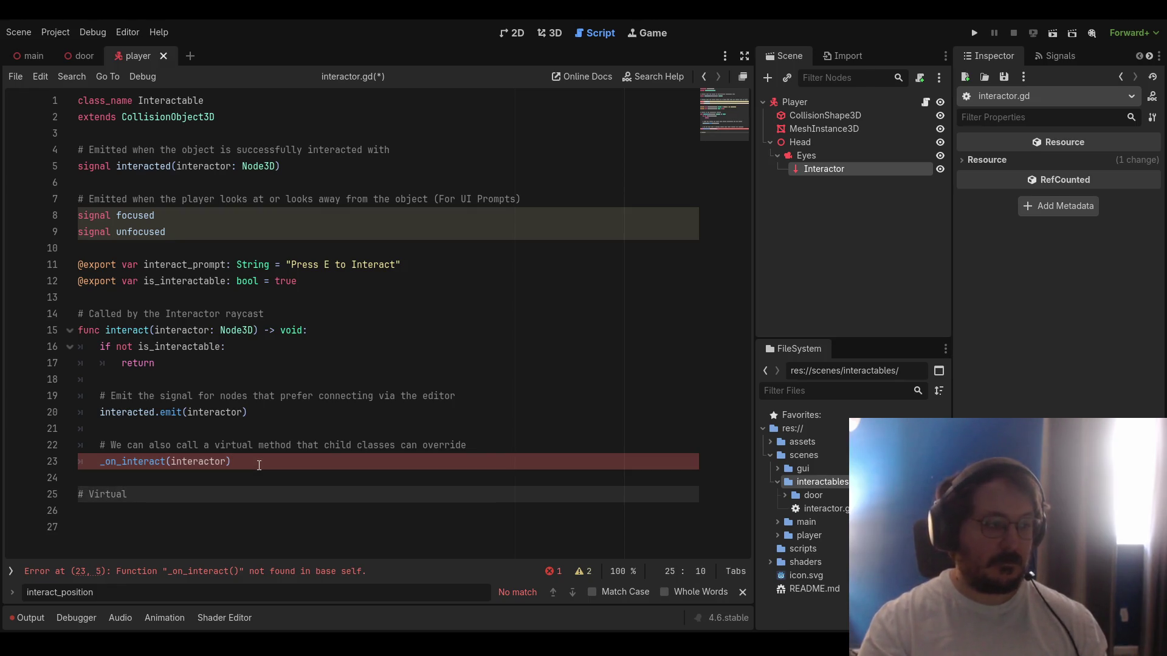
type("for child scrip")
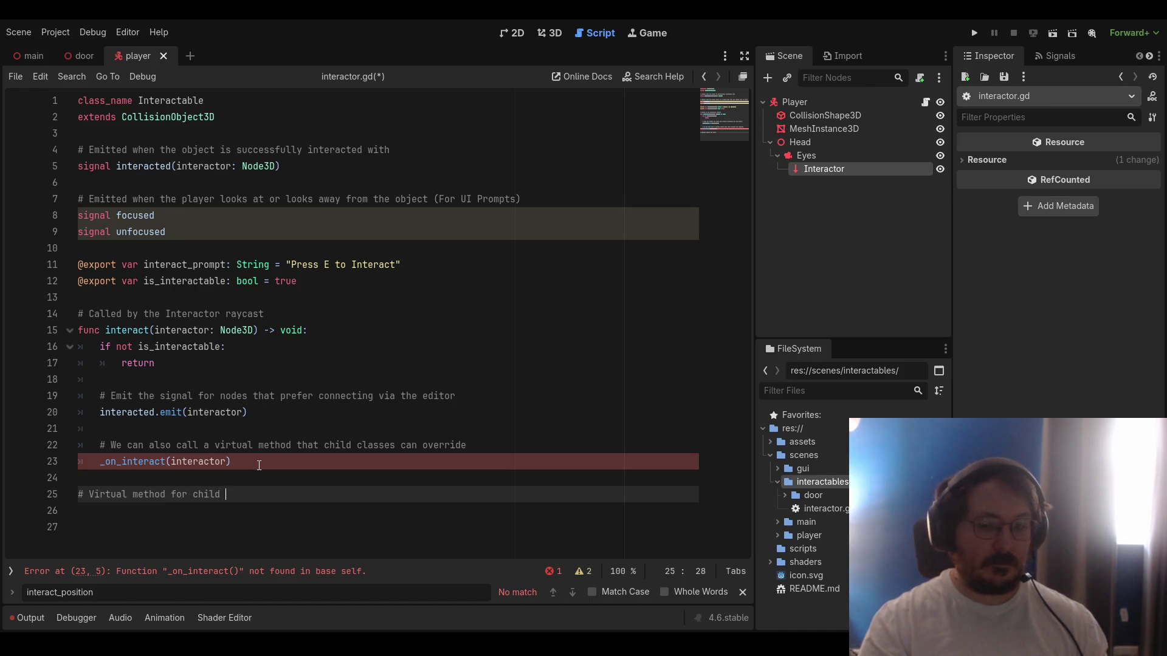
type("ts to override")
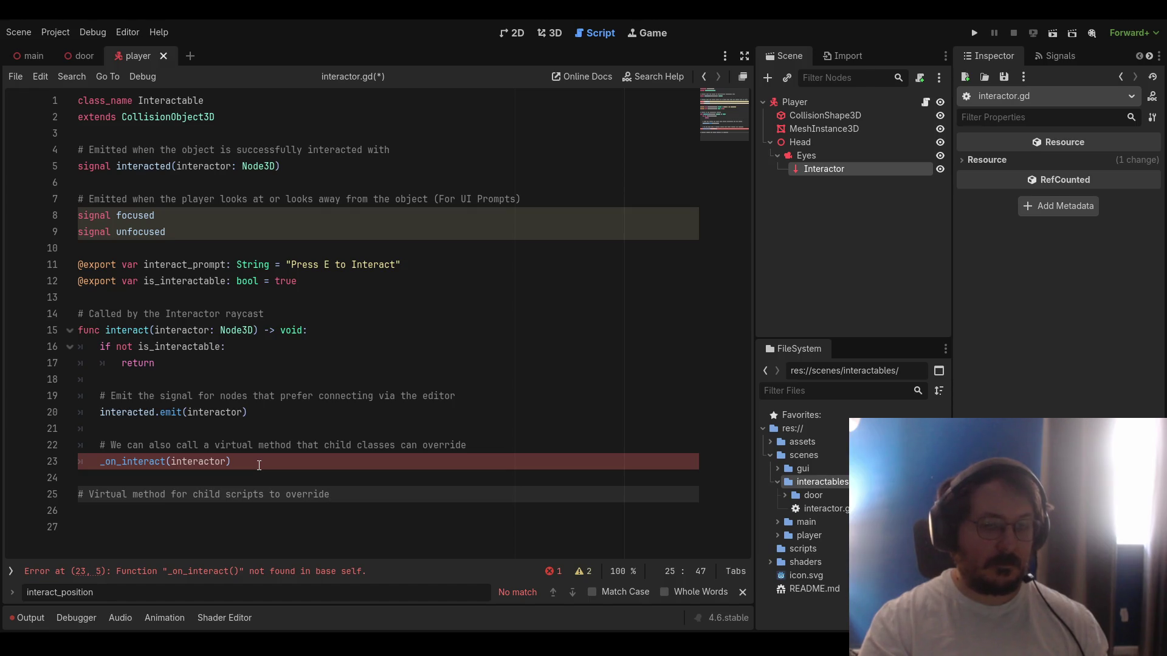
key("Return")
- Write 'func _on_interact(_interactor: Node3D) -> void: pass', then begin 'func focus() -> void:'
type("fuinc _")
key("BackSpace")
type("nc _on")
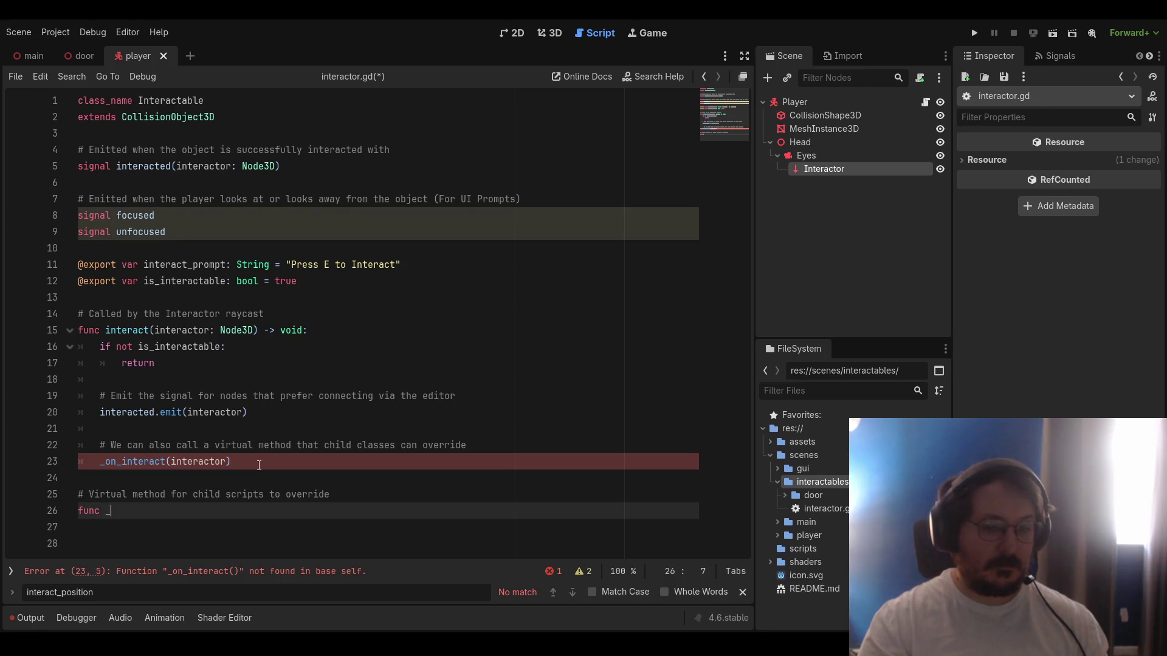
type("_interact")
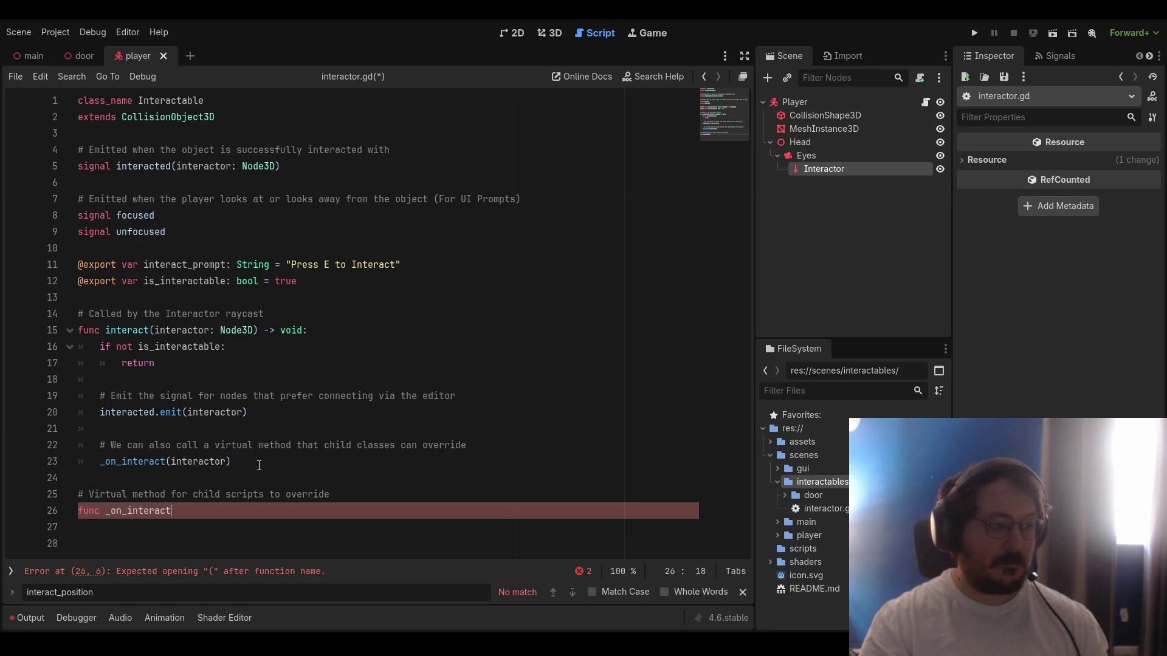
type("(_interact")
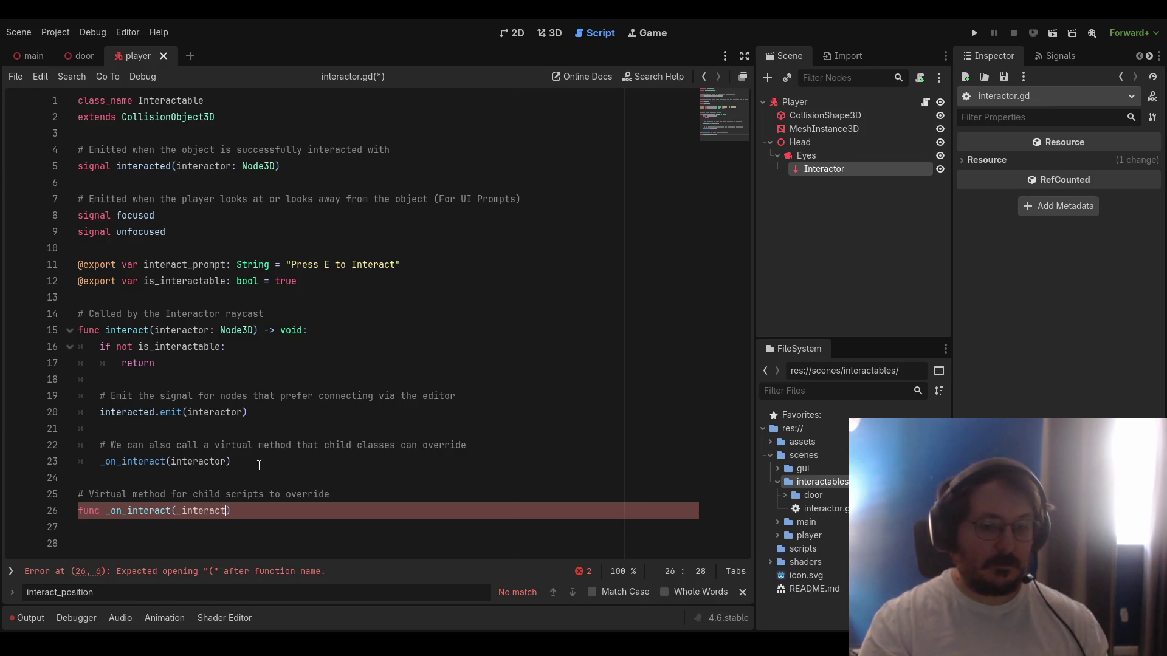
type("or: Node3d)")
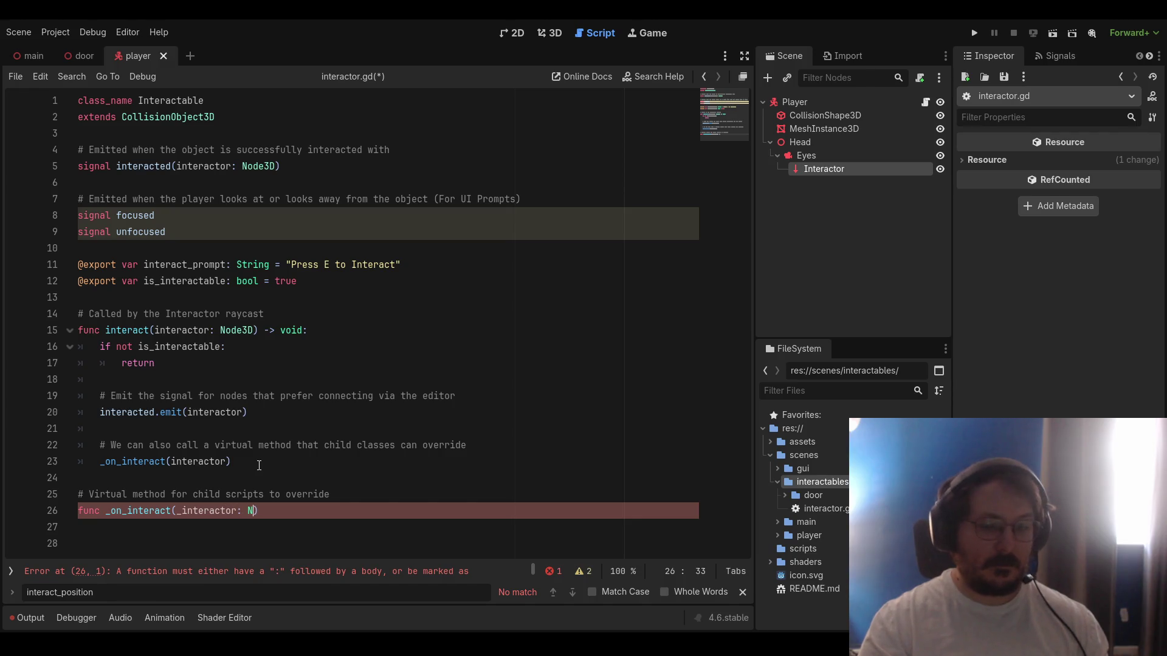
key("BackSpace")
key("BackSpace")
key("BackSpace")
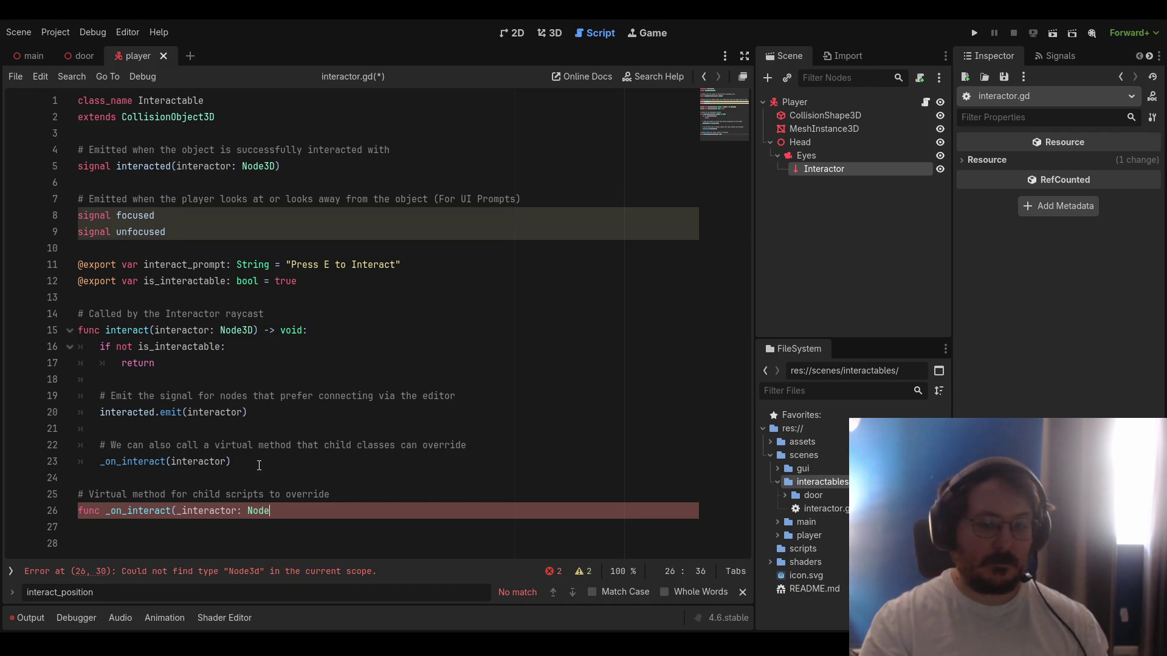
type("3")
key("Return")
type(") ")
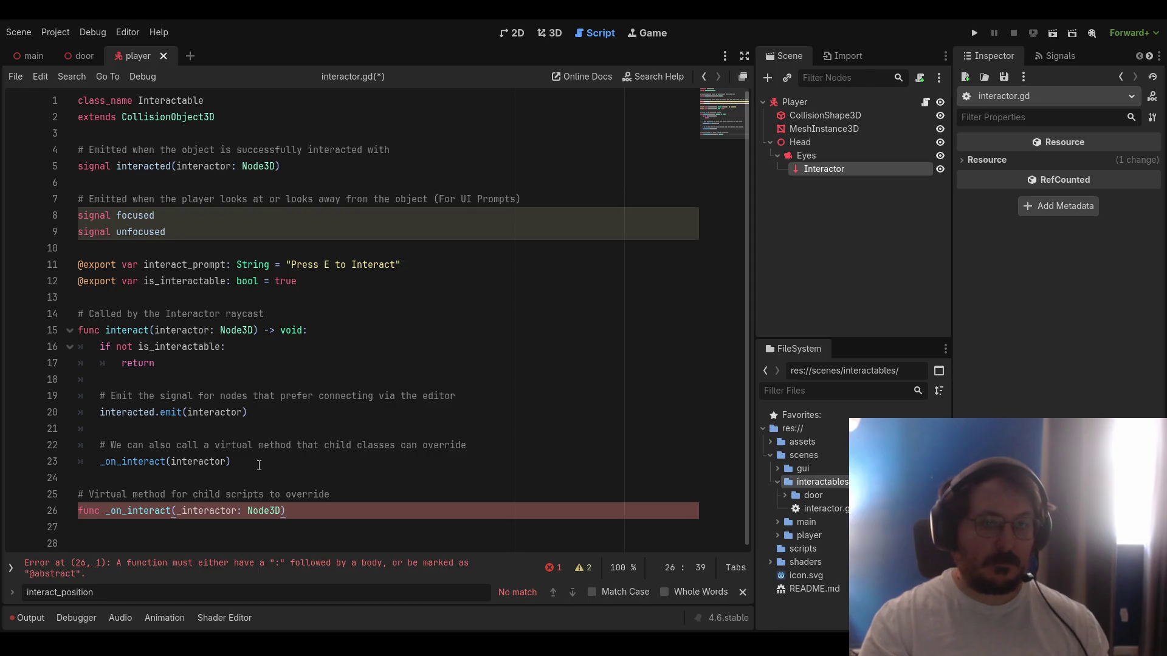
type("-> void:")
key("Return")
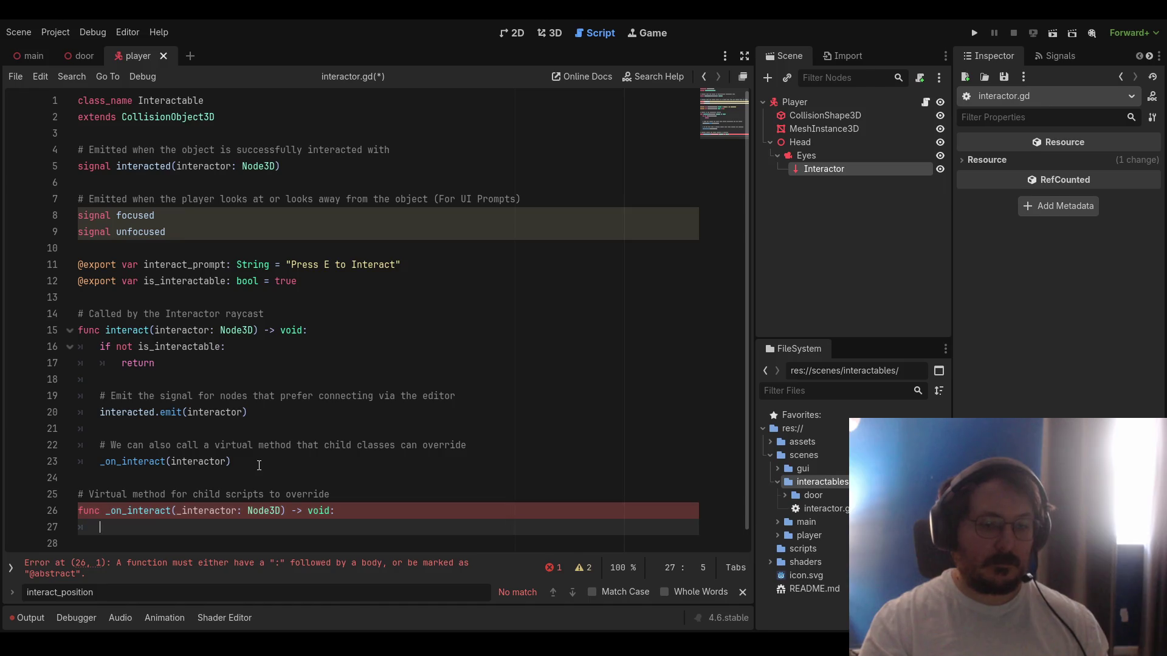
type("ass")
key("Return")
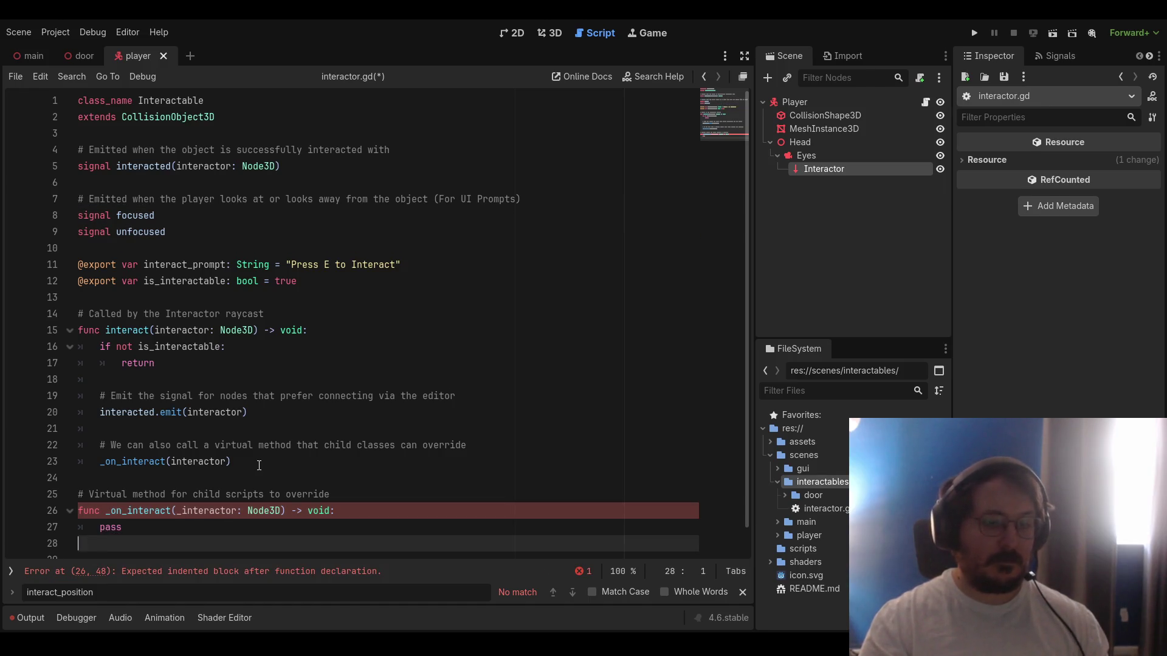
key("Return")
type("func focus() -> void")
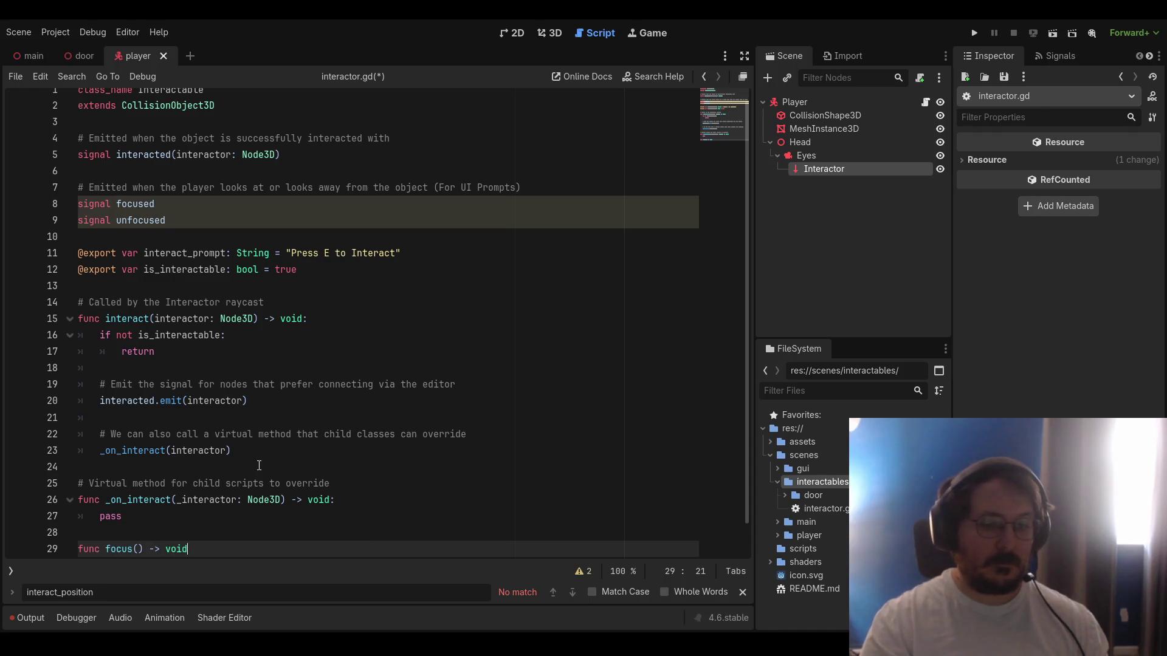
type(":")
- Give focus() a body that emits focused.emit() only if is_interactable
key("Return")
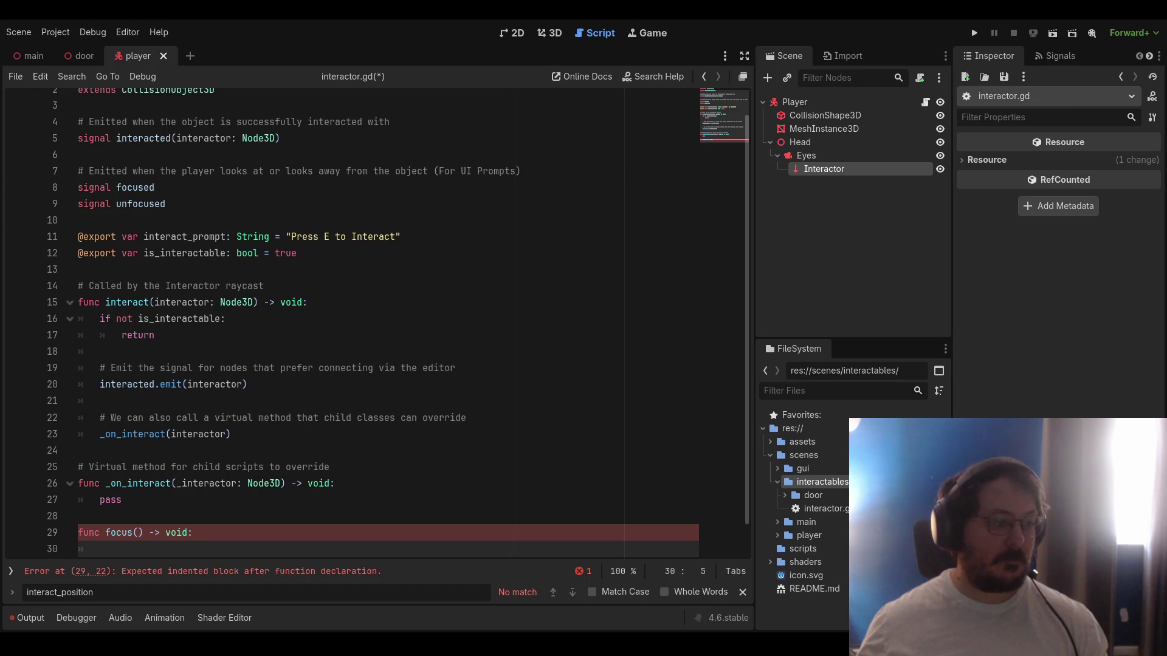
type("if is")
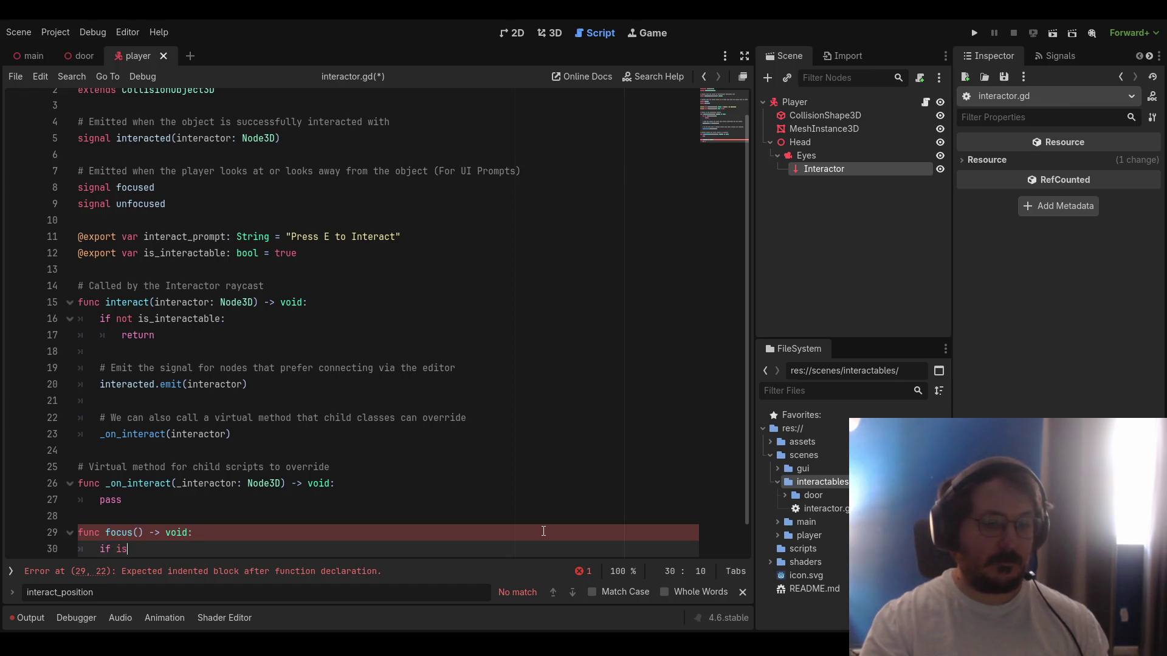
type("_interactable:")
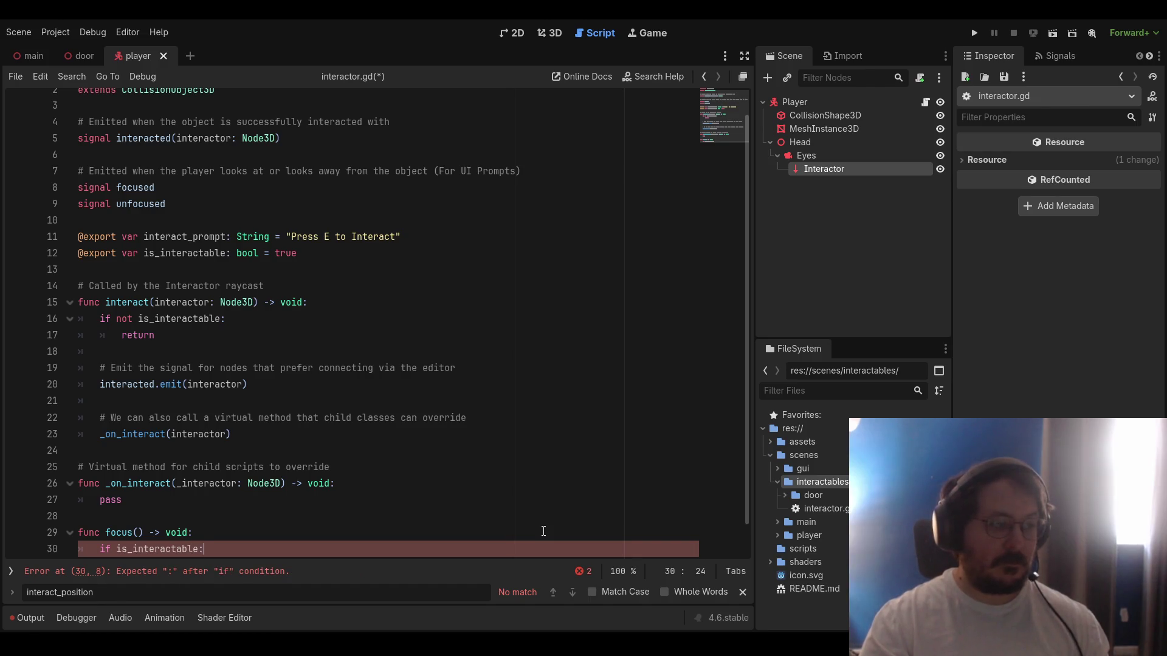
key("Return")
type("focused.emit()")
key("Return")
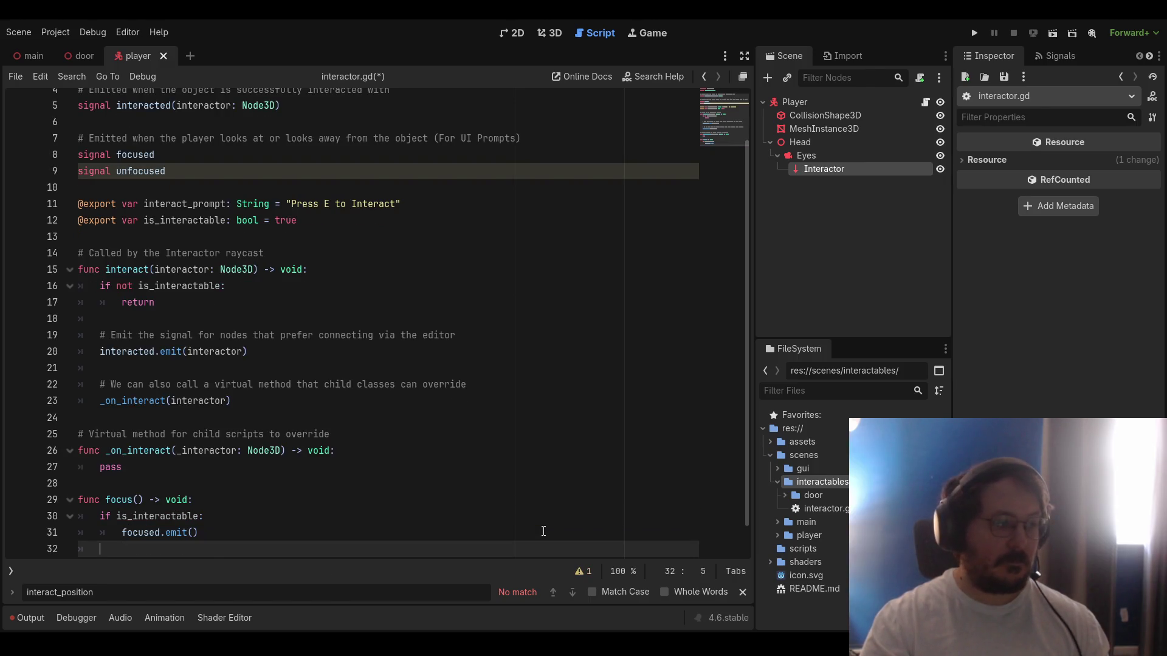
- Add 'func unfocus() -> void:' emitting unfocused when is_interactable, and save the script
key("Return")
key("BackSpace")
type("fui")
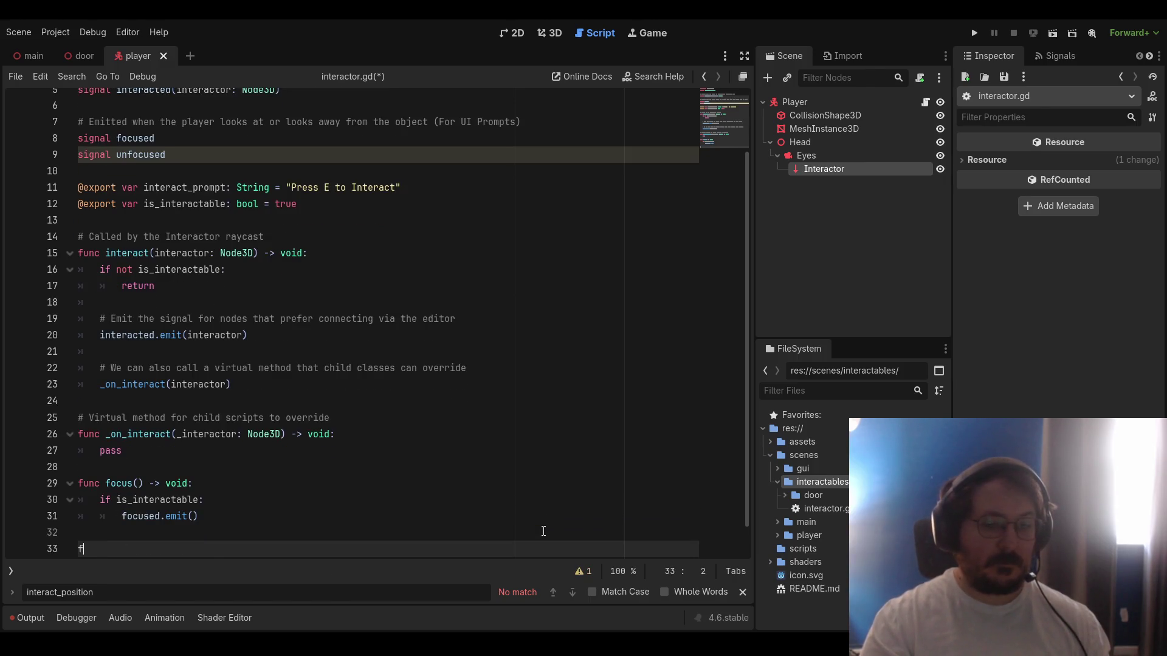
key("BackSpace")
type("nc ")
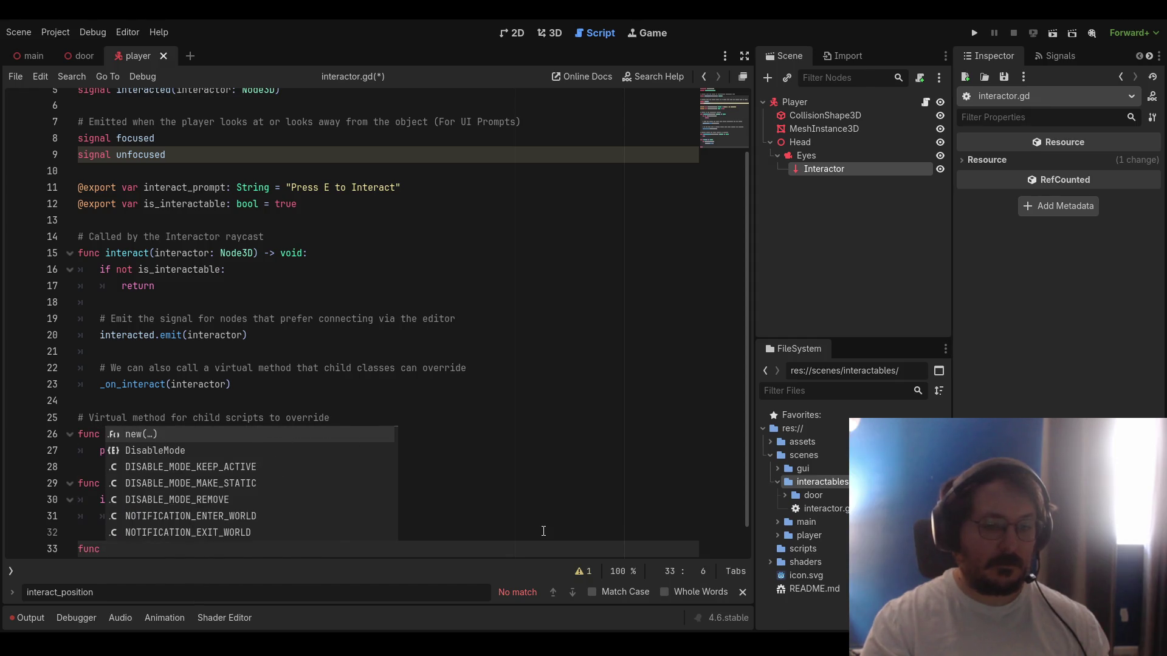
type("unfocu")
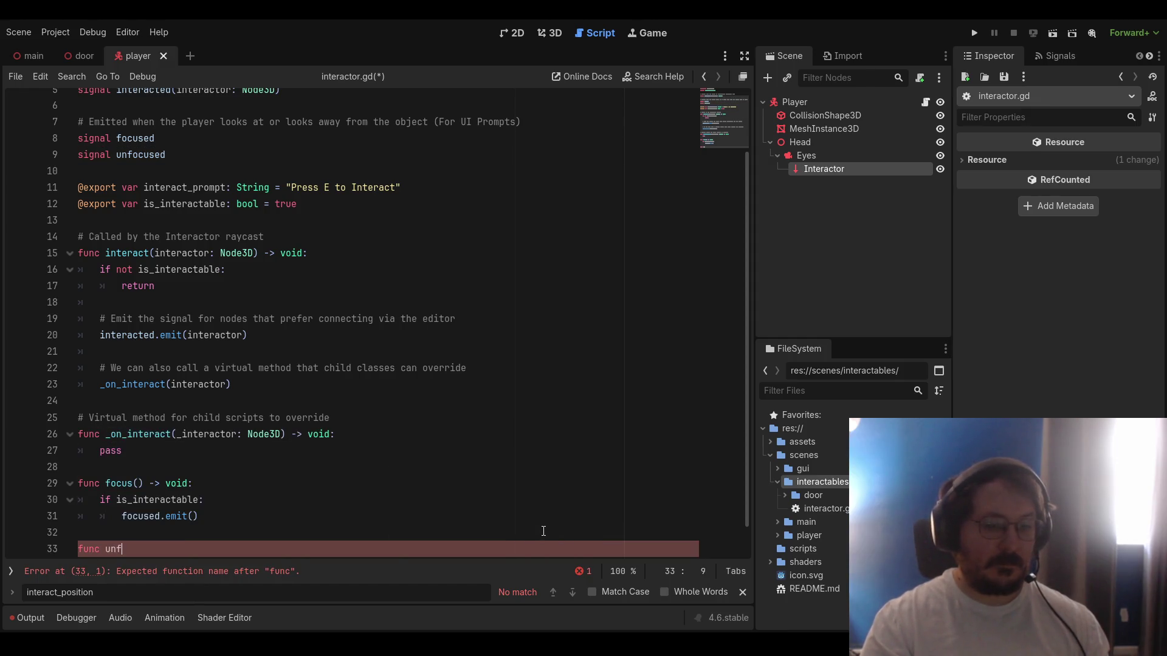
type("s() ->")
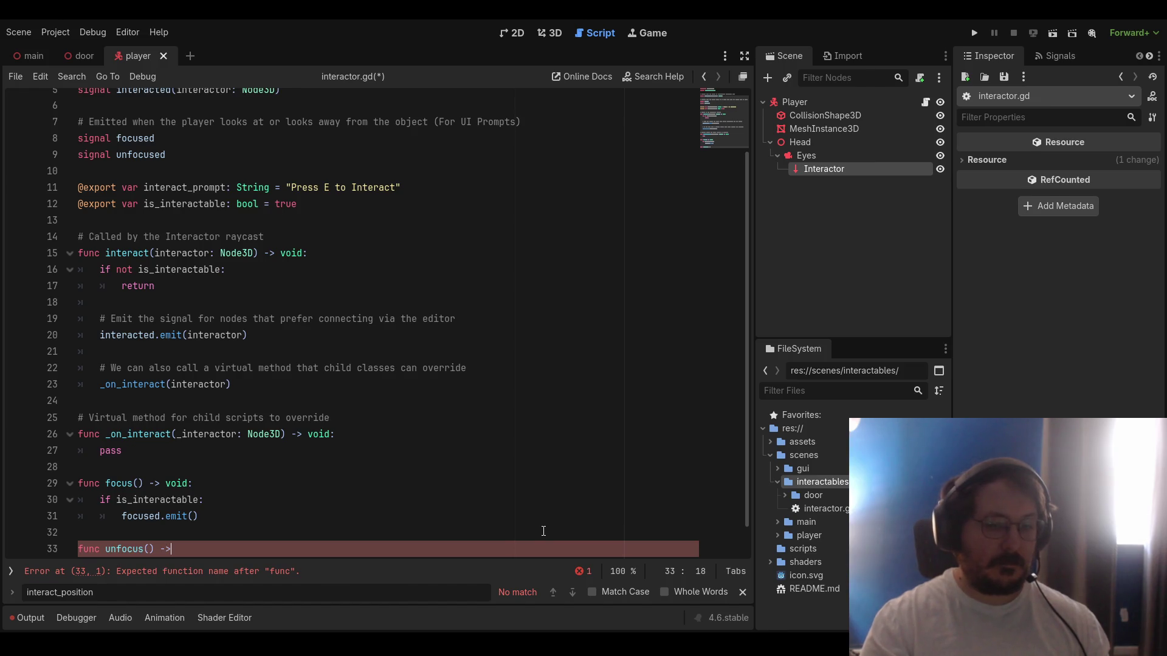
type(" void:")
key("Return")
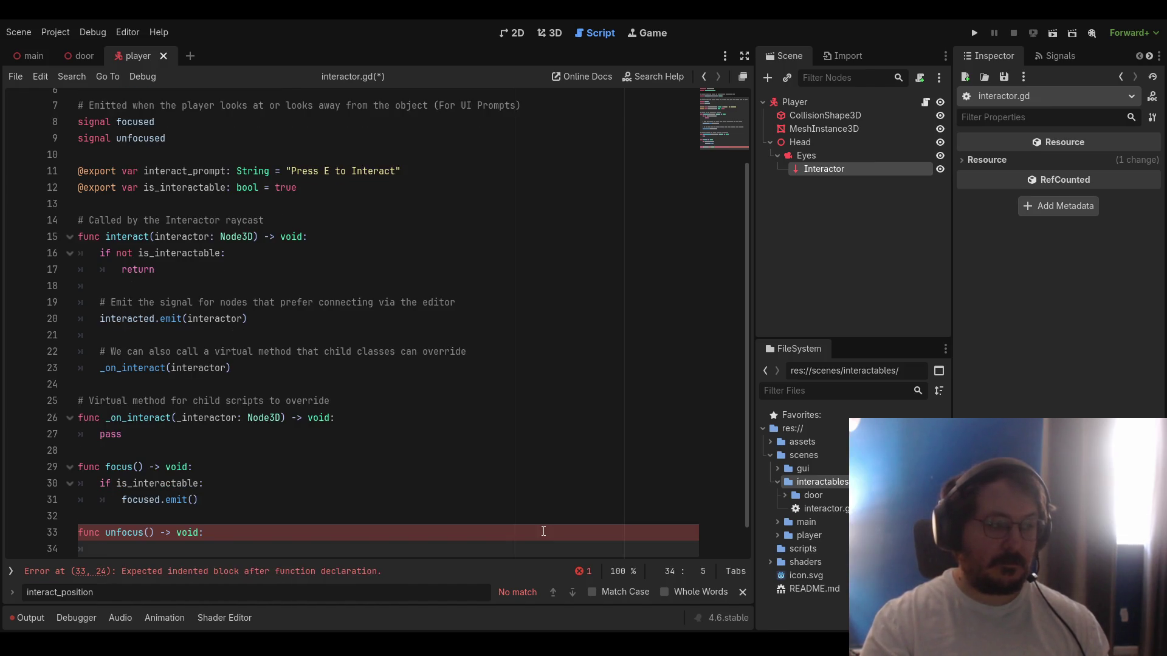
type("is_interac")
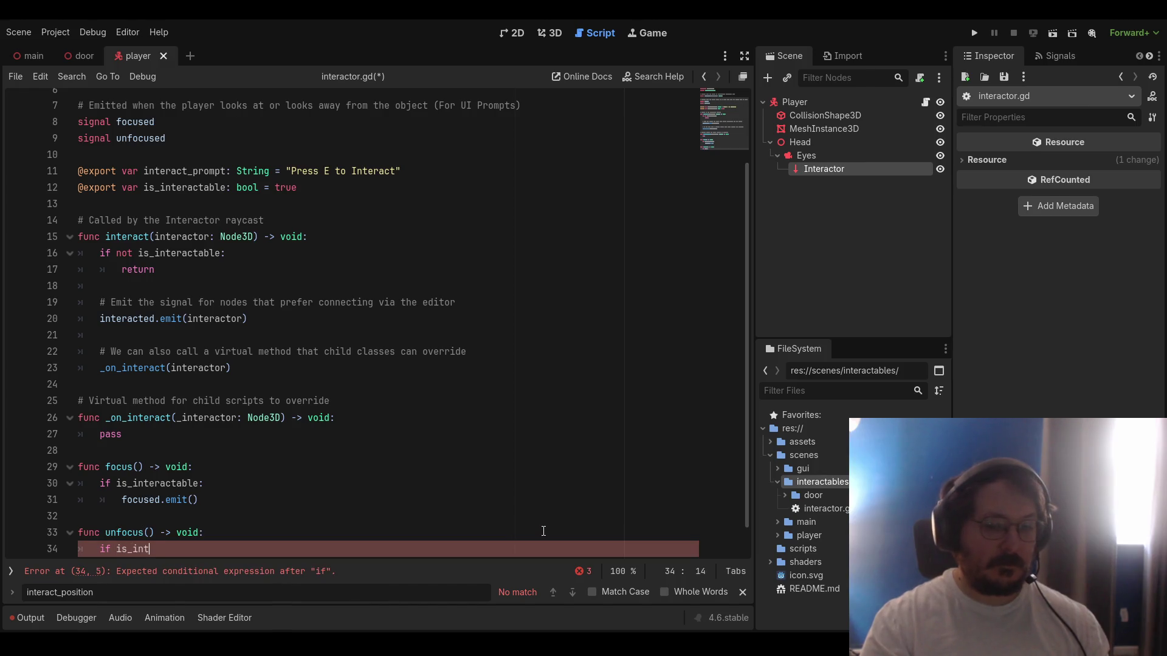
type("table:")
key("Return")
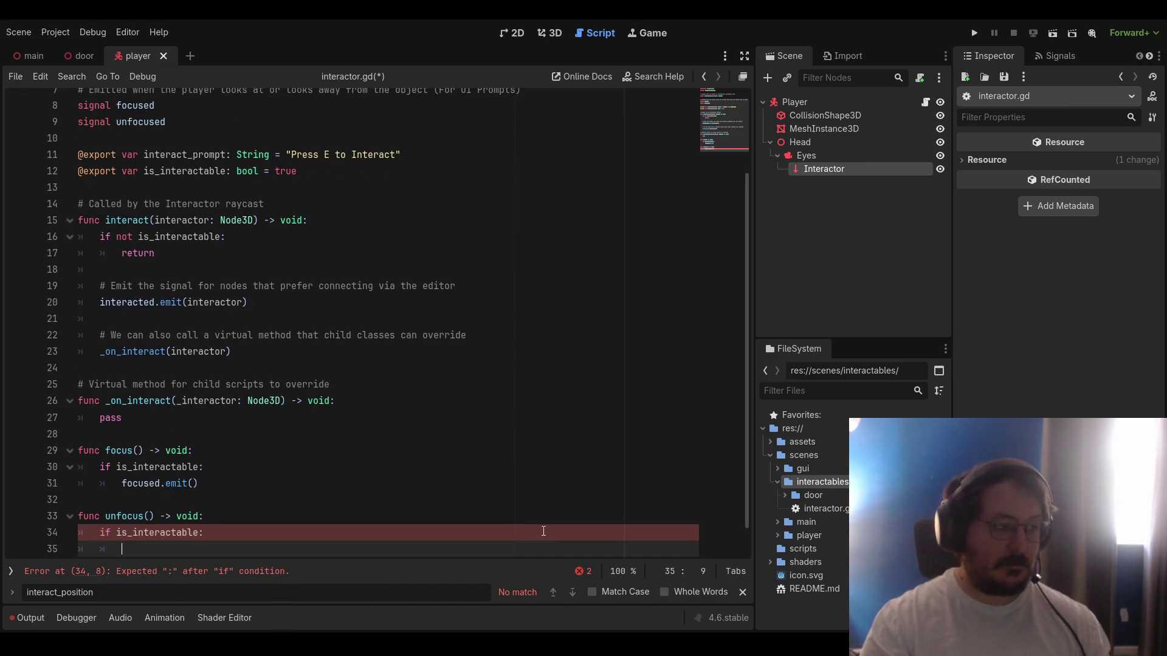
type("unfocu")
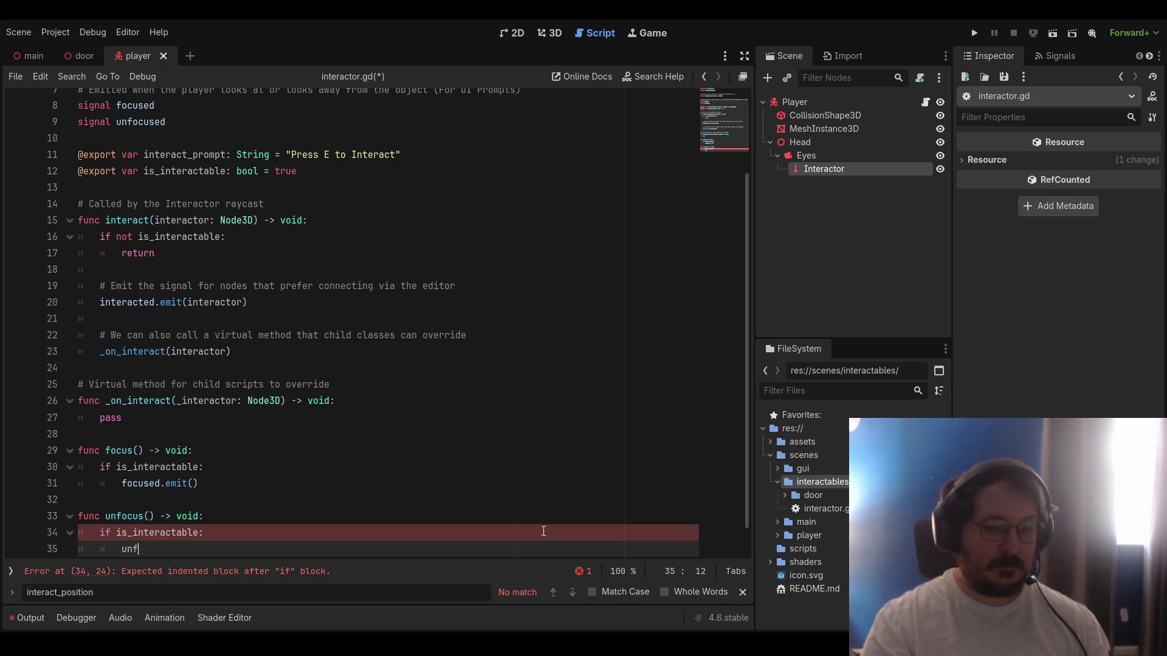
type("sed.emit()")
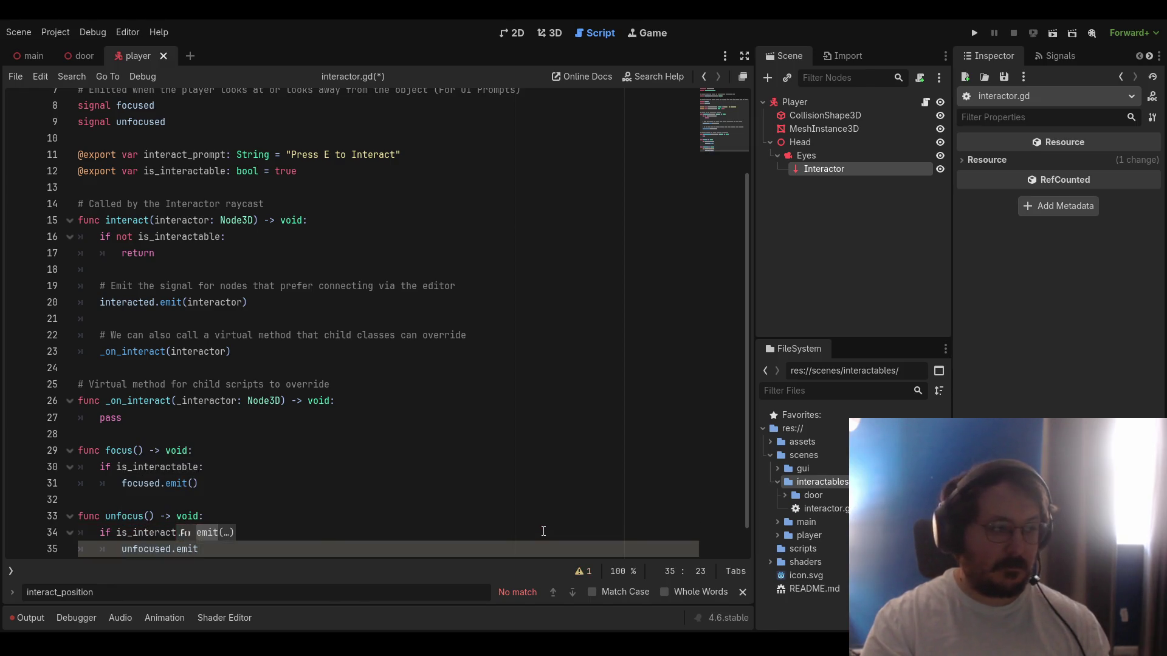
key("ctrl+s")
scroll(359, 508, "up", 3)
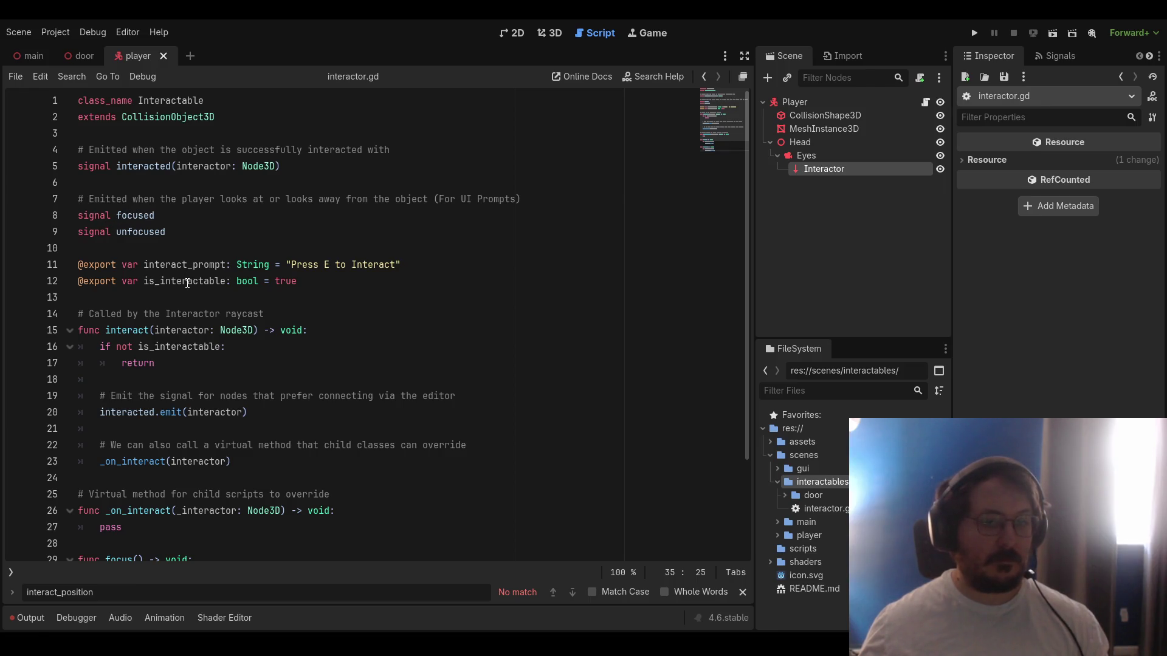
left_click(199, 238)
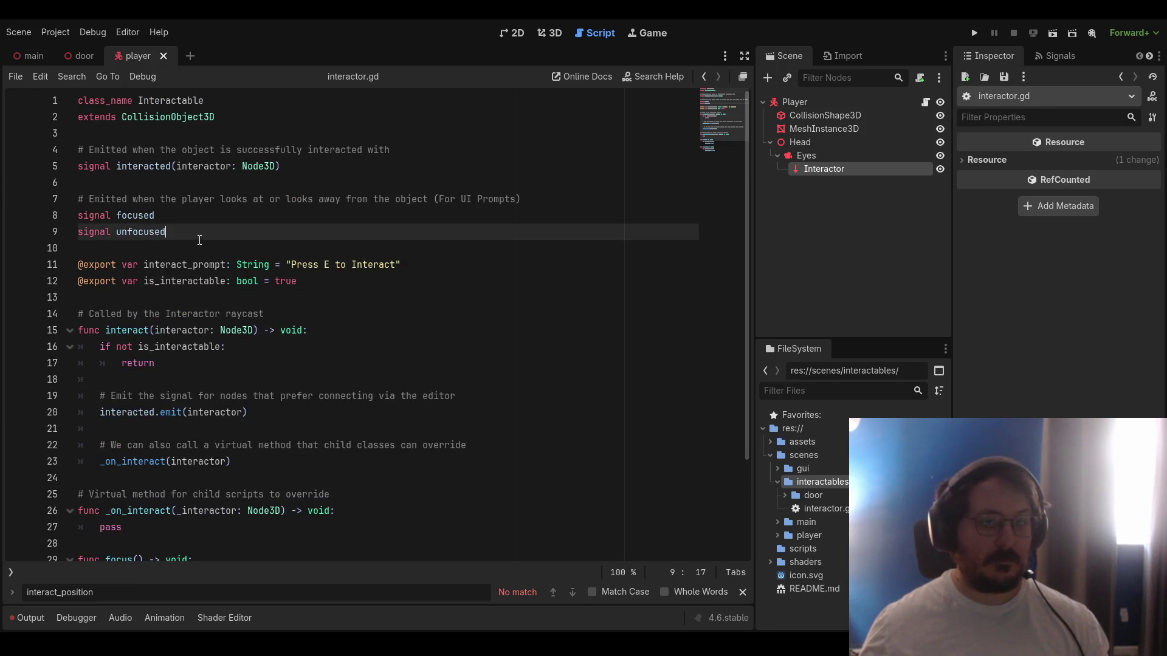
left_click(183, 193)
left_click(218, 136)
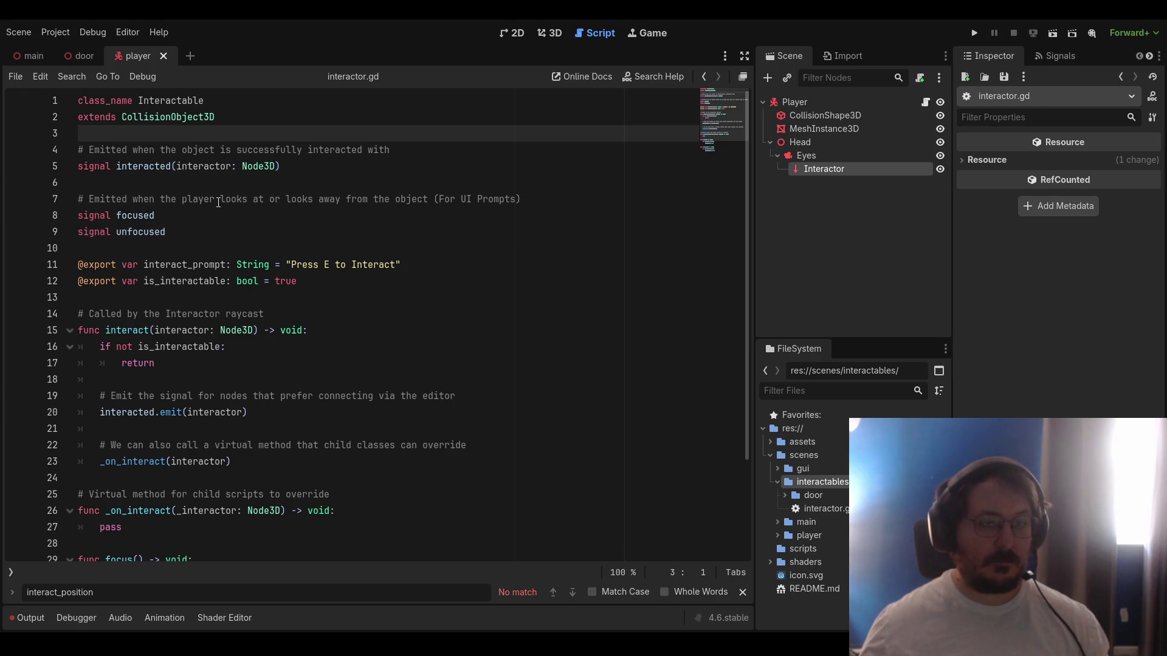
left_click(203, 230)
left_click(189, 214)
left_click(198, 228)
scroll(197, 226, "down", 3)
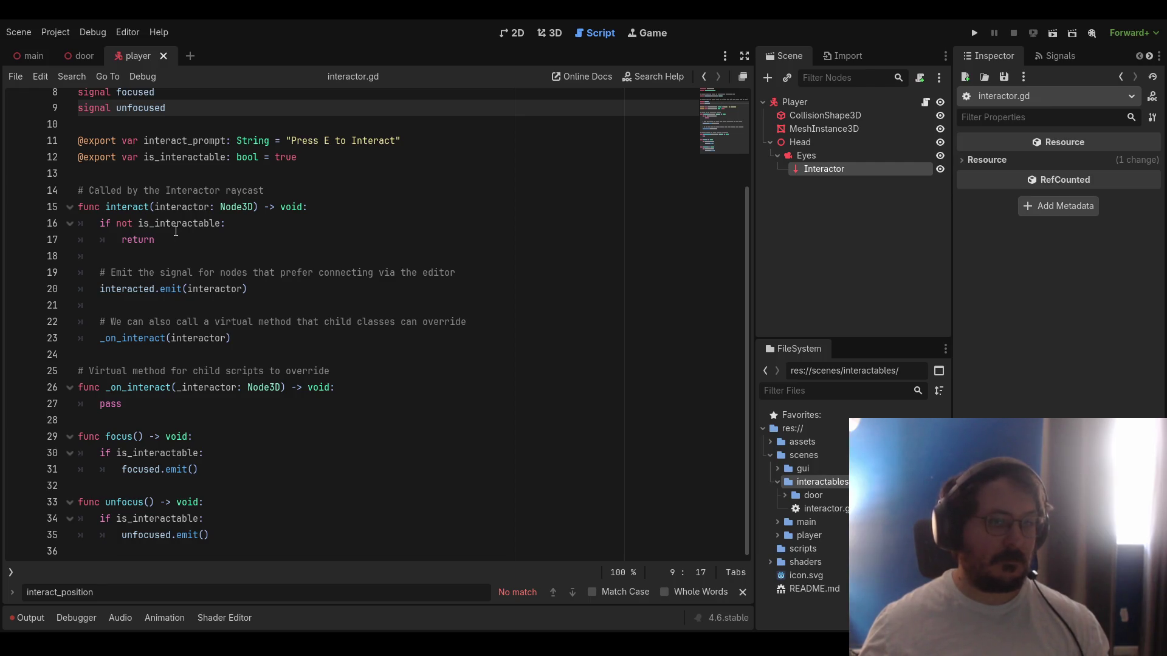
scroll(176, 231, "up", 3)
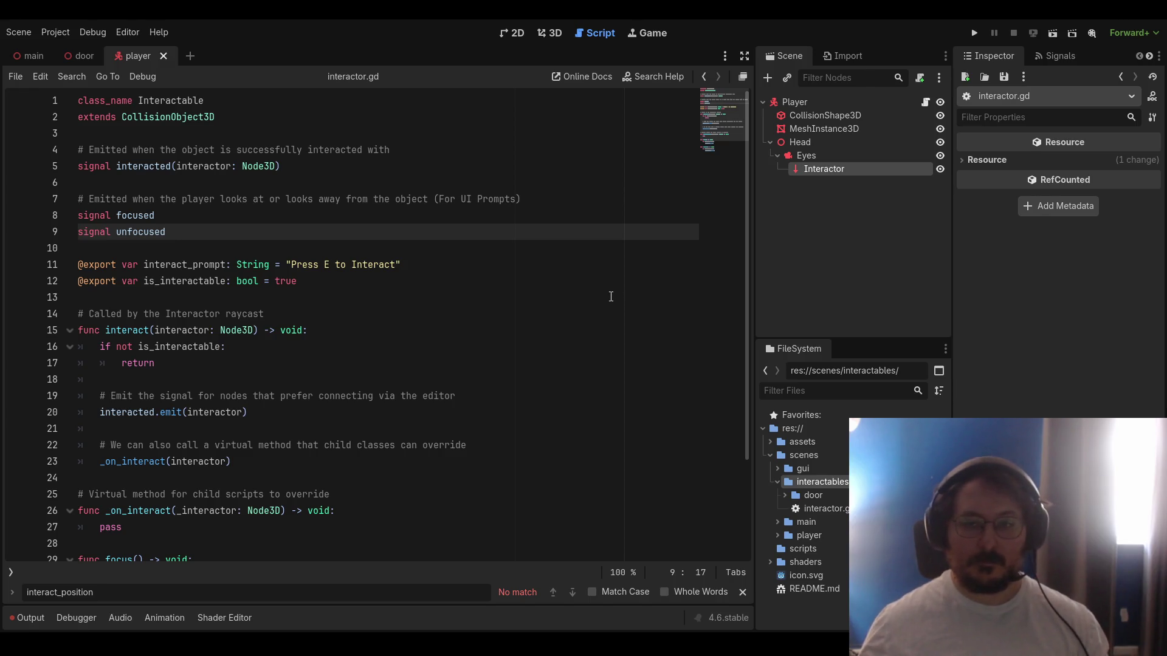
- In the FileSystem dock, expand main, player and head, select interactor.gd, then the interactables folder
left_click(778, 522)
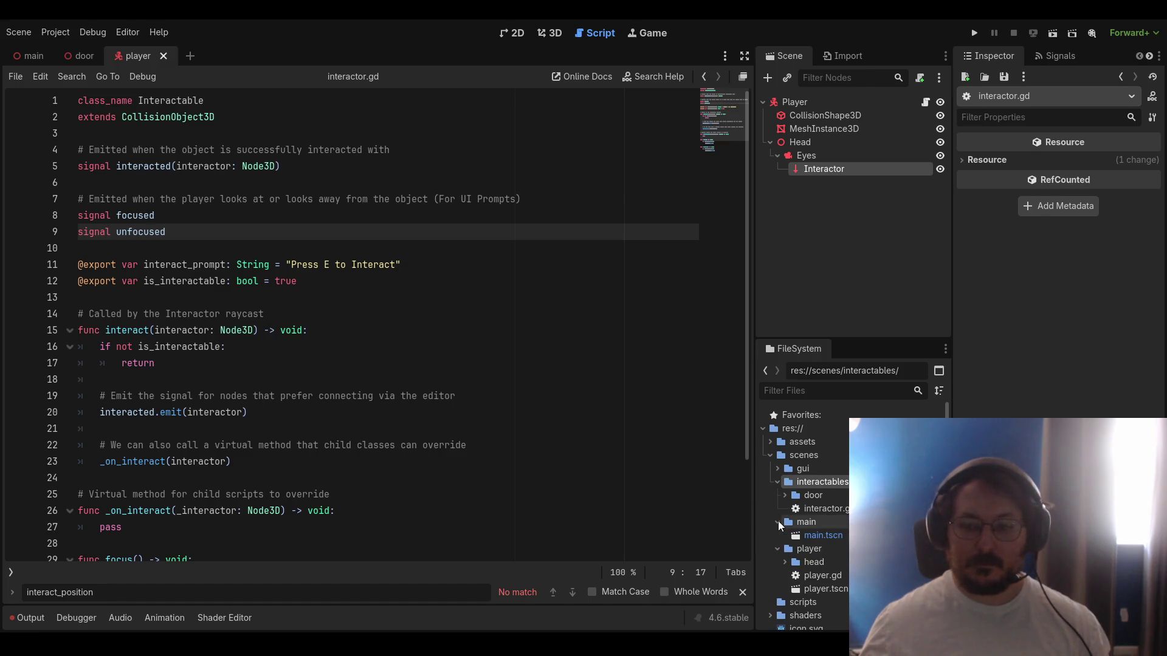
left_click(777, 549)
left_click(782, 563)
scroll(779, 550, "down", 2)
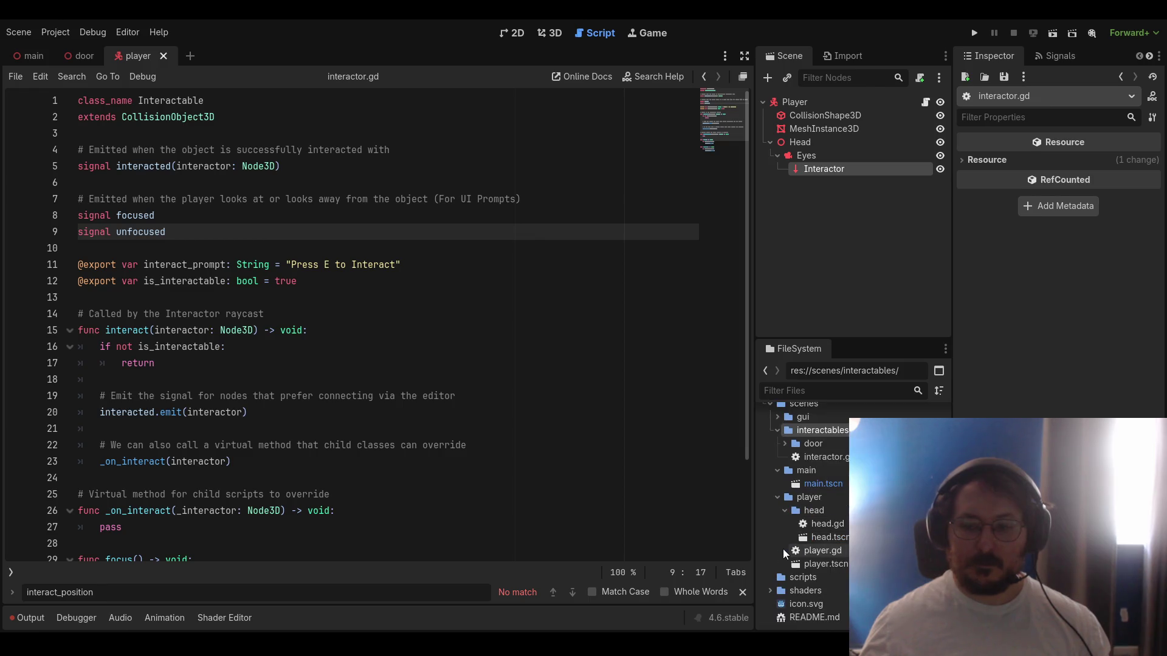
scroll(780, 474, "up", 2)
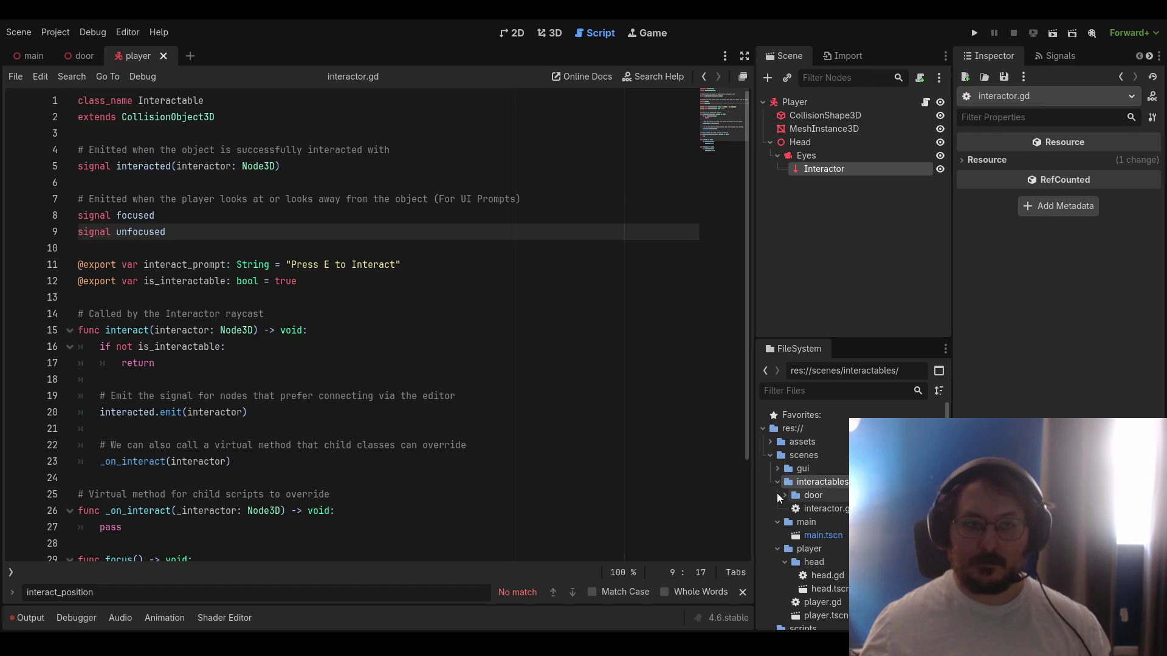
left_click(818, 509)
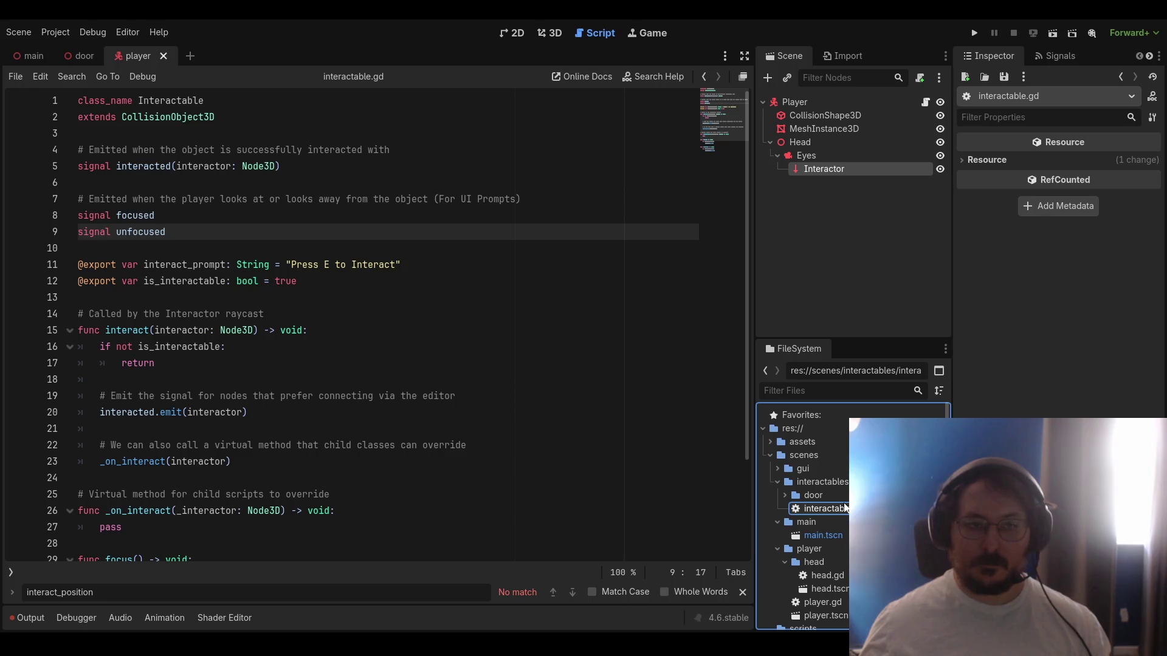
left_click(816, 483)
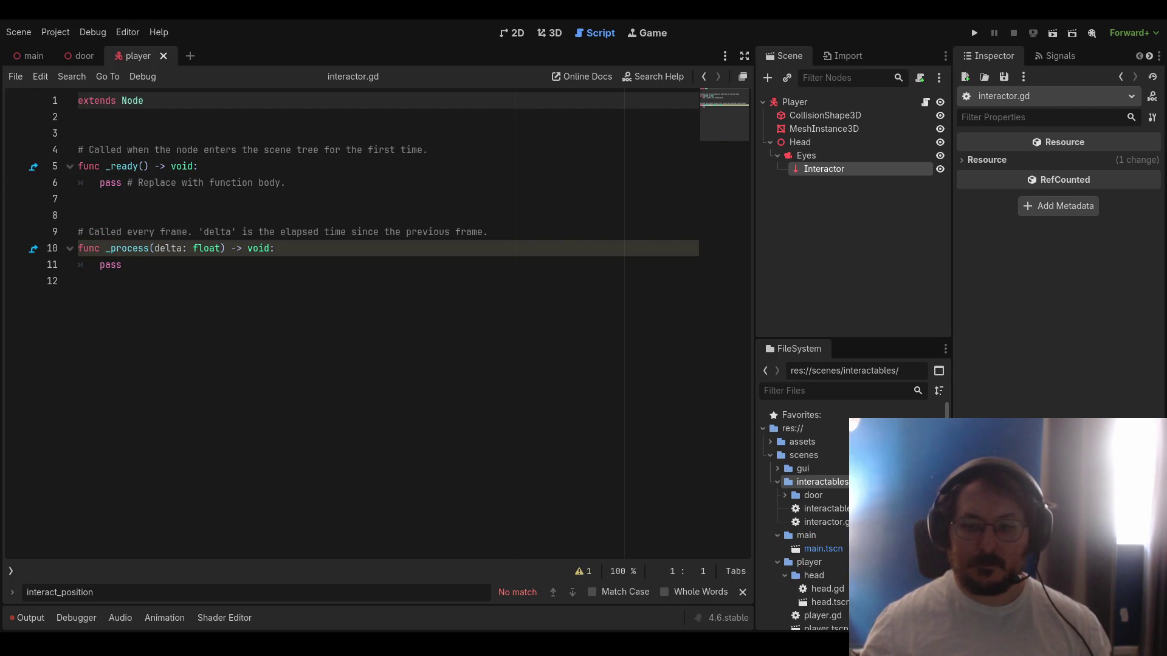
- Add 'class_name Interactor' on line 1 and change 'extends Node' to 'extends RayCast3D'
key("Return")
key("Up")
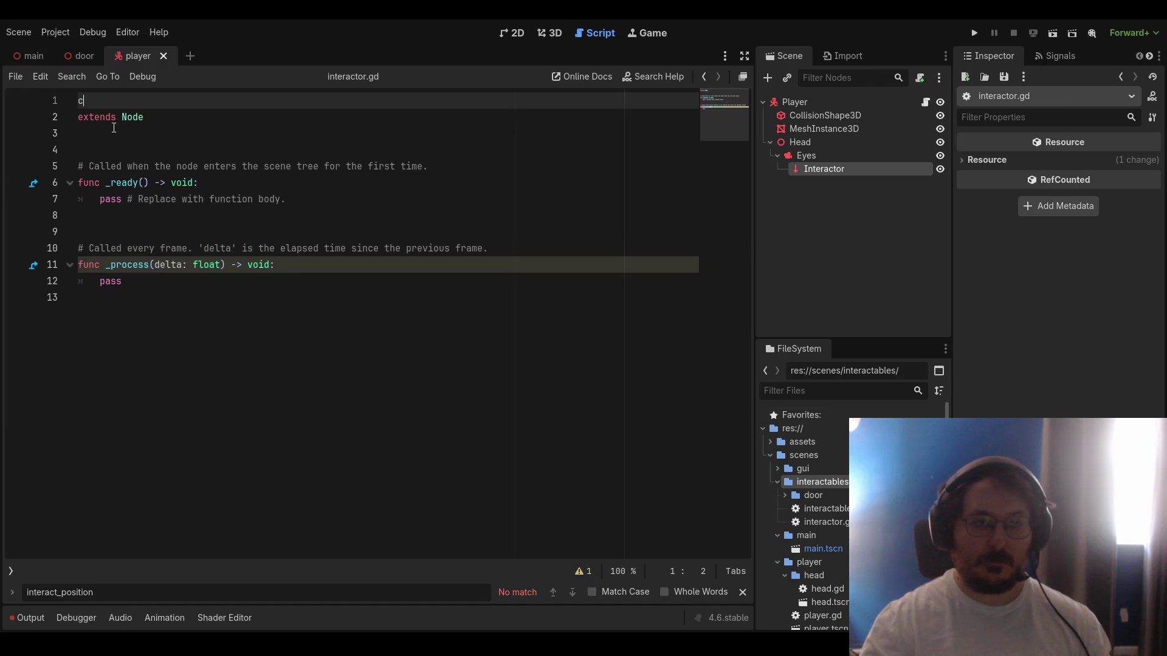
type("class_name ")
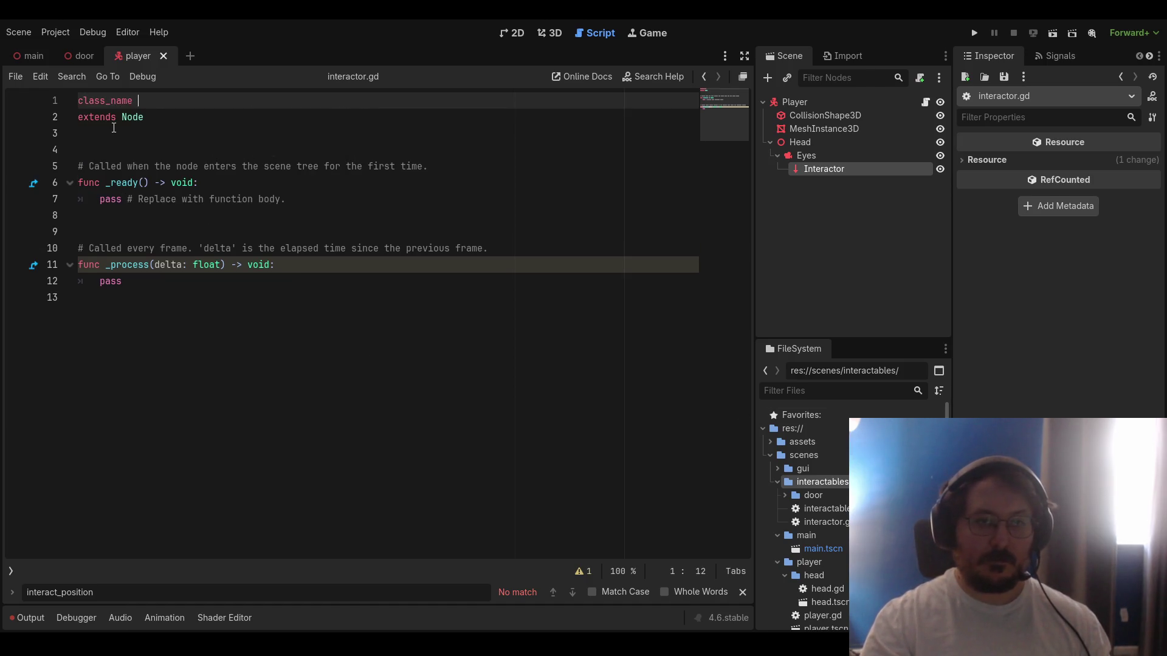
type("Interactor")
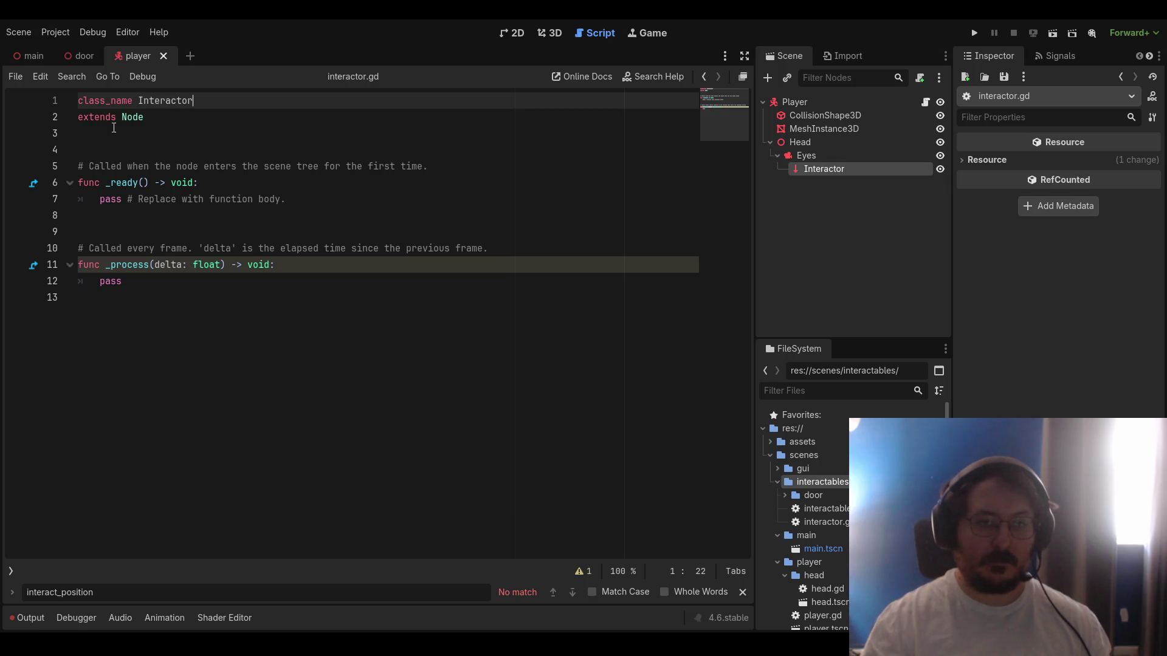
double_click(132, 117)
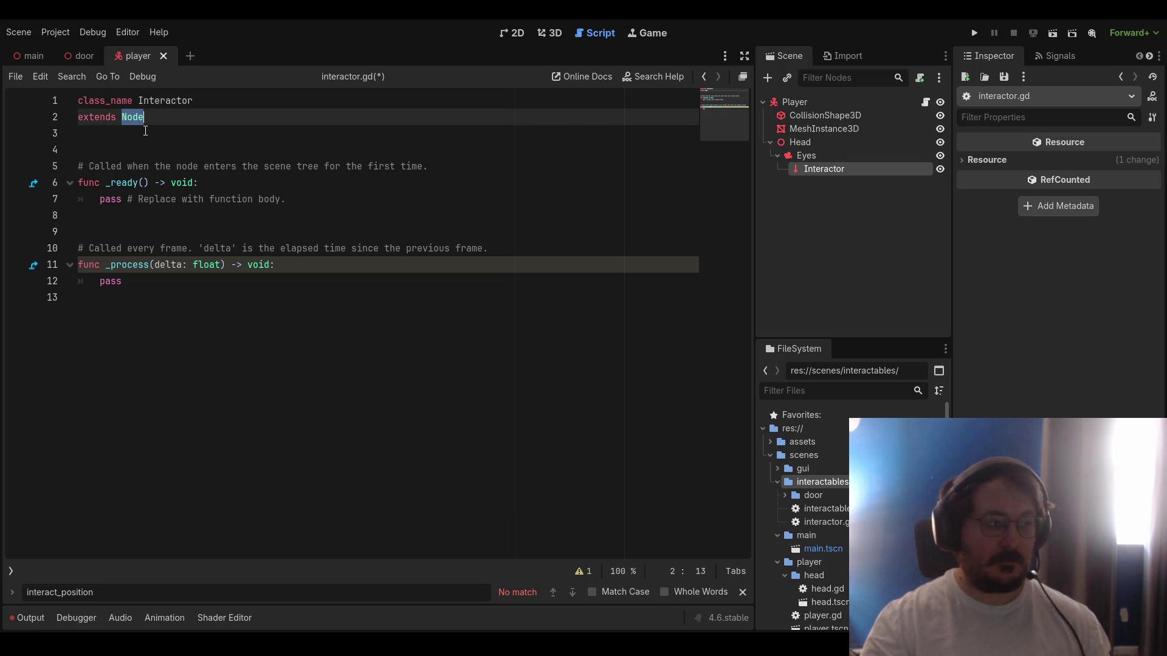
type("RayCast")
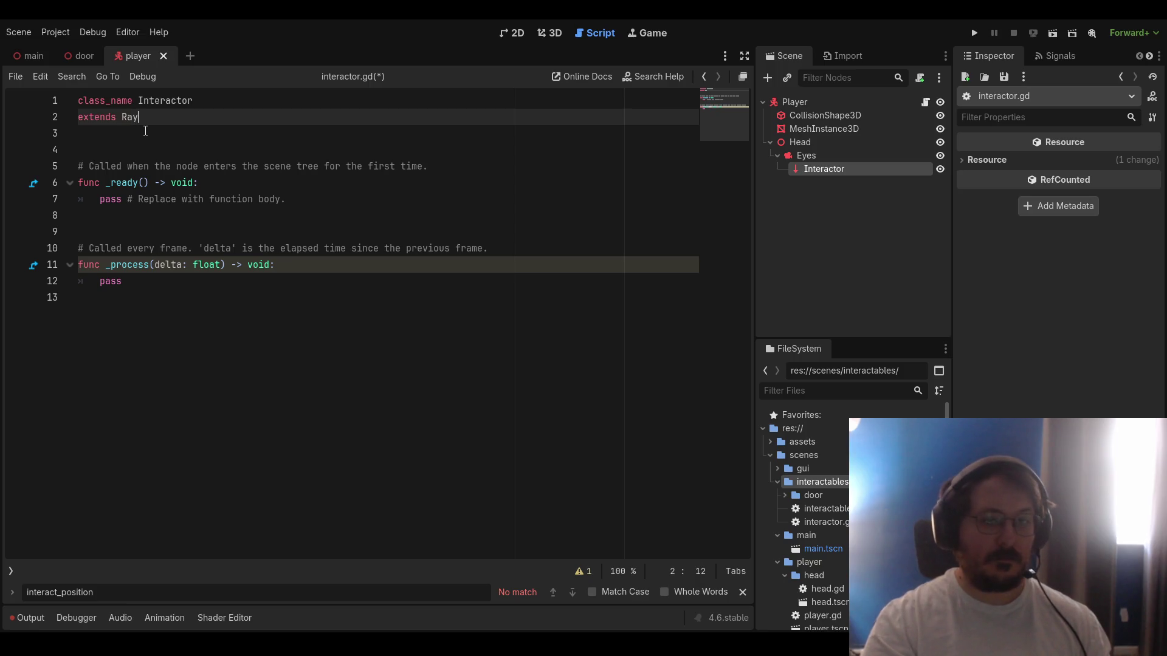
type("3D")
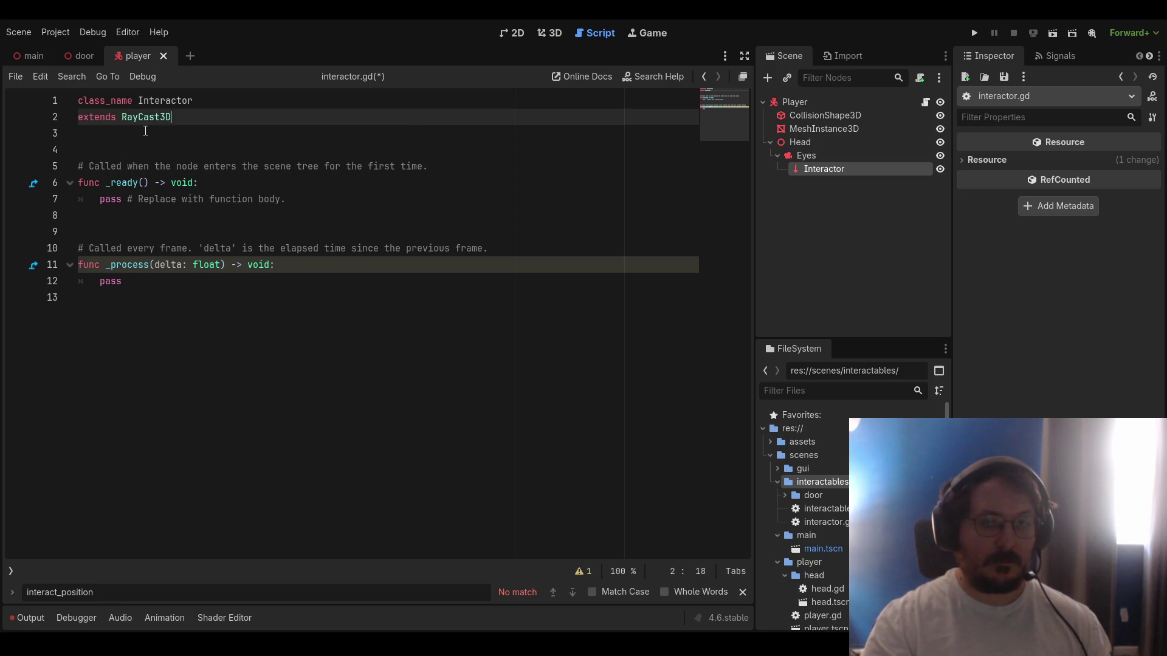
- Delete the template _ready and _process functions from interactor.gd
left_click_drag(115, 301, 78, 166)
key("BackSpace")
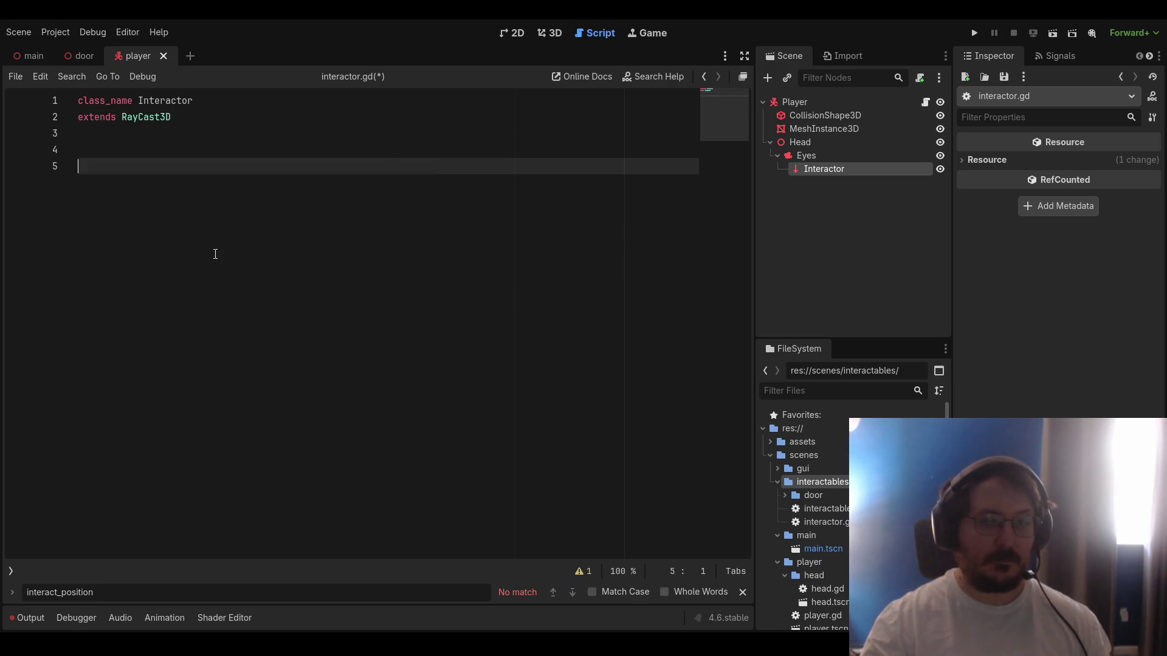
key("BackSpace")
key("BackSpace")
key("Return")
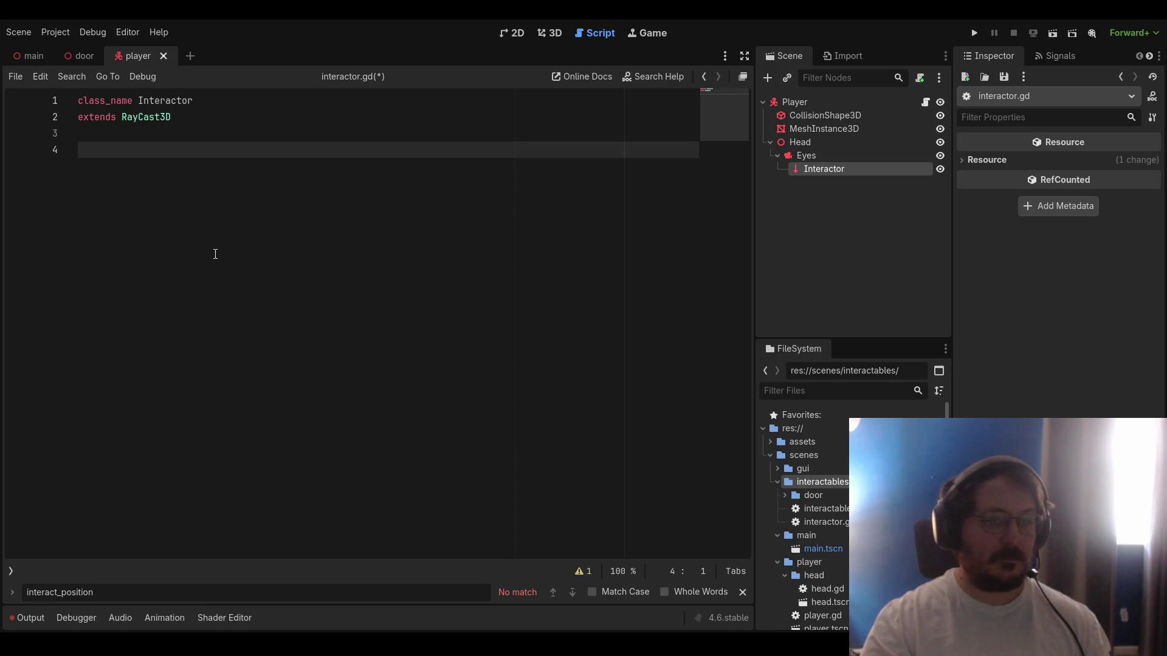
type("port var interaction")
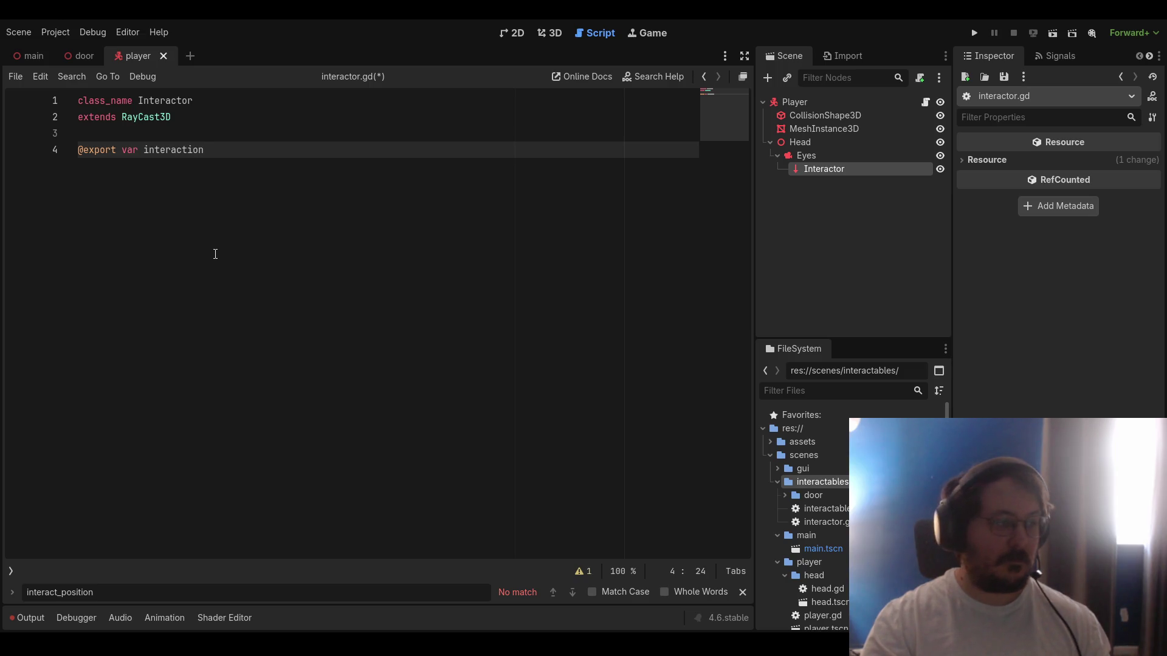
key("BackSpace")
key("BackSpace")
key("BackSpace")
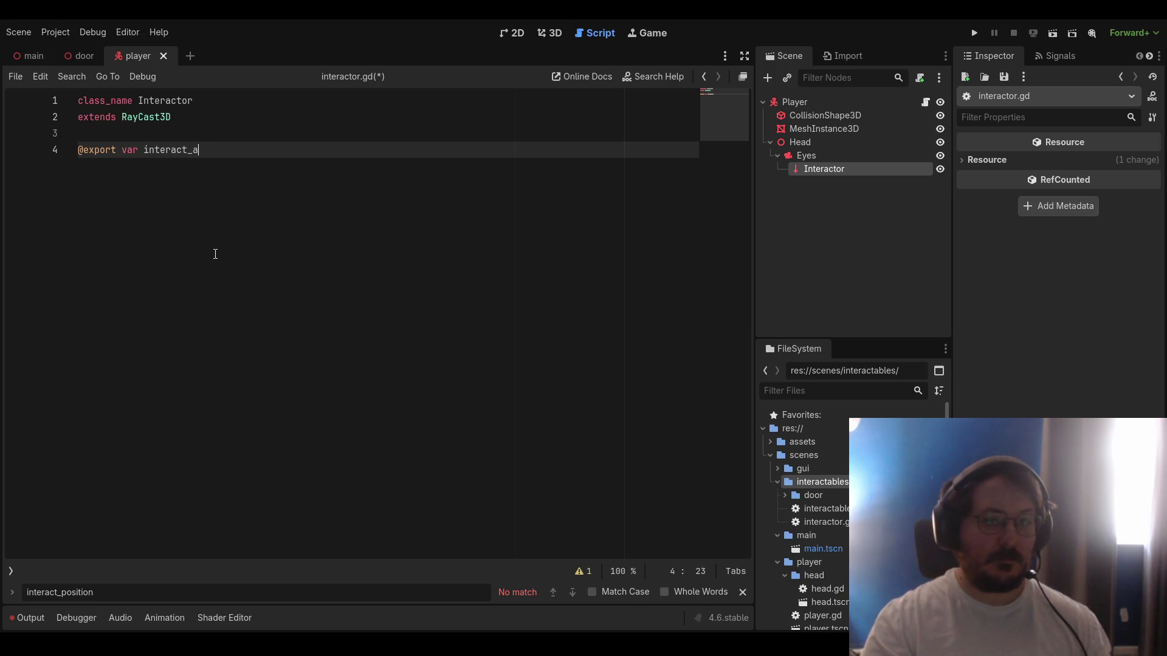
type("n: Stri")
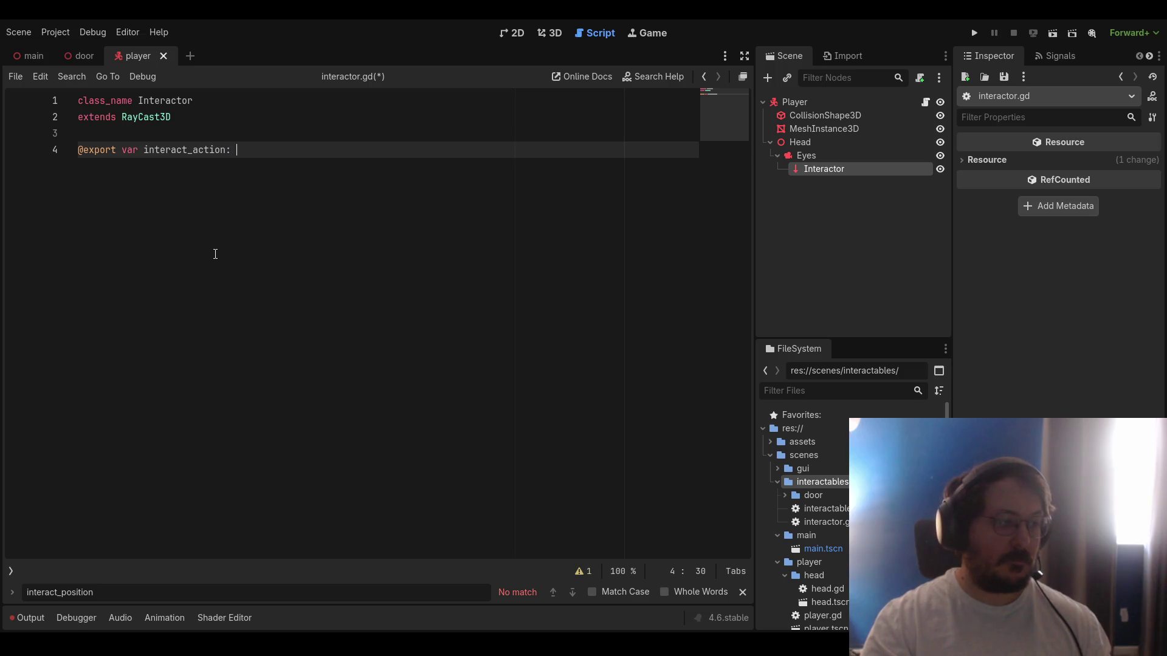
type("ng = \"")
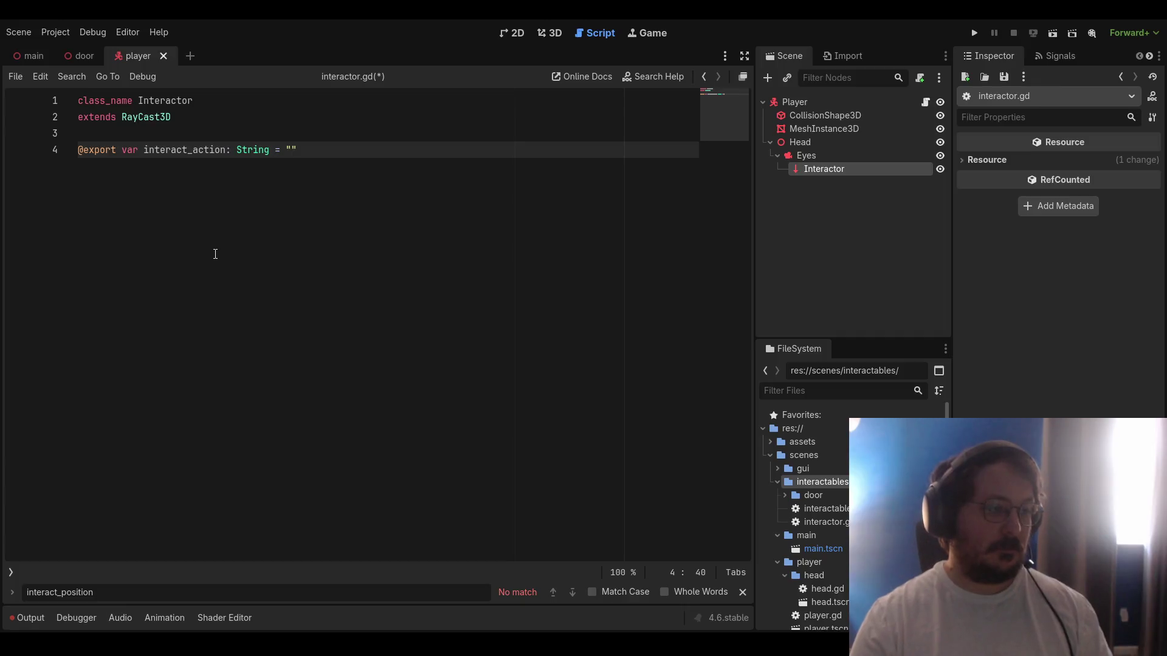
type("interact\"")
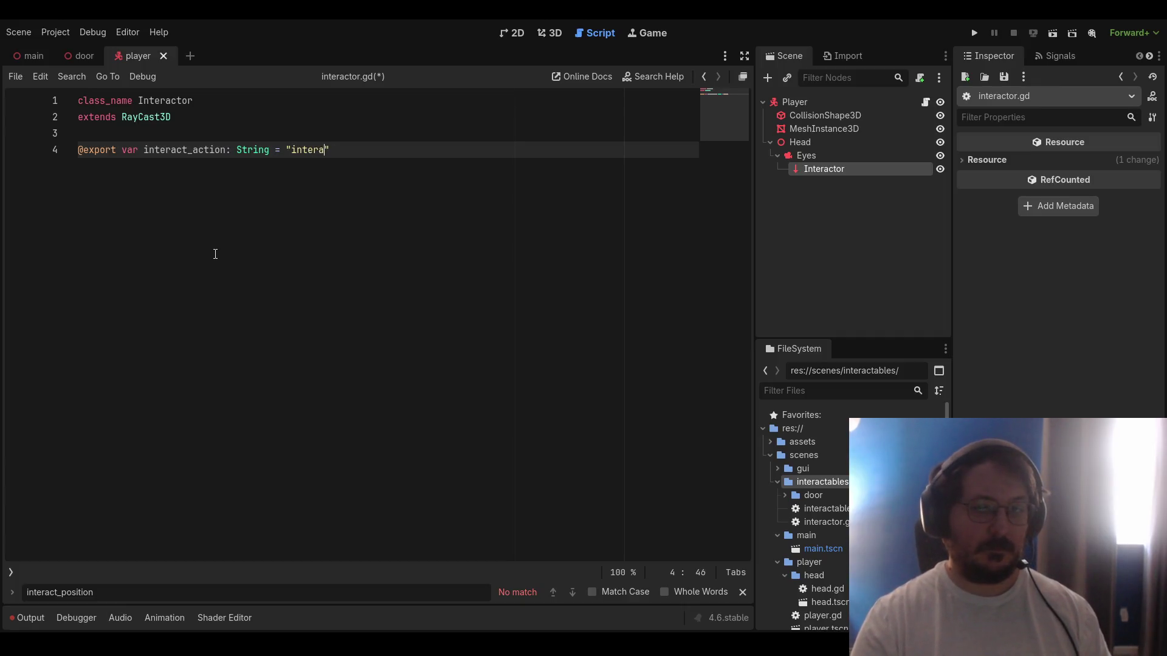
key("Return")
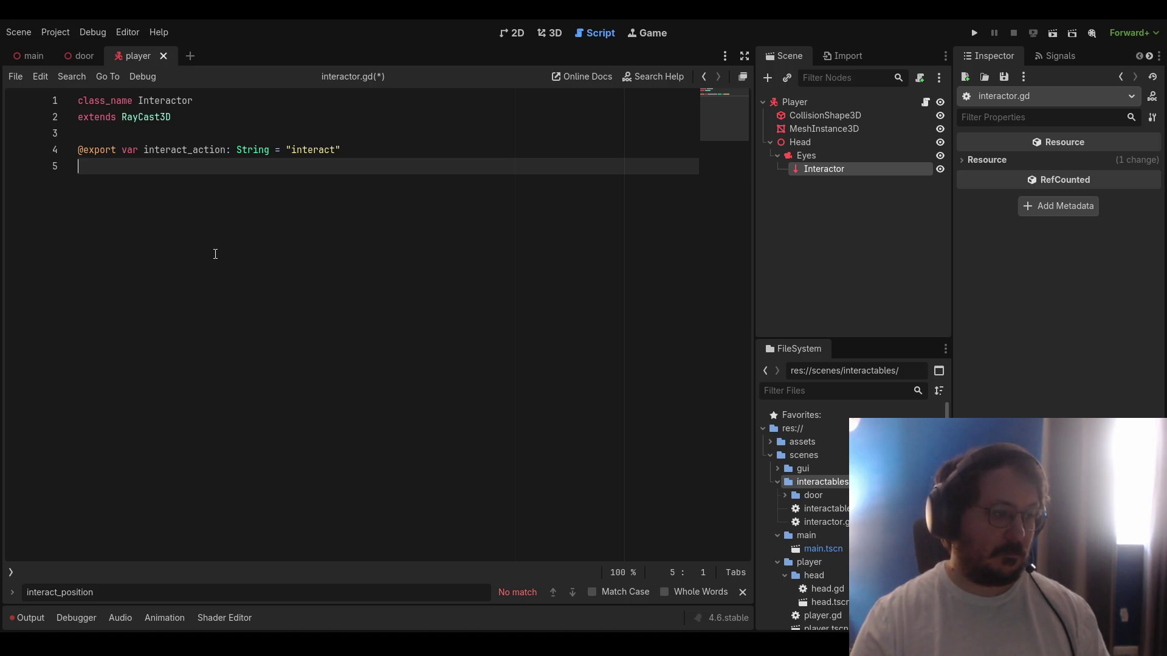
type("var current_interactable:")
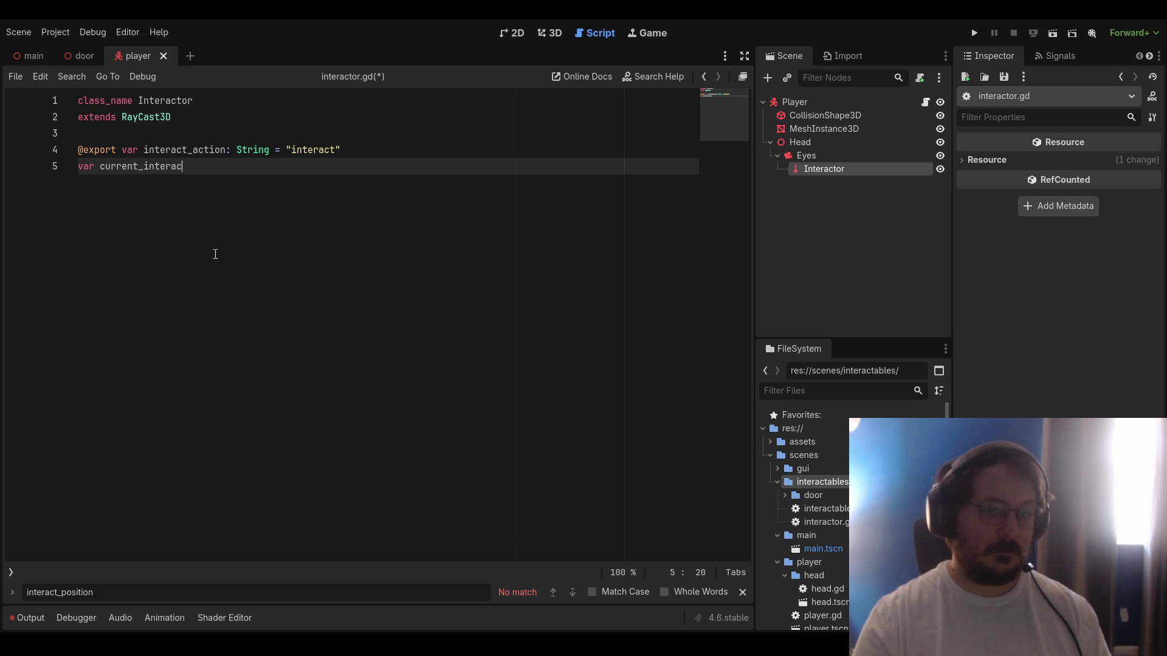
type(" Interactable")
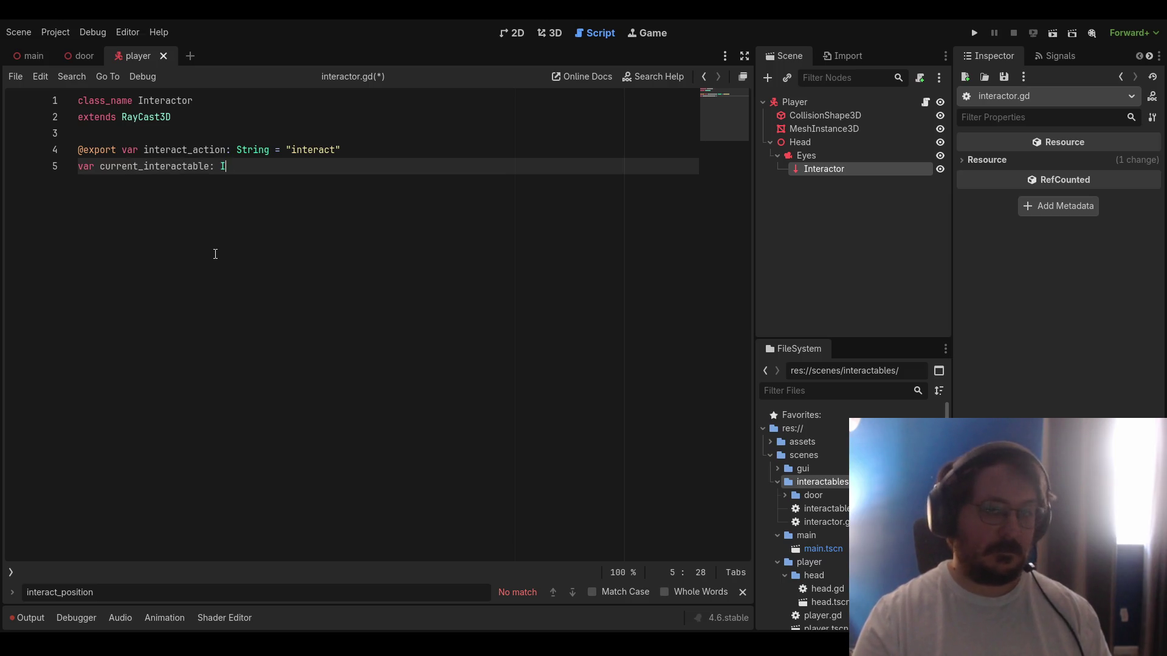
key("Return")
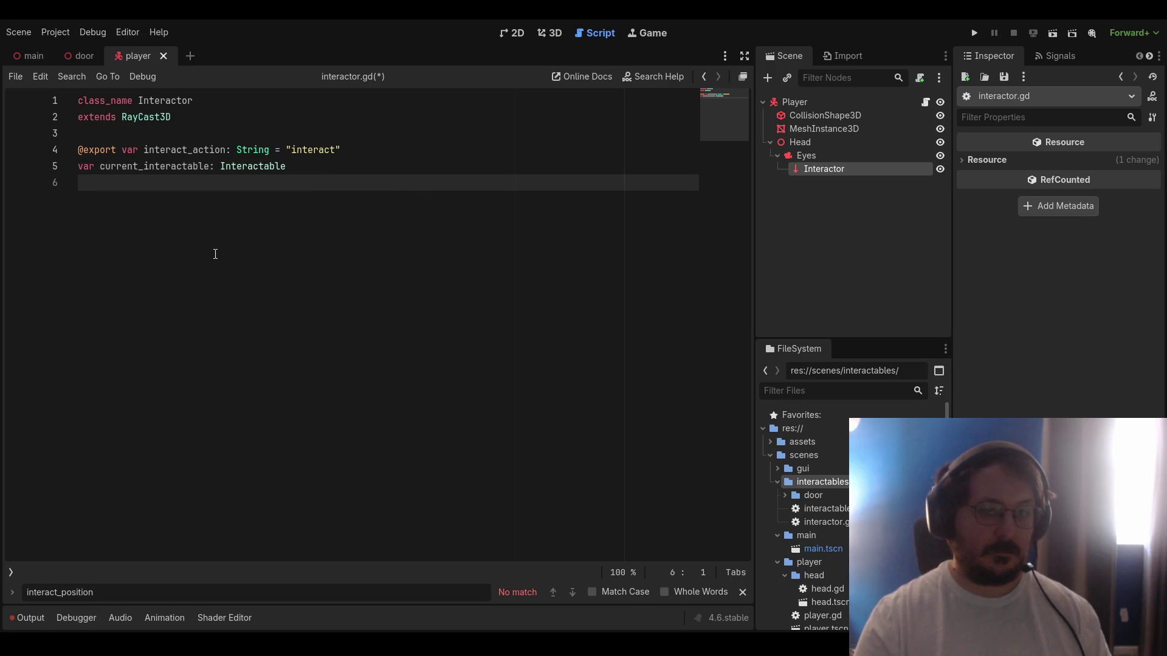
key("Return")
- Start 'func _physics_process(_delta: float) -> void:' with 'var collider = get_collider()'
type("func _phys")
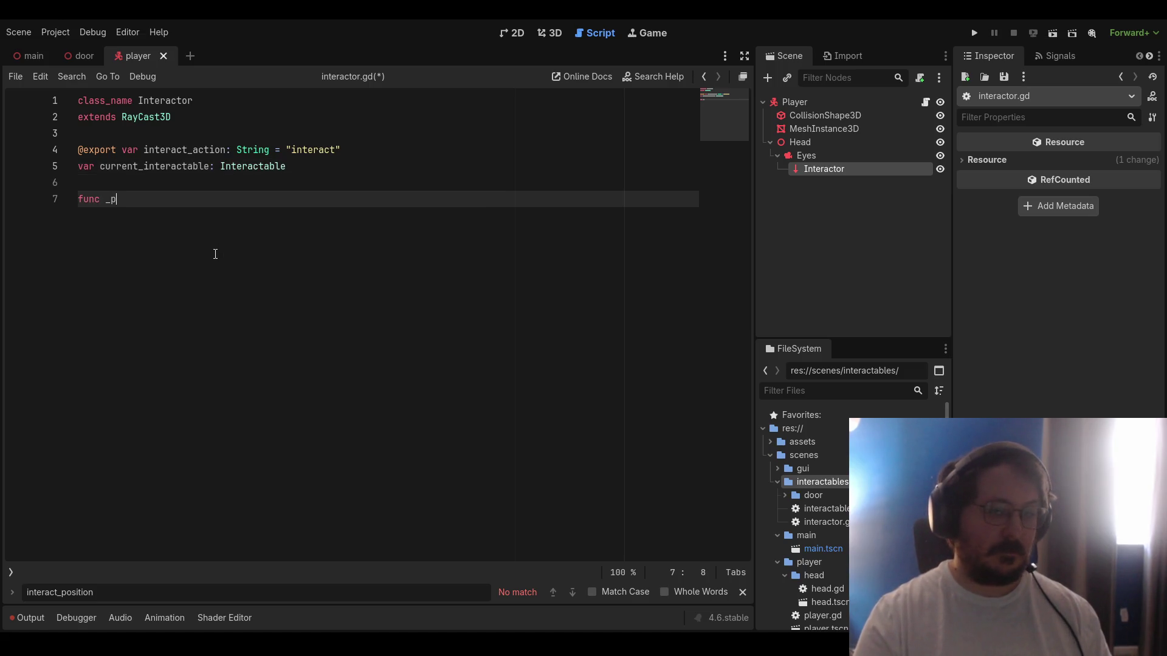
type("ics_process(")
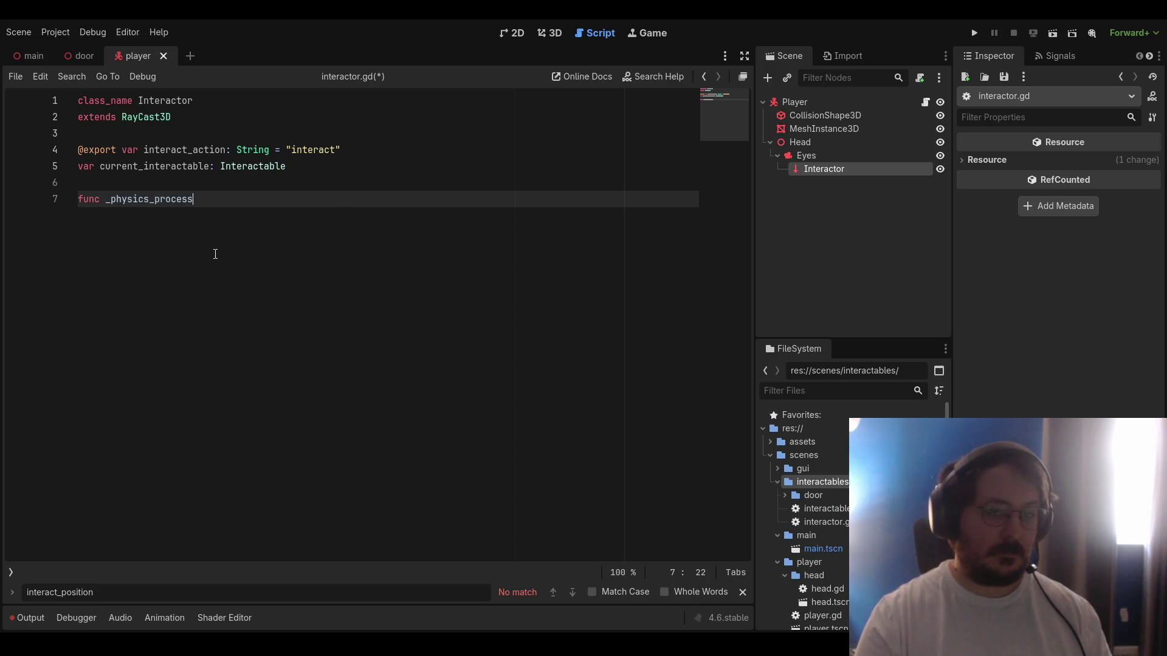
type("_delta: float")
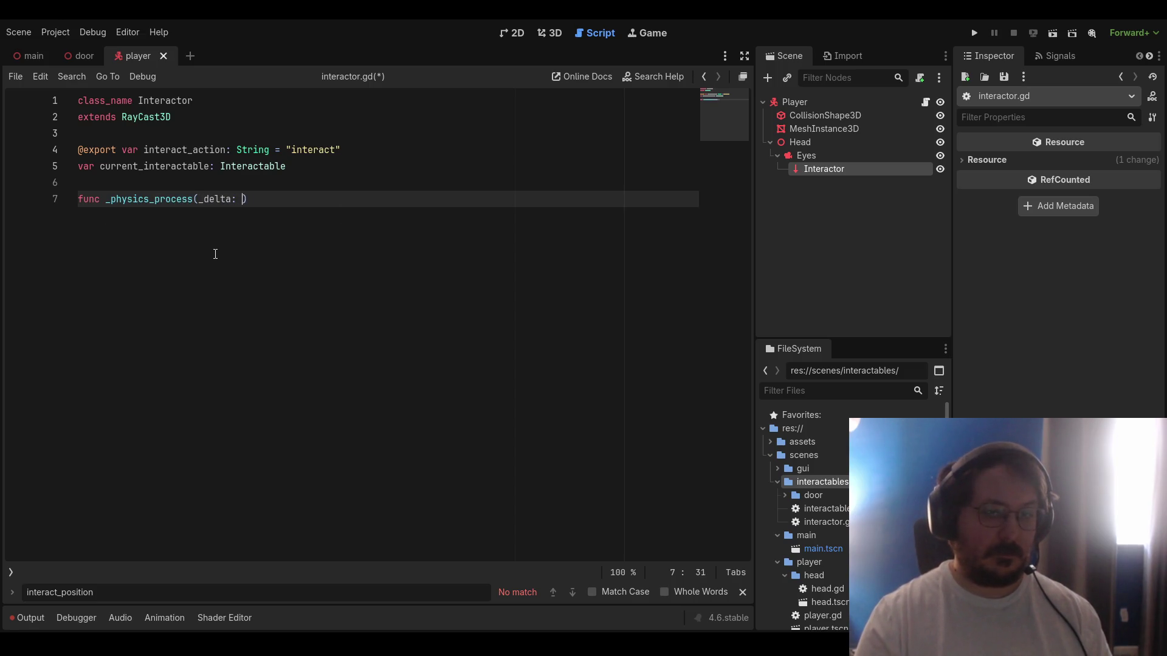
type(") -> void:")
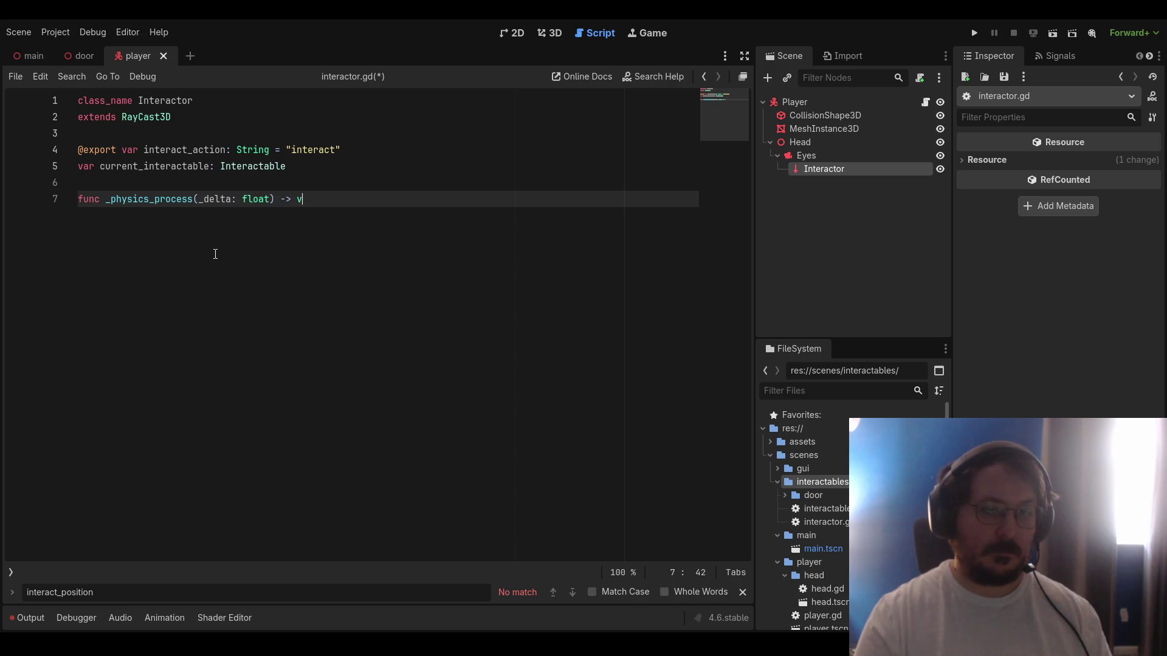
key("Return")
type("var col")
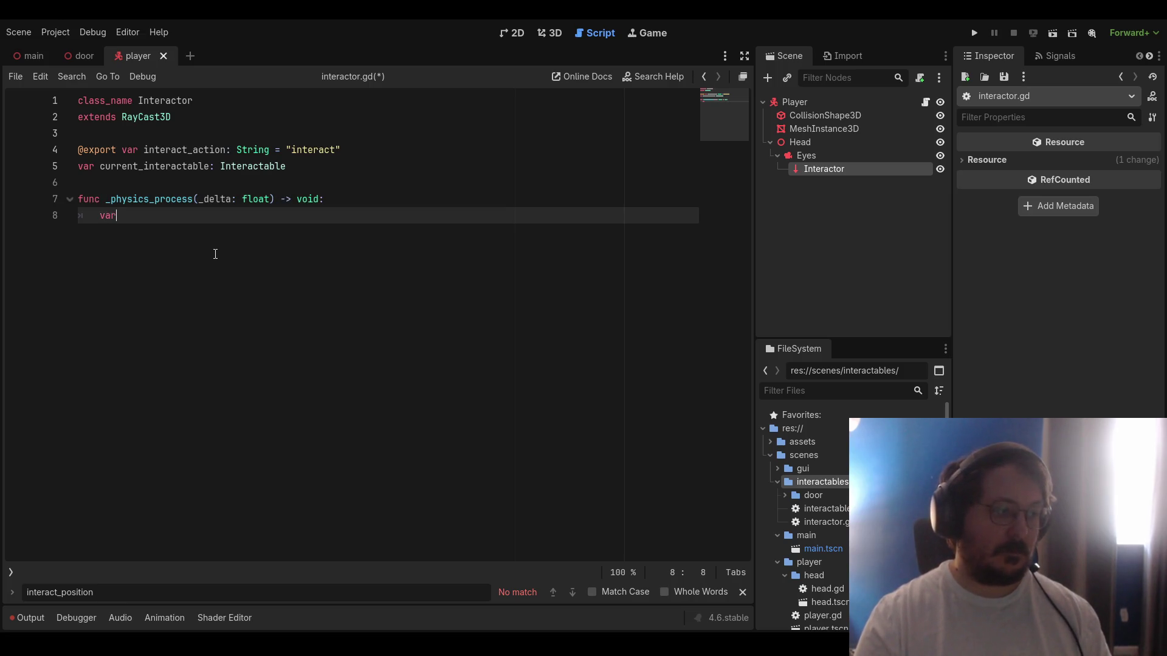
type("lider = get_collider")
key("Return")
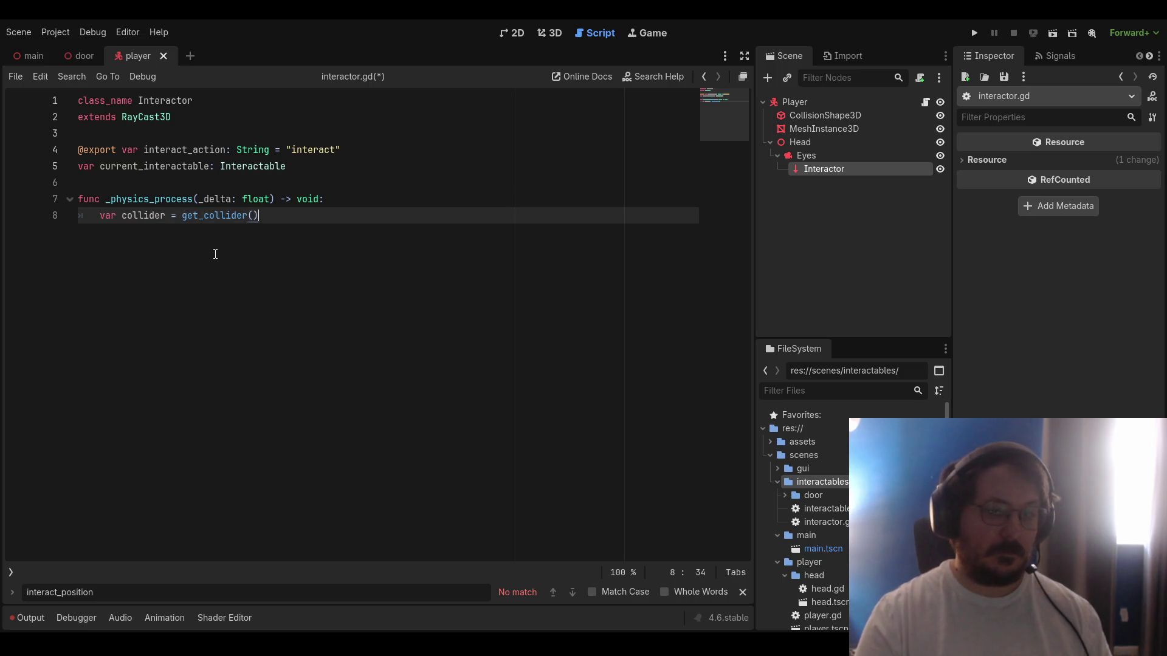
key("Return")
key("Return")
- Add a comment and an 'if collider is Interactable:' check
type("Check if")
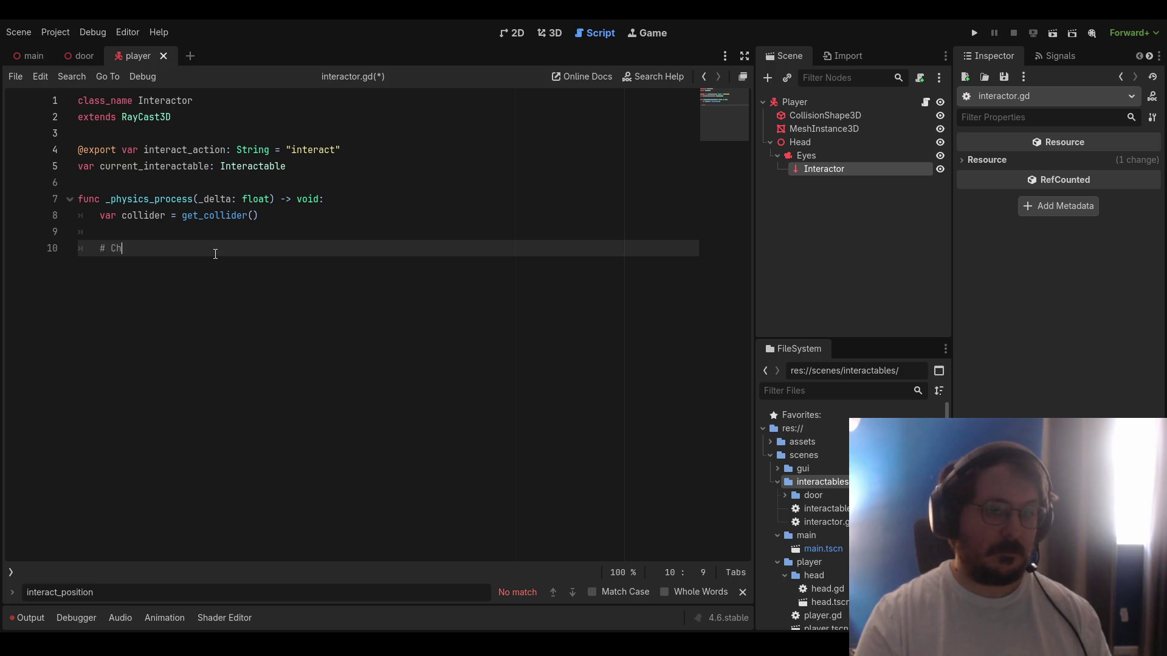
type("re looking")
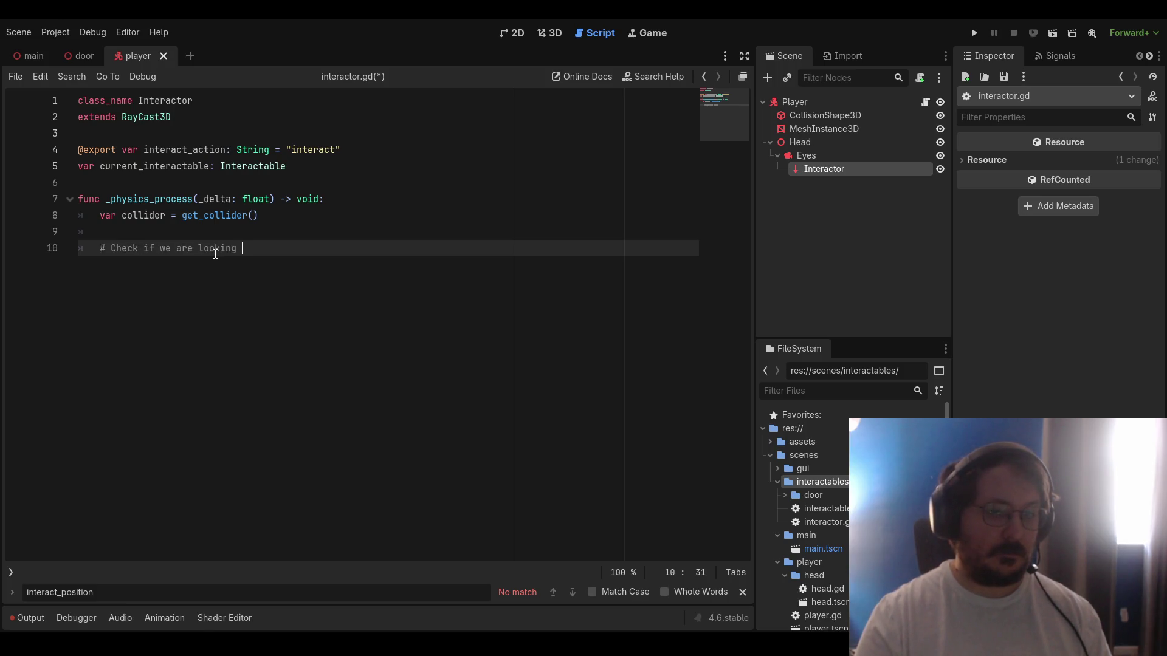
type("at the")
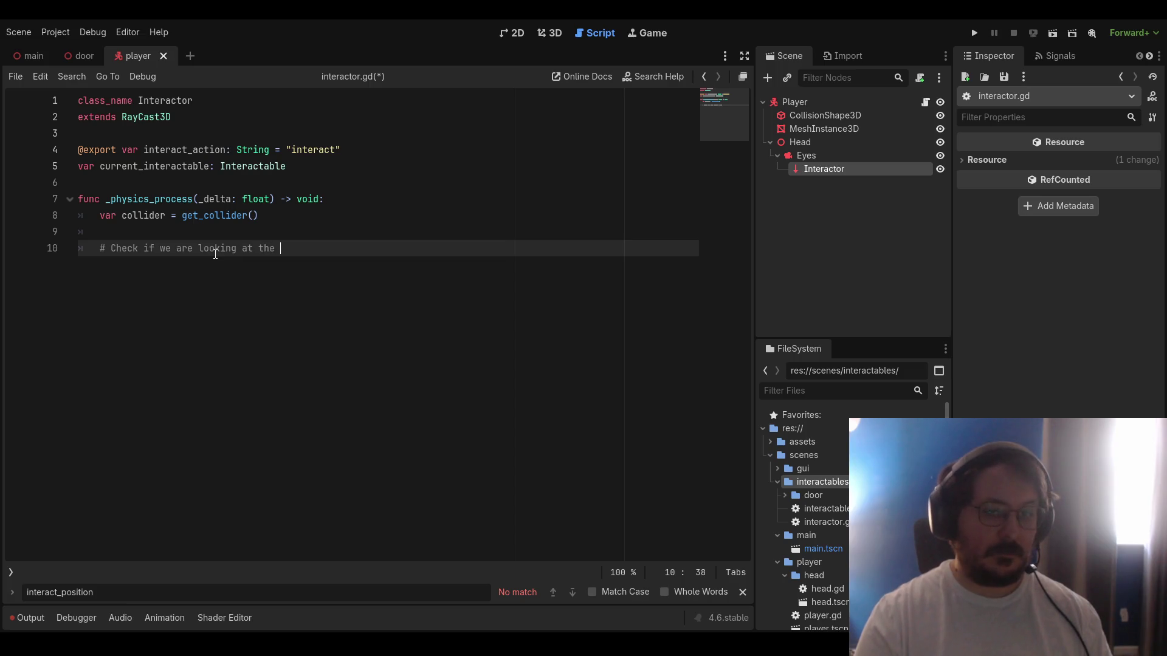
type("nteractable")
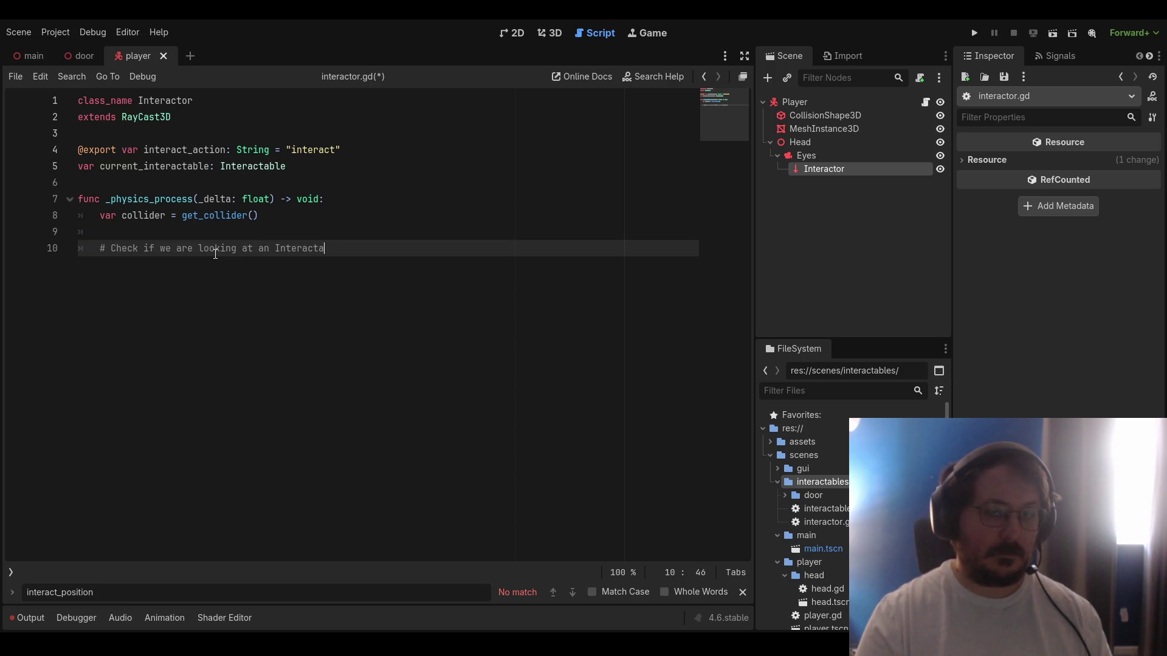
key("Return")
type("if collider")
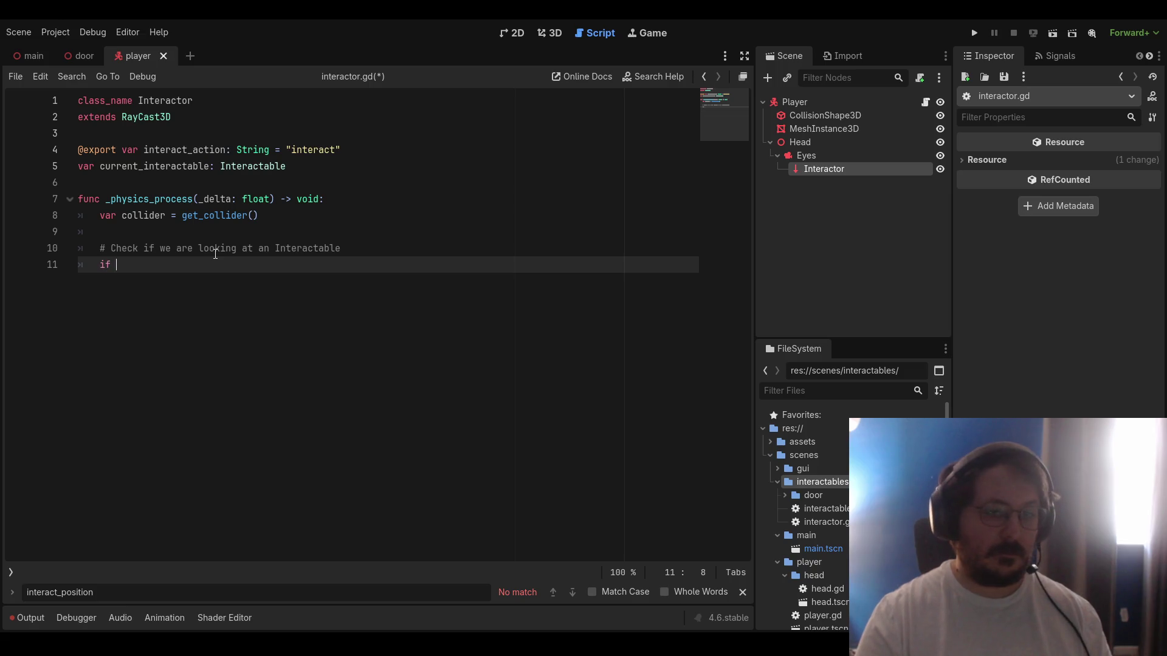
type(" is Interac")
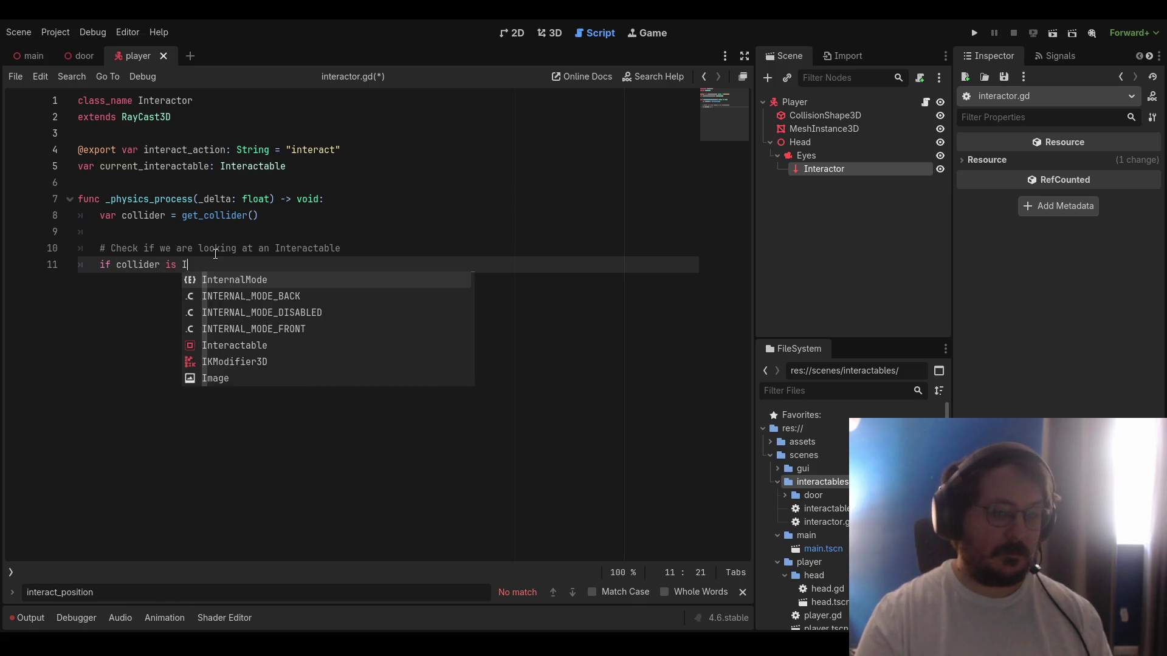
key("Return")
type(":")
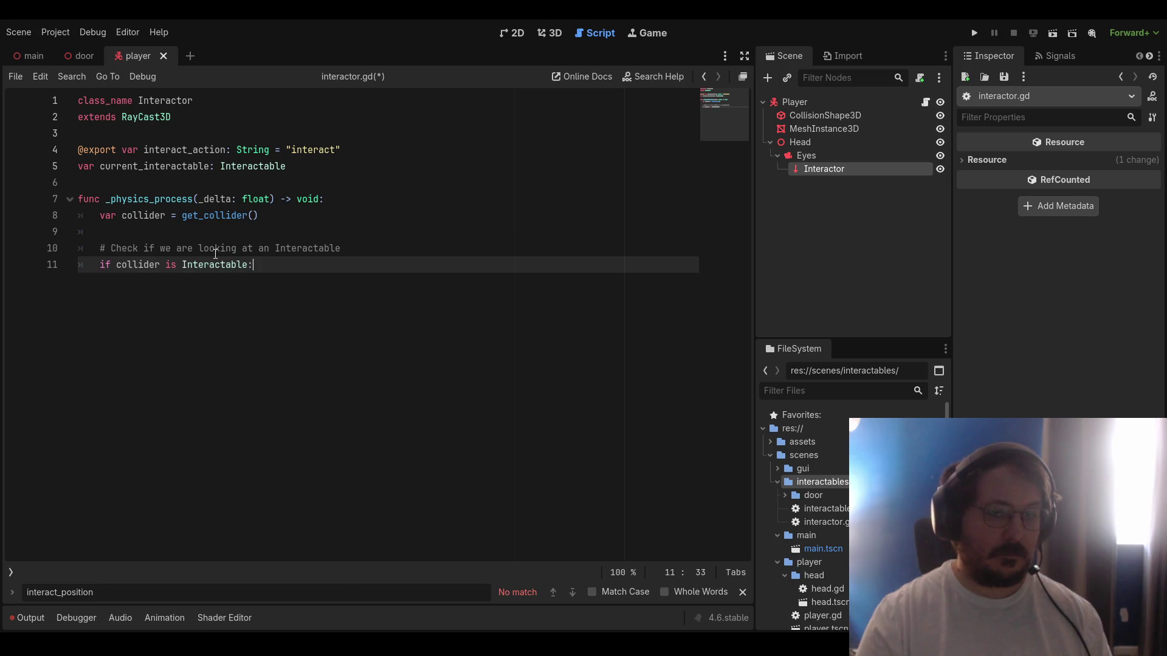
key("Return")
- Inside it, add 'if current_interactable != collider:'
type("if current_inter")
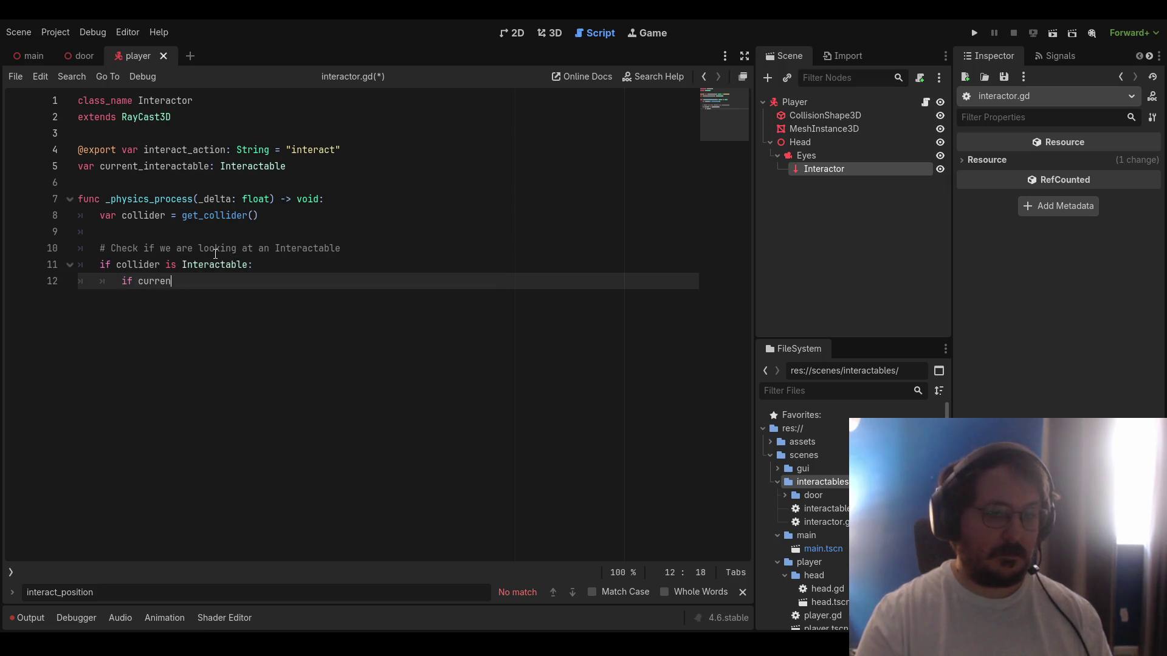
key("Return")
type("!= collideR:")
key("Return")
key("BackSpace")
key("BackSpace")
key("BackSpace")
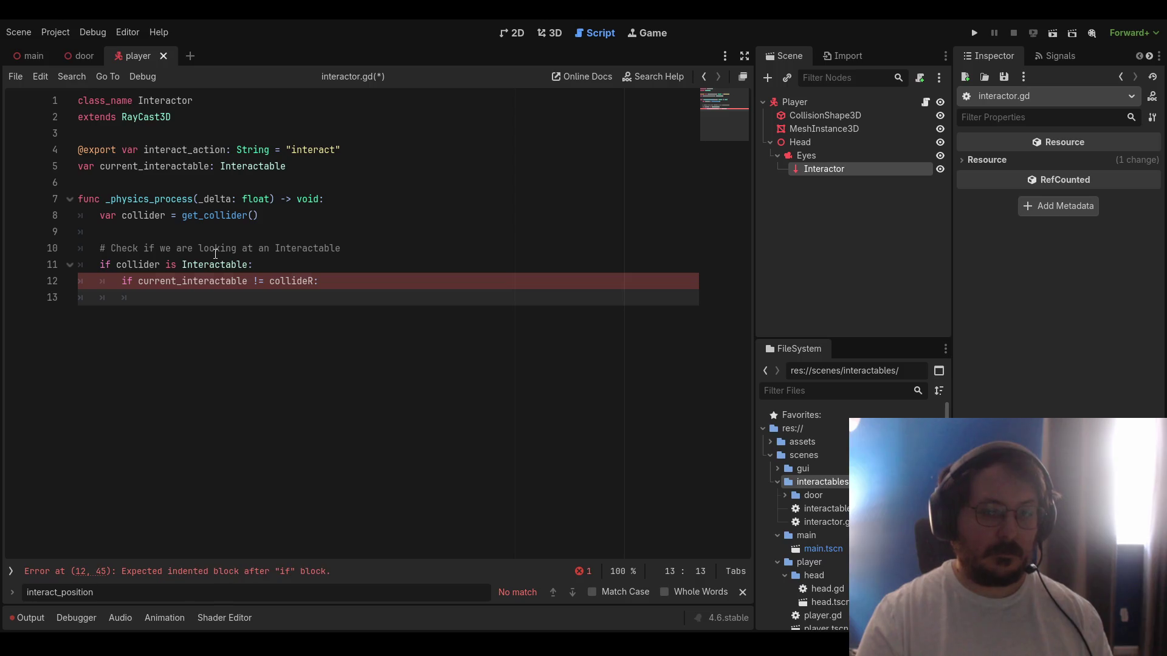
key("Return")
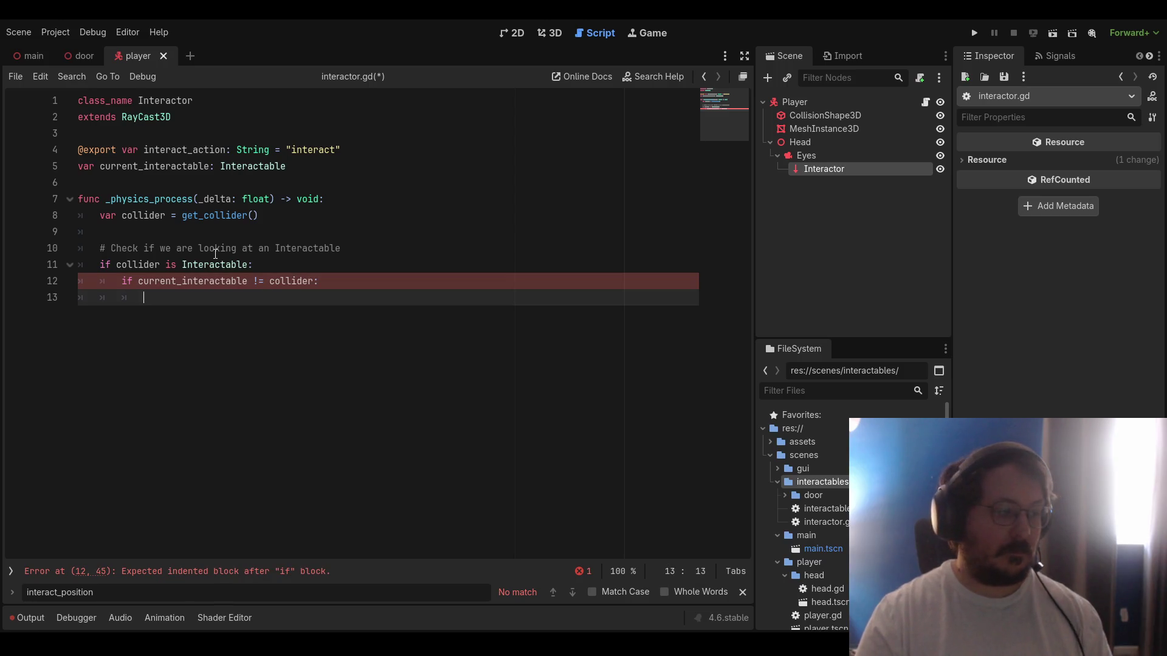
- Comment and unfocus the previous object with 'if current_interactable: current_interactable.unfocus()'
type("# If")
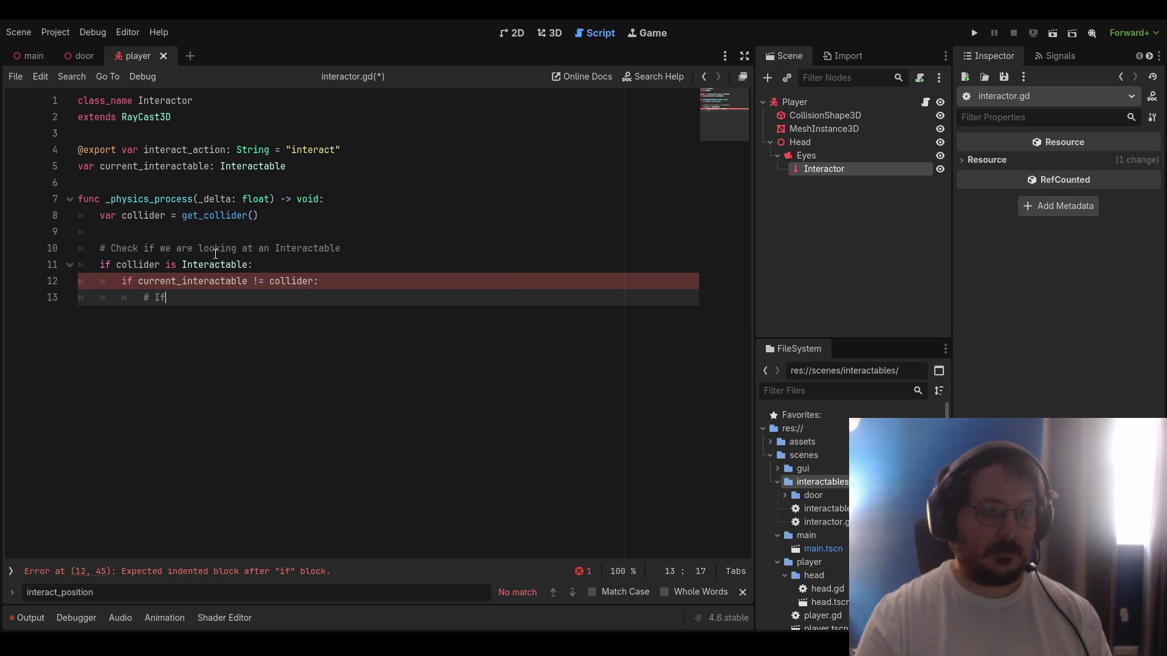
type("were loook")
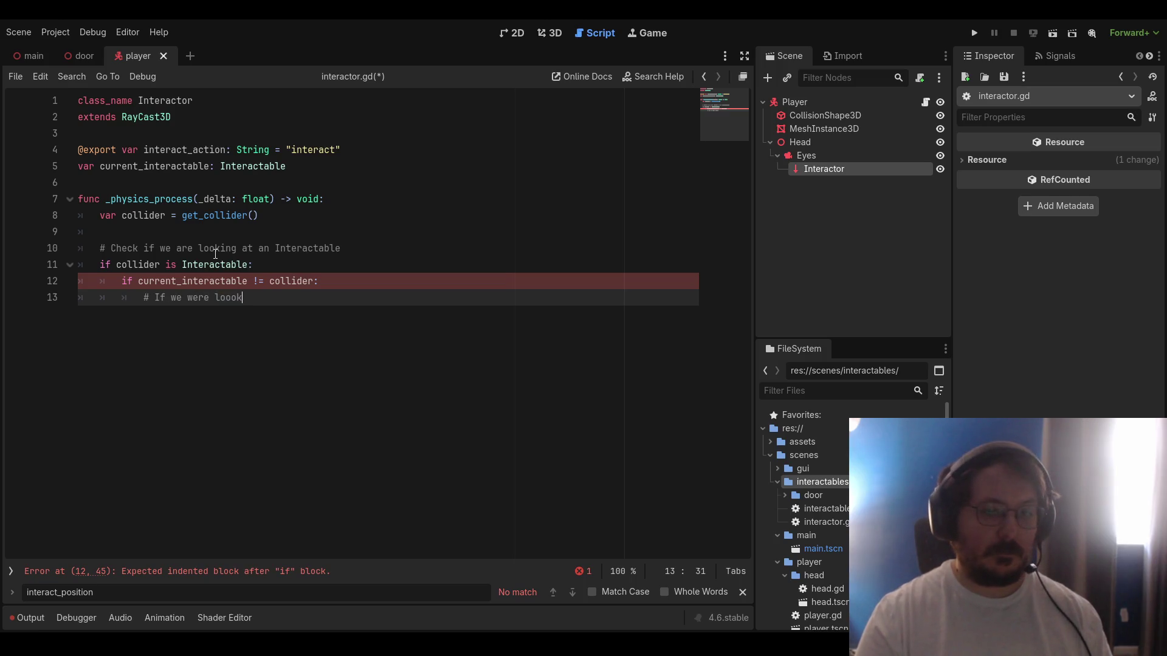
type("ng at something else")
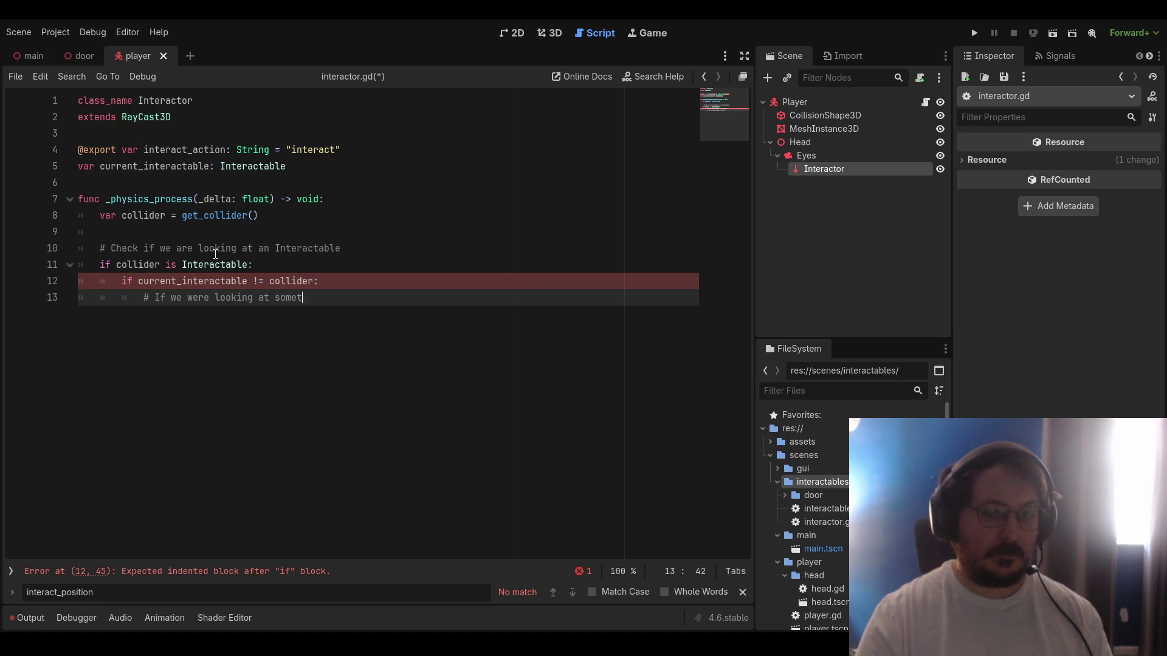
type(", unfocus it")
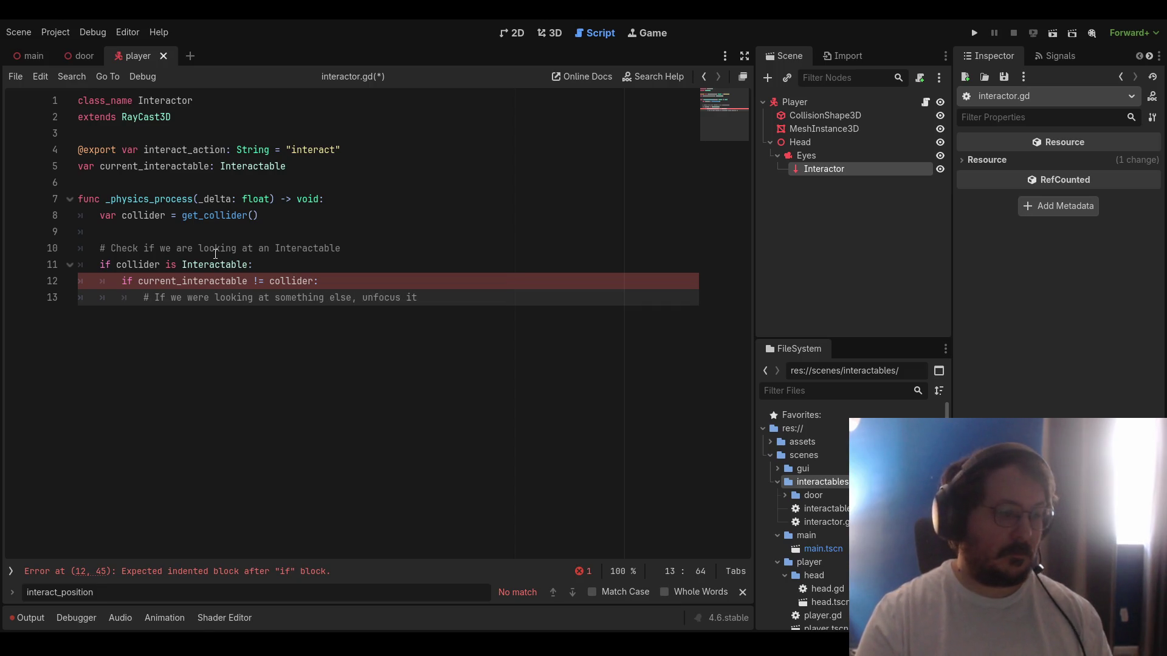
type("first")
key("Return")
type("if current_inter")
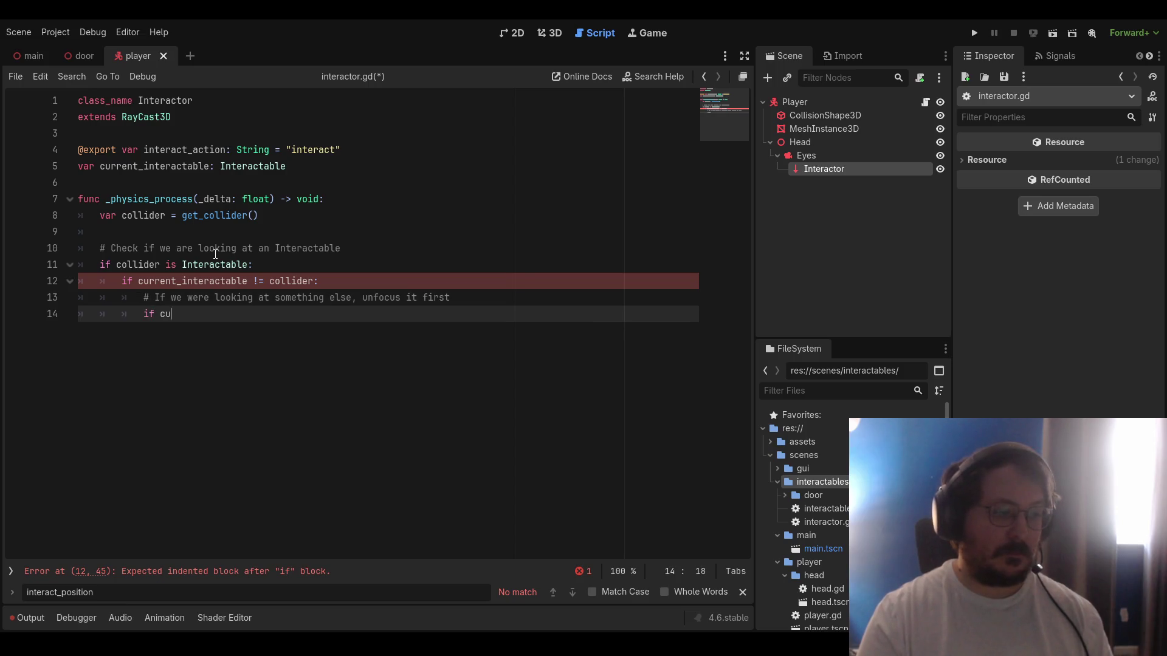
key("Return")
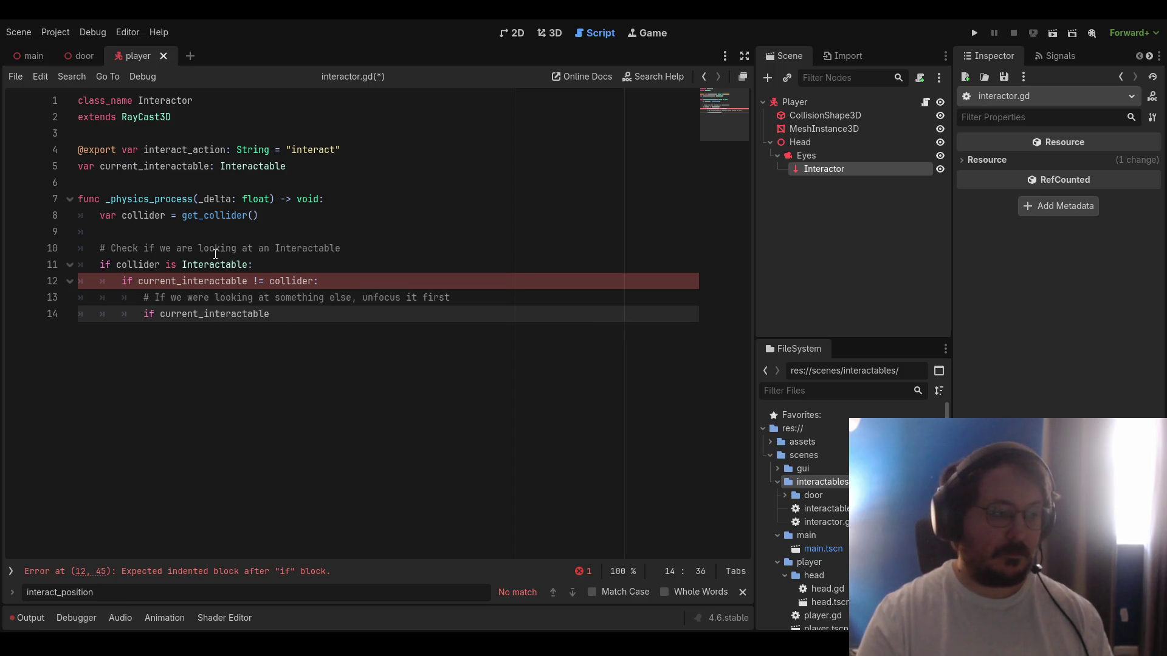
key("Return")
type("current_inter")
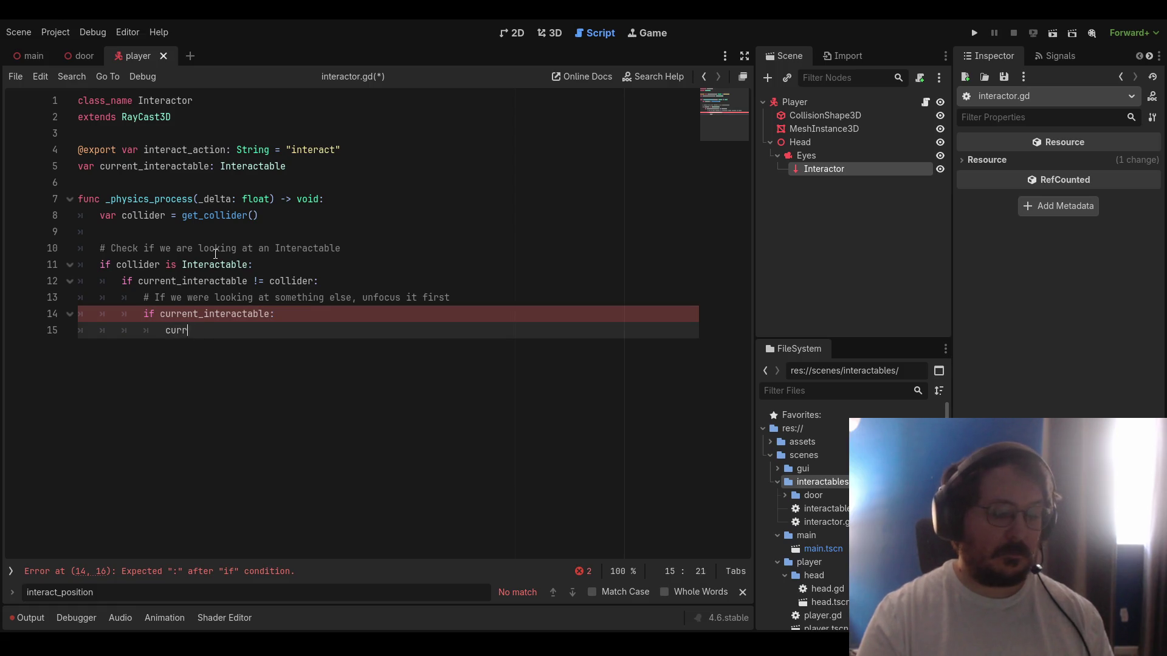
type("actable.unfocus")
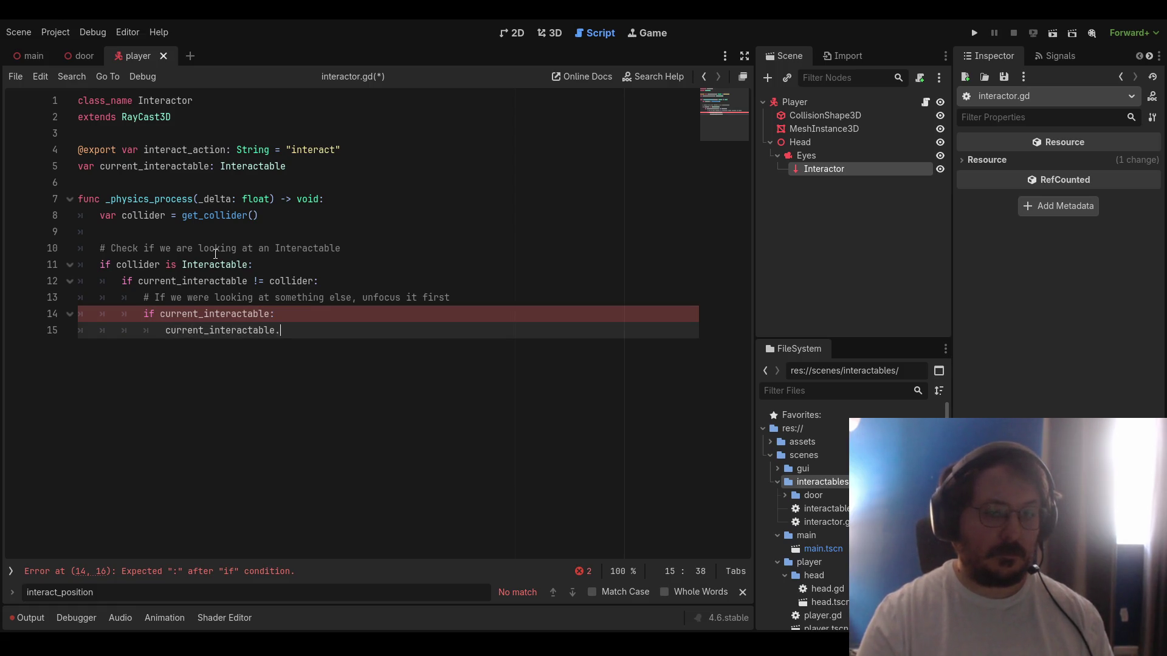
key("Return")
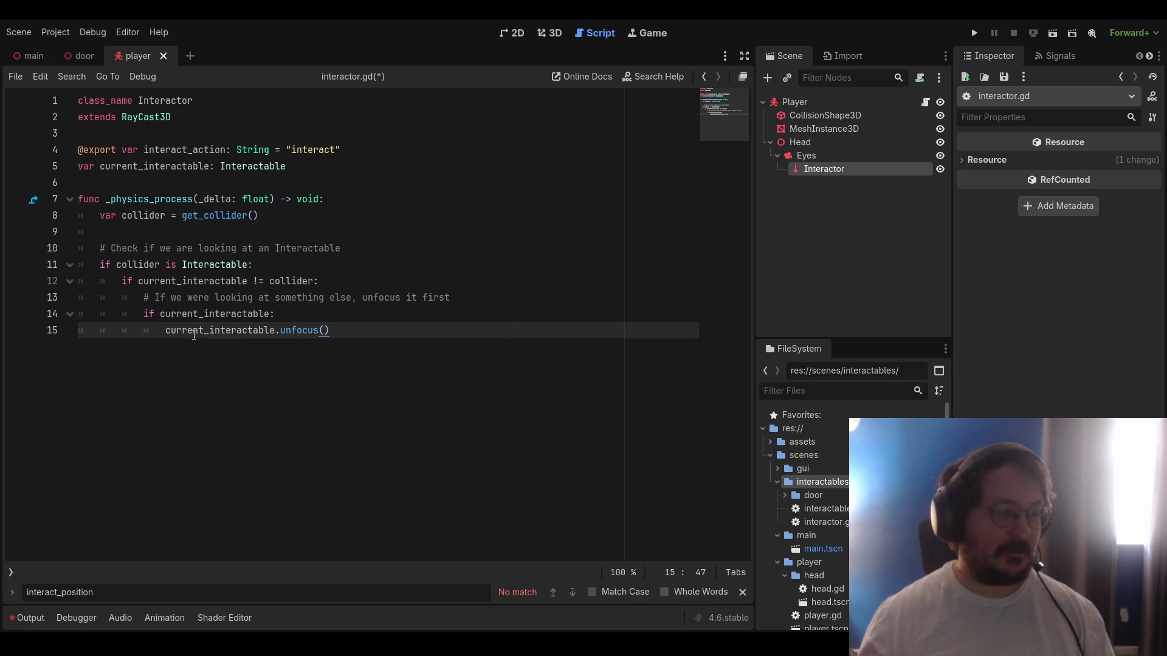
- Under a '# Focus the new object' comment, set current_interactable = collider and call focus()
key("Return")
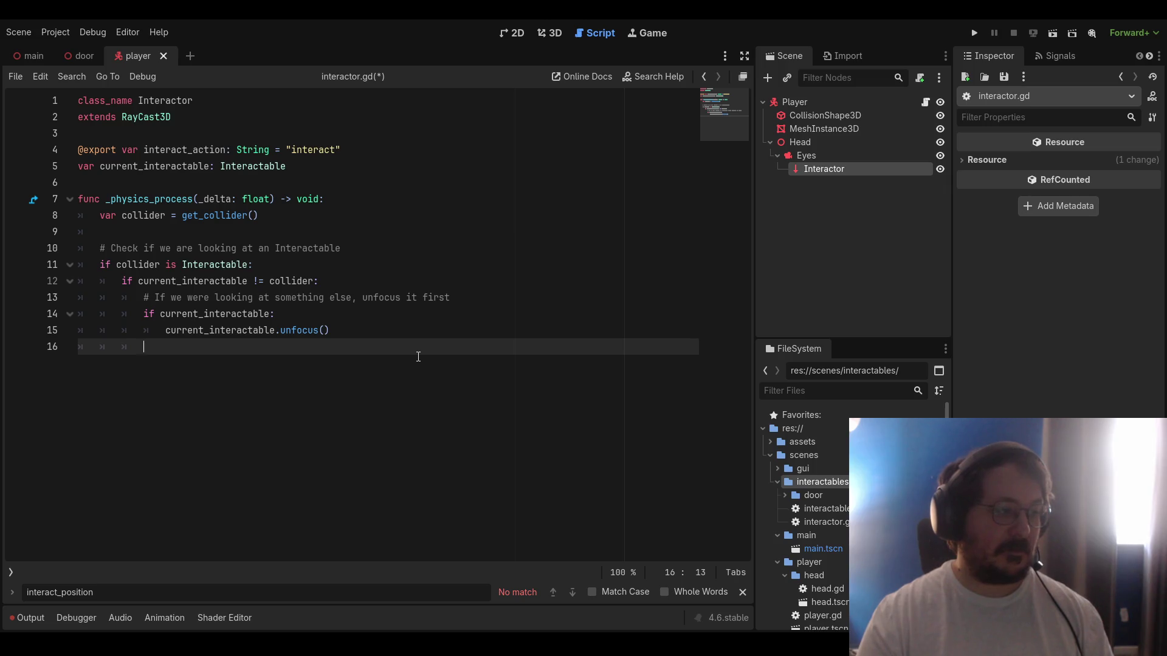
key("Return")
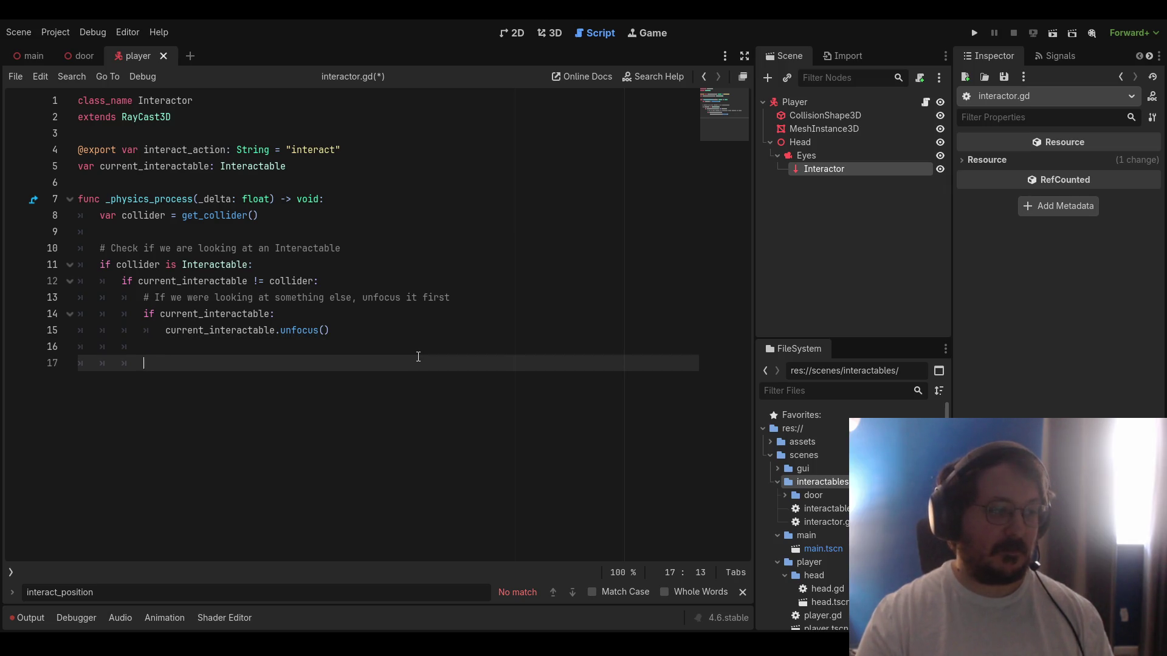
type("ocus the new object")
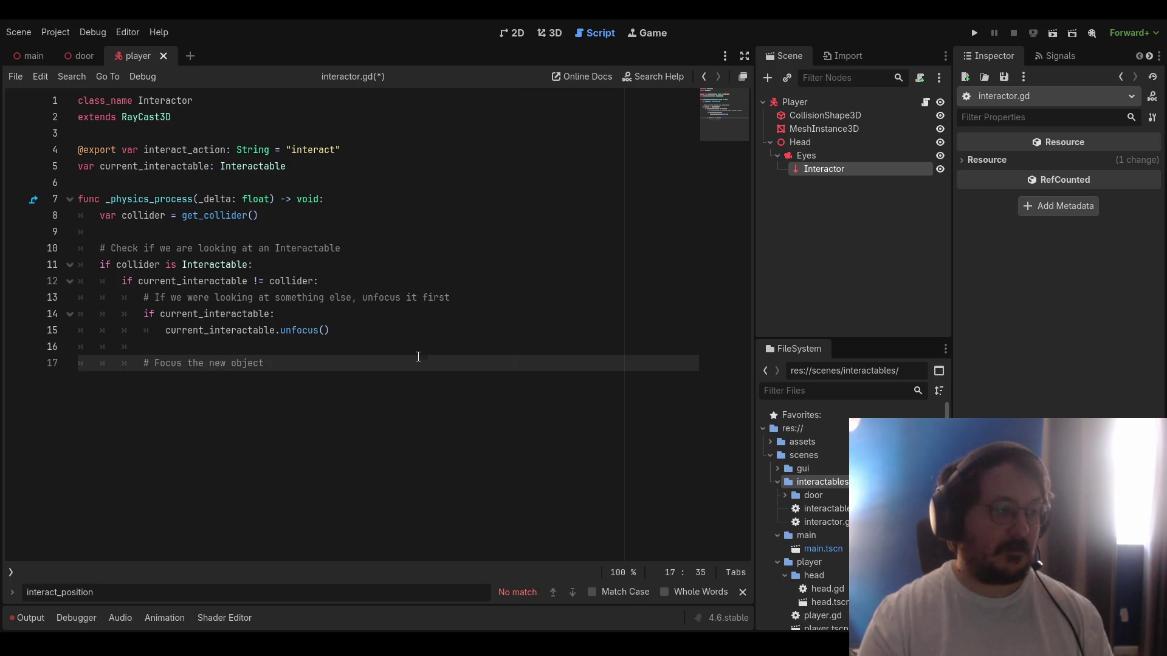
key("Return")
type("curren")
type("t_interac")
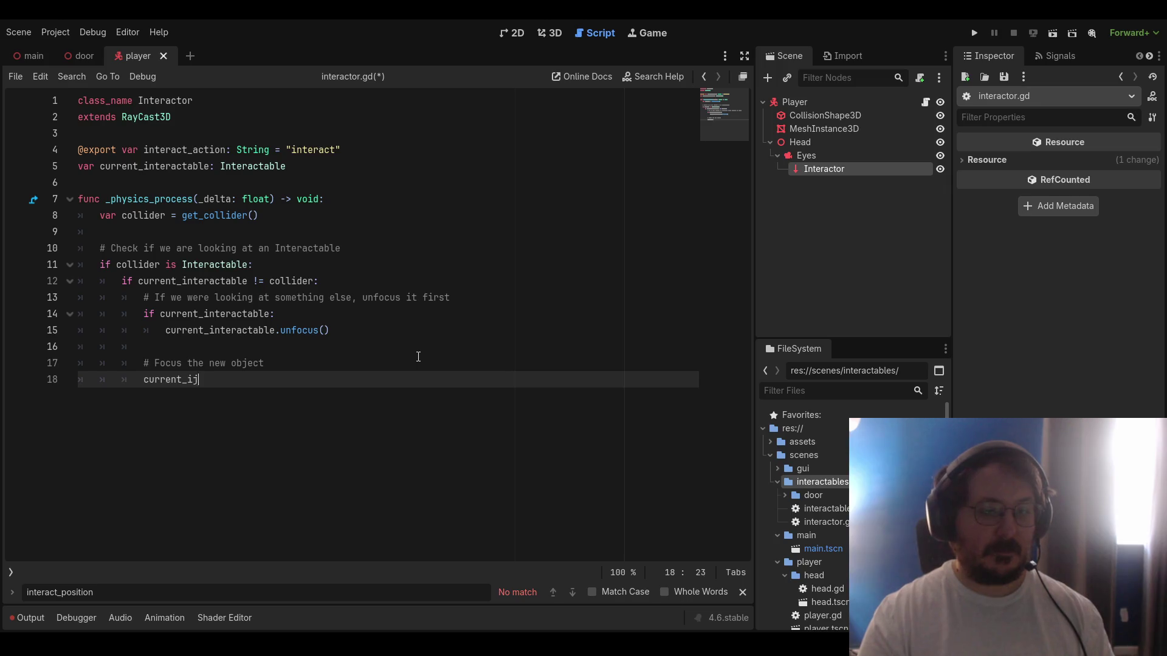
type("table = collid")
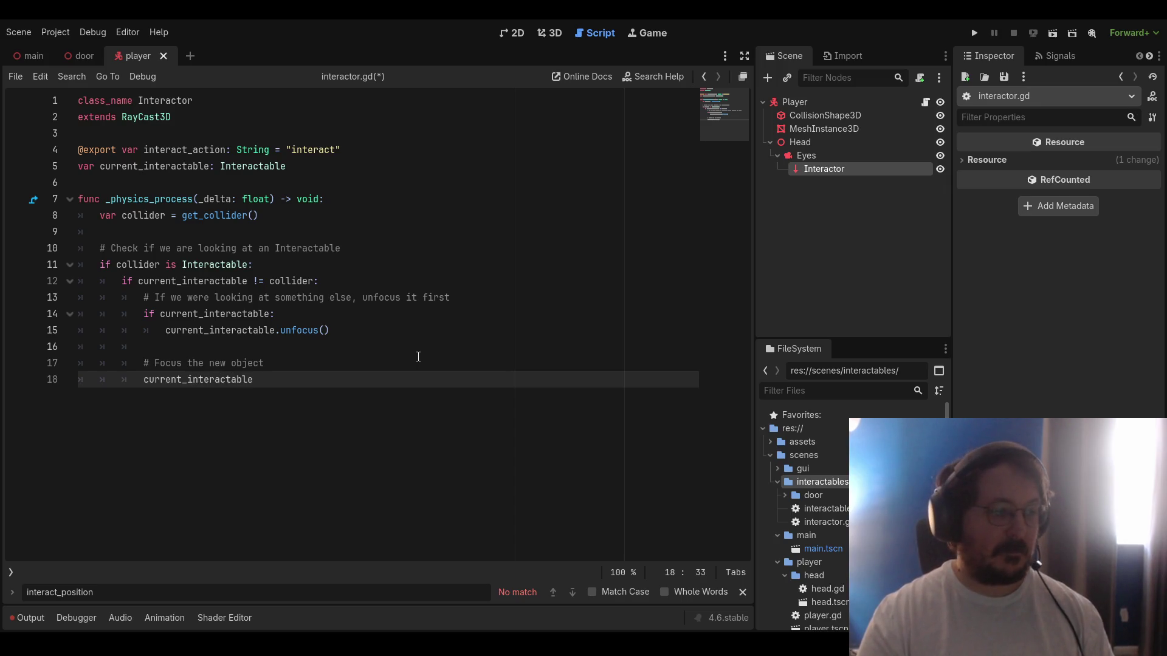
type("er")
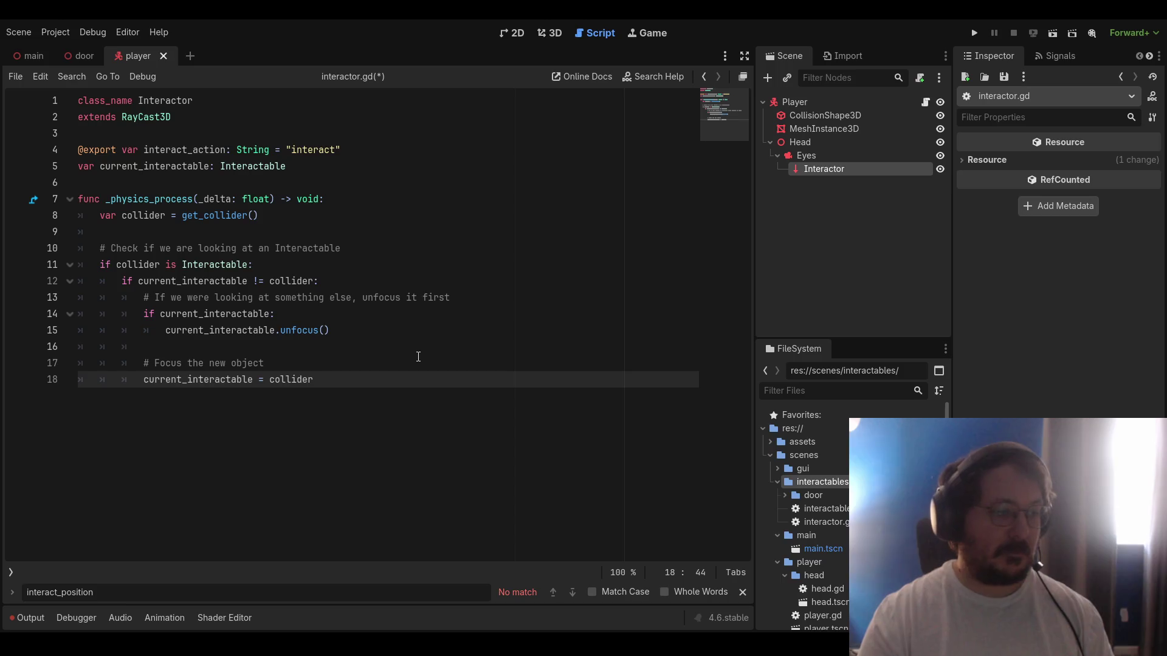
type("curren")
key("BackSpace")
key("BackSpace")
key("BackSpace")
key("Return")
type("current_interactable")
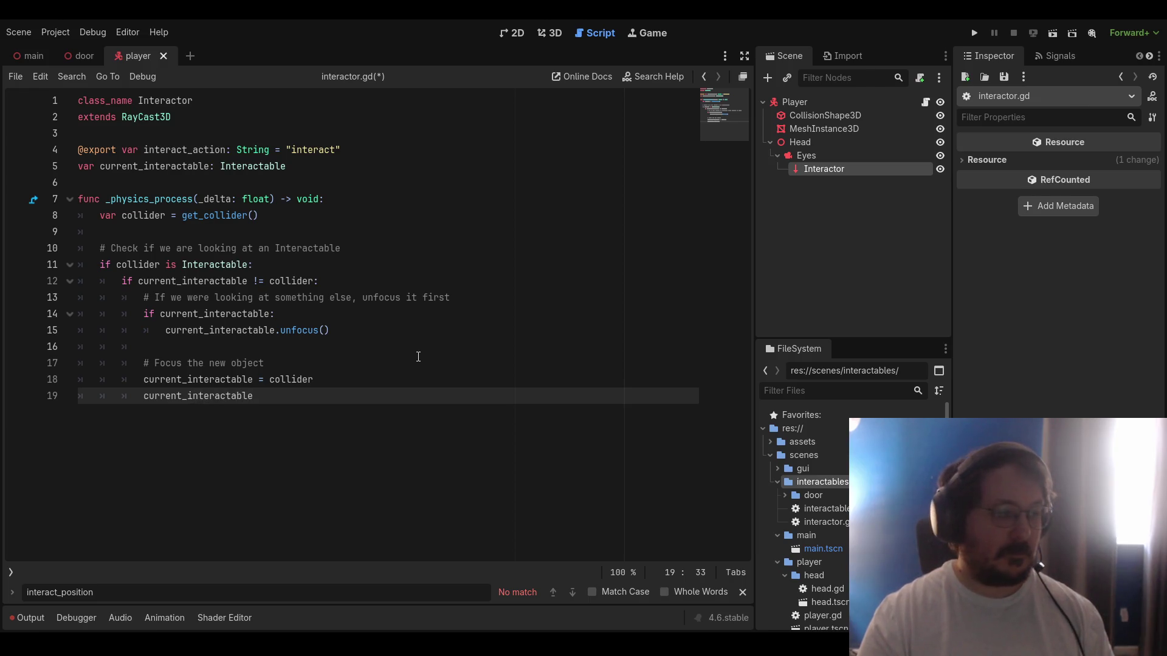
type(".focus")
key("Return")
- Begin an else: branch with a comment line
key("Return")
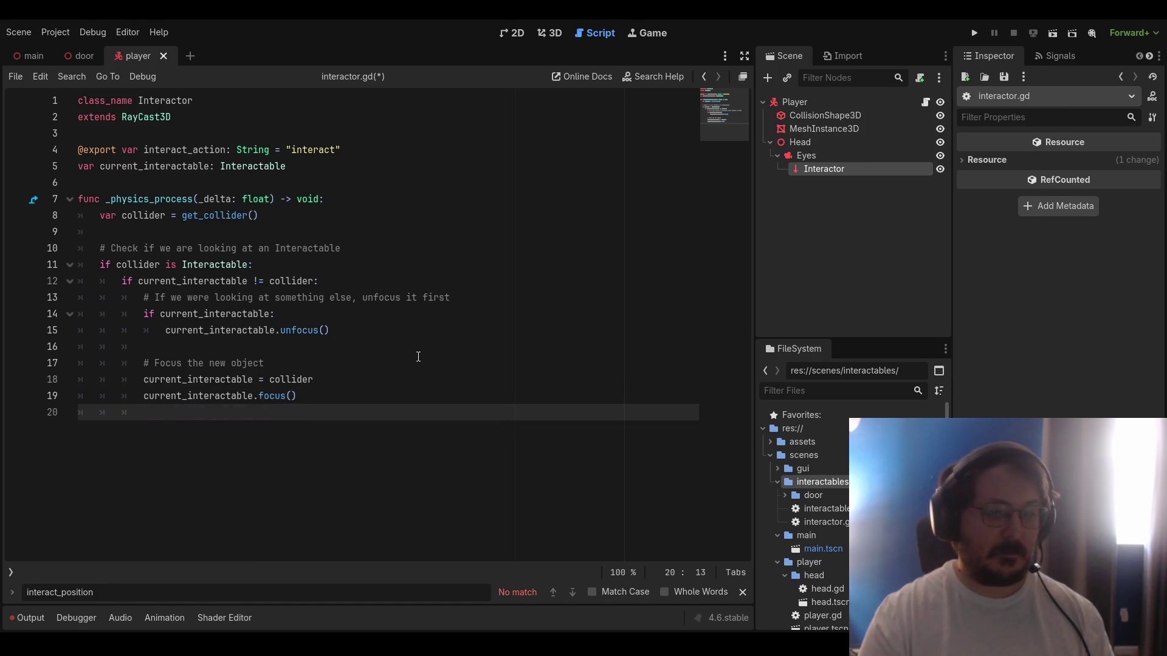
type("se:")
key("Return")
type("# We are looking at a non")
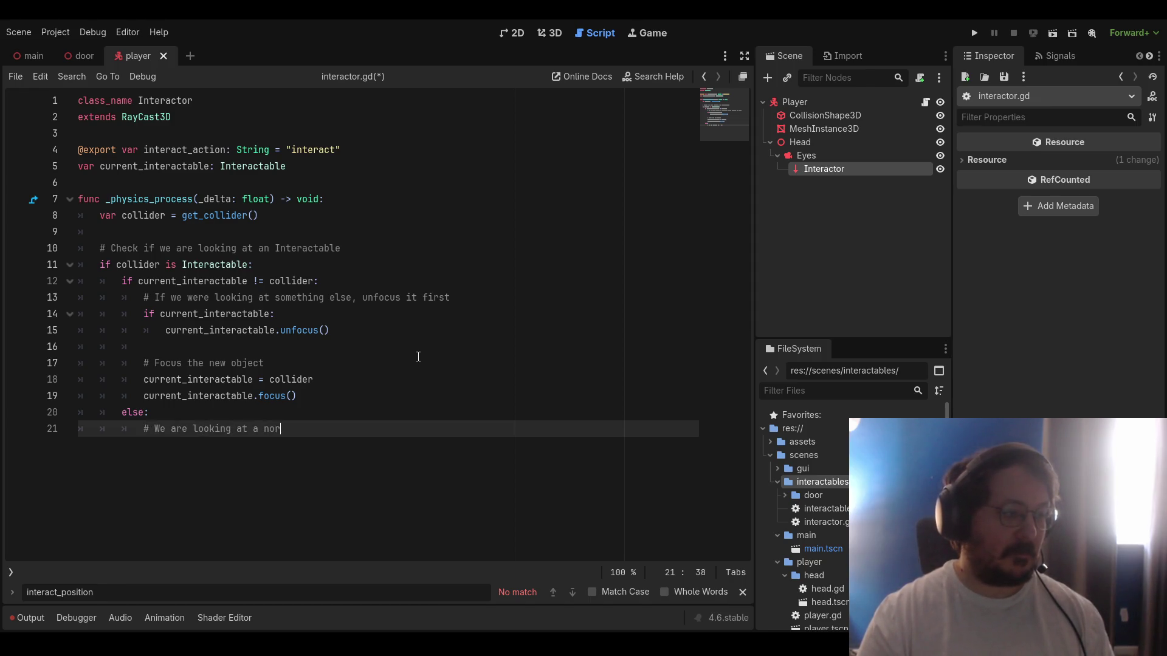
- In the else branch, finish the comment and call current_interactable.unfocus() if one exists
type("l/")
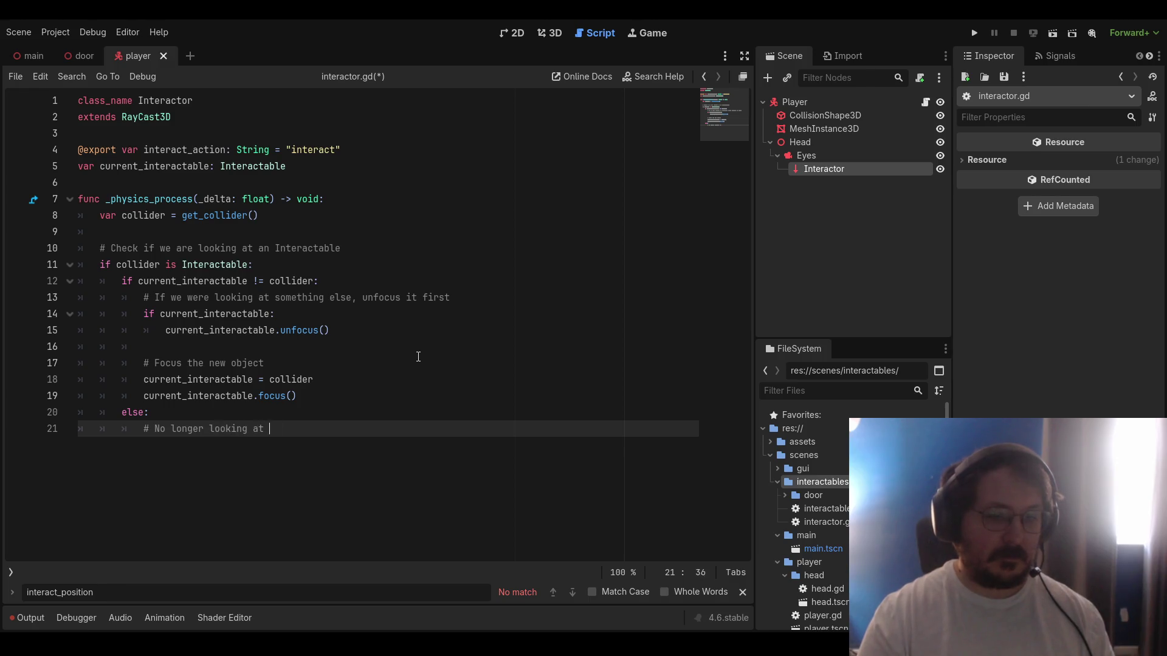
key("Return")
key("ctrl+z")
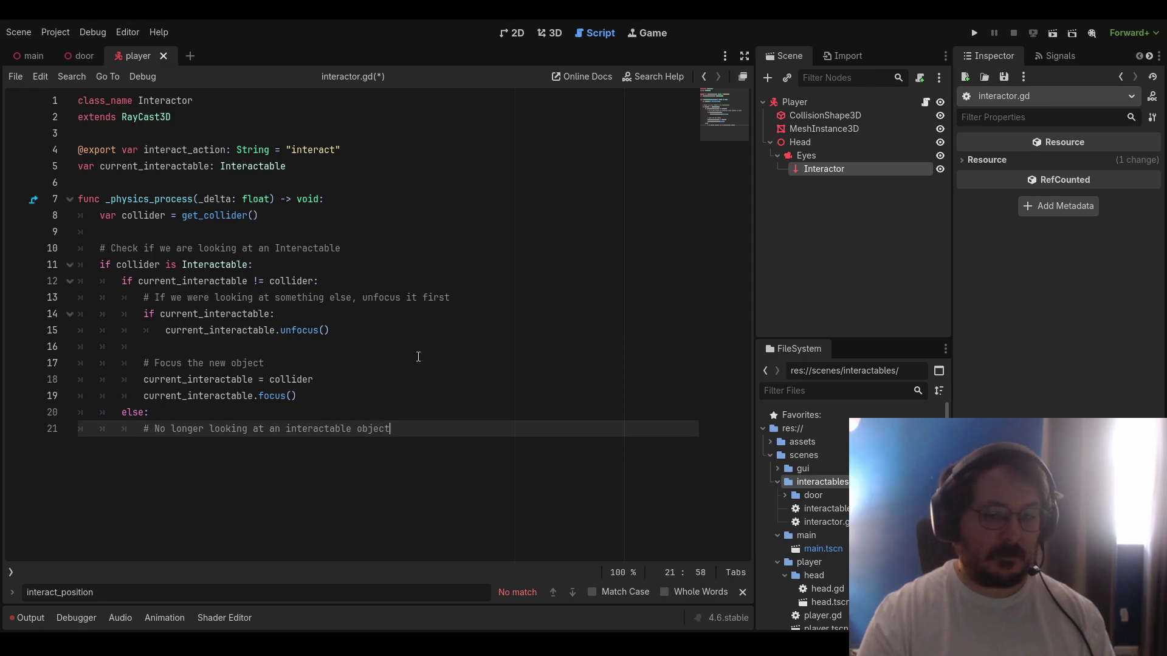
type("entity")
key("Return")
type("if current_interactable:")
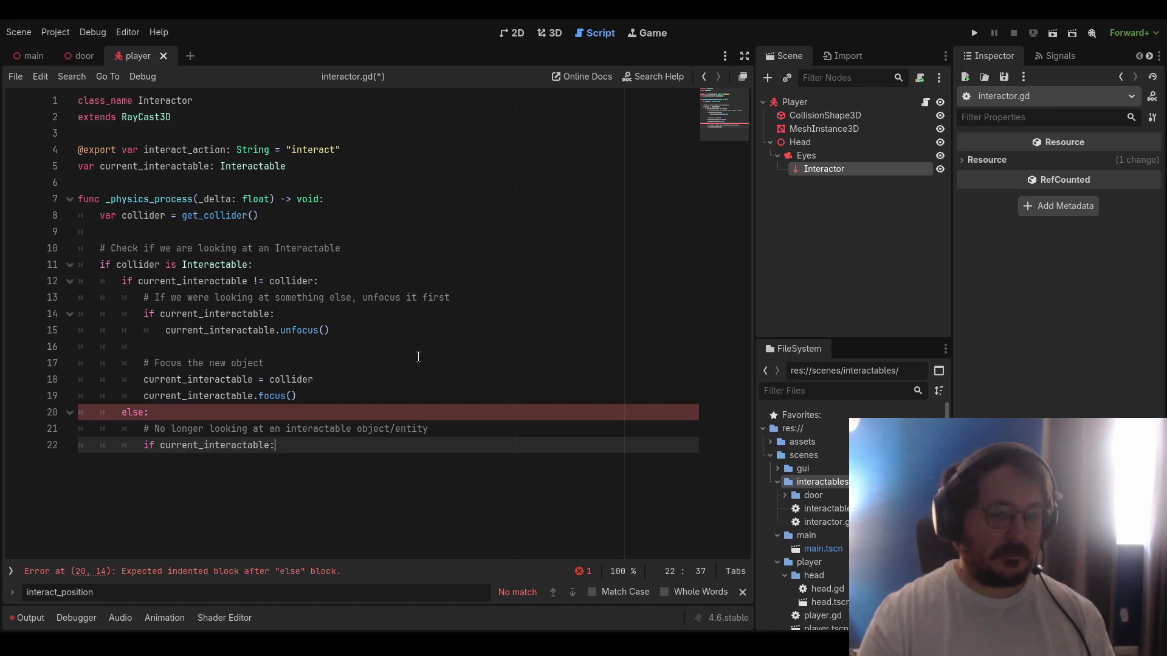
key("Return")
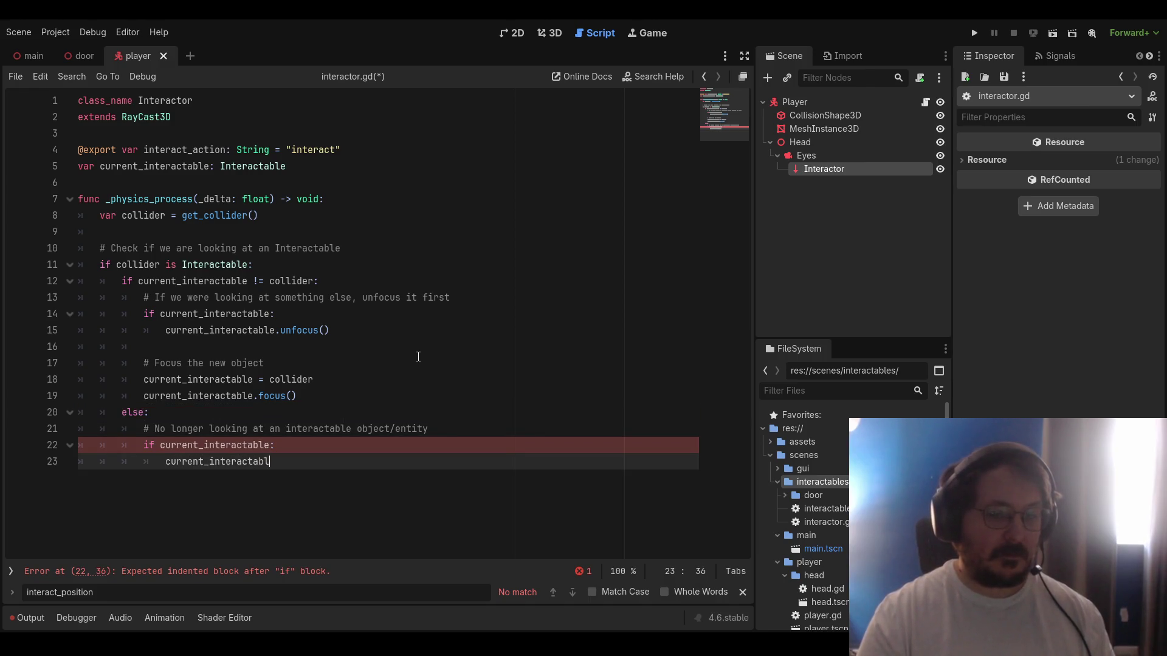
type(".unfocus")
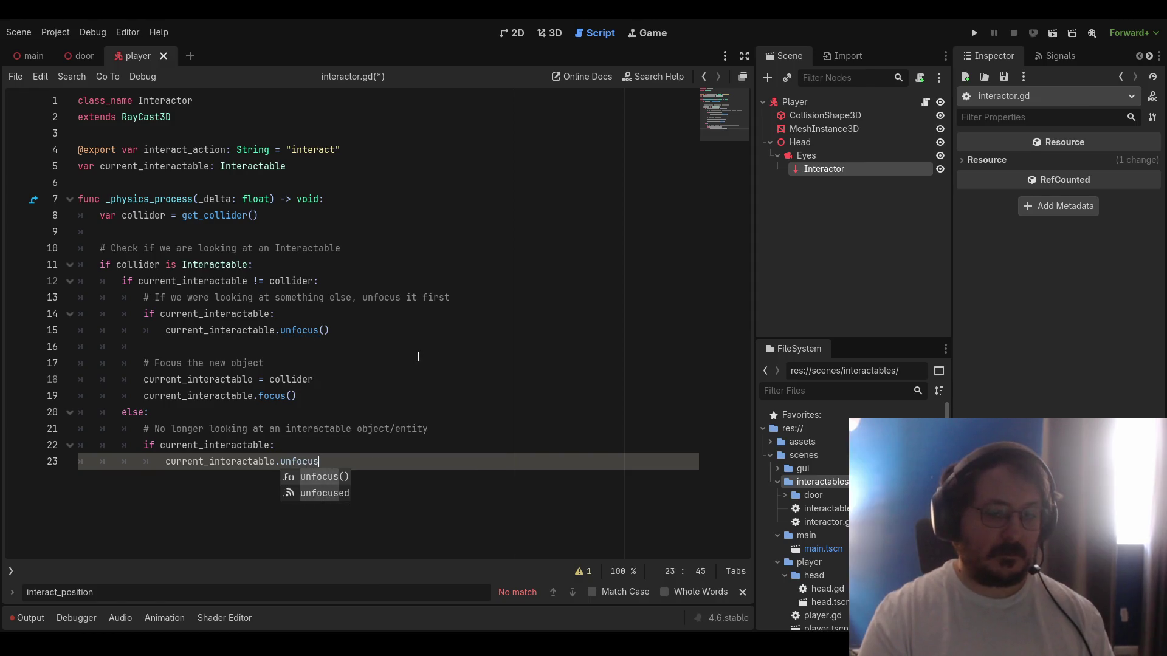
key("Return")
key("Return")
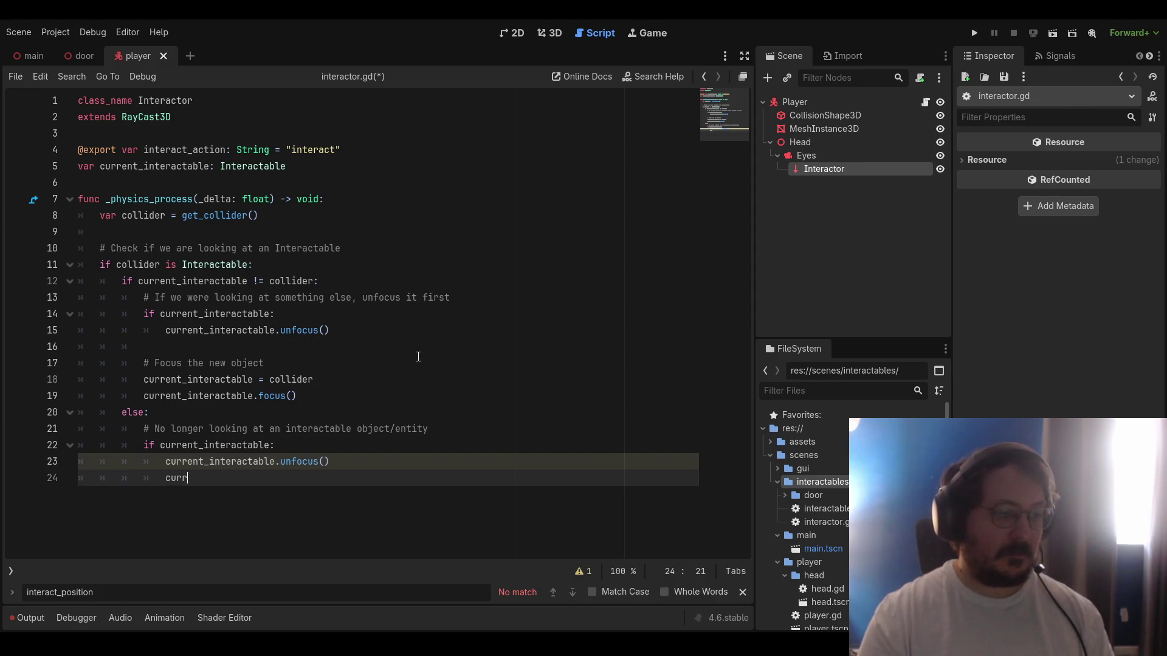
- Reset current_interactable to null and begin a new top-level function
type("le = null")
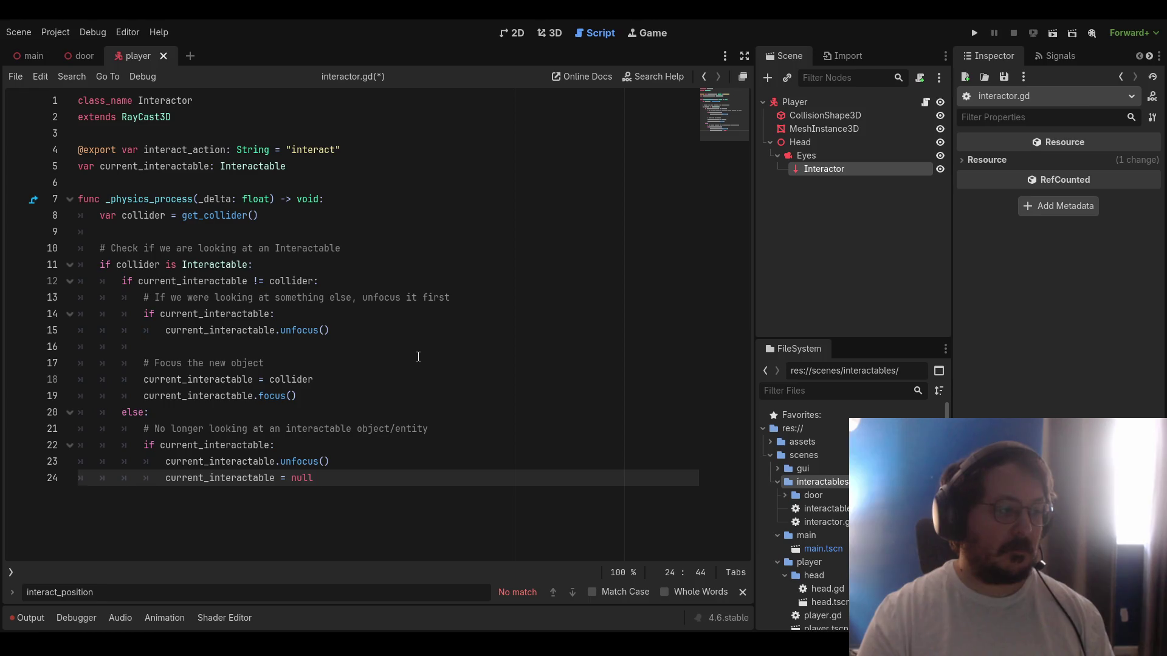
key("Return")
key("BackSpace")
key("Return")
type("f")
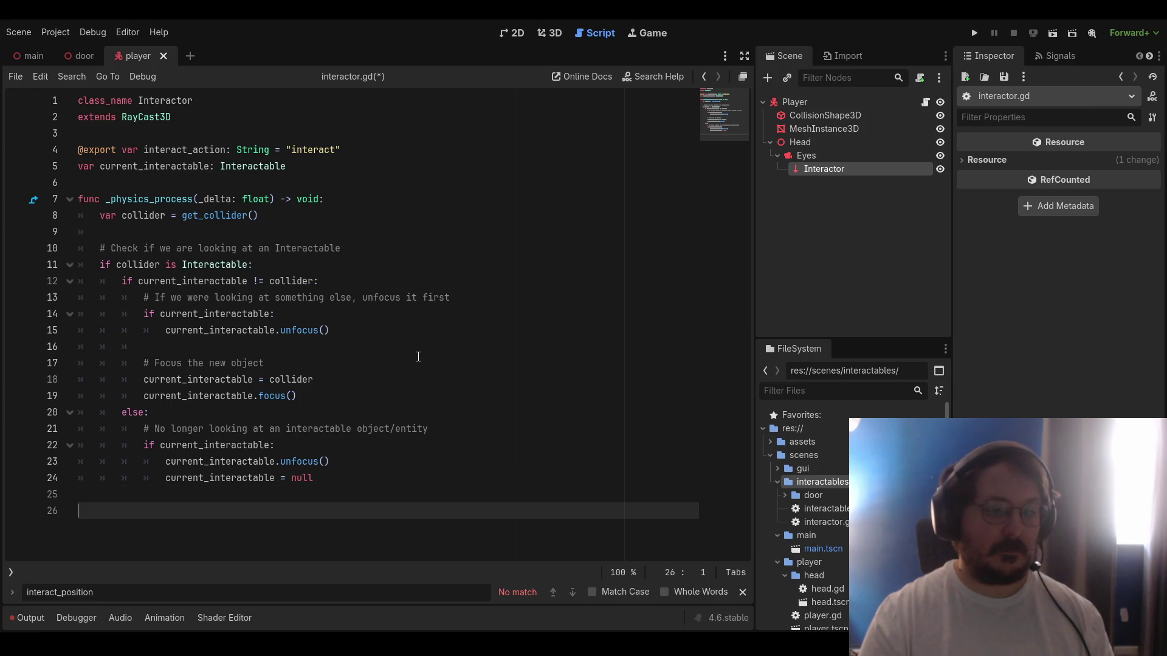
type("unhandled_input")
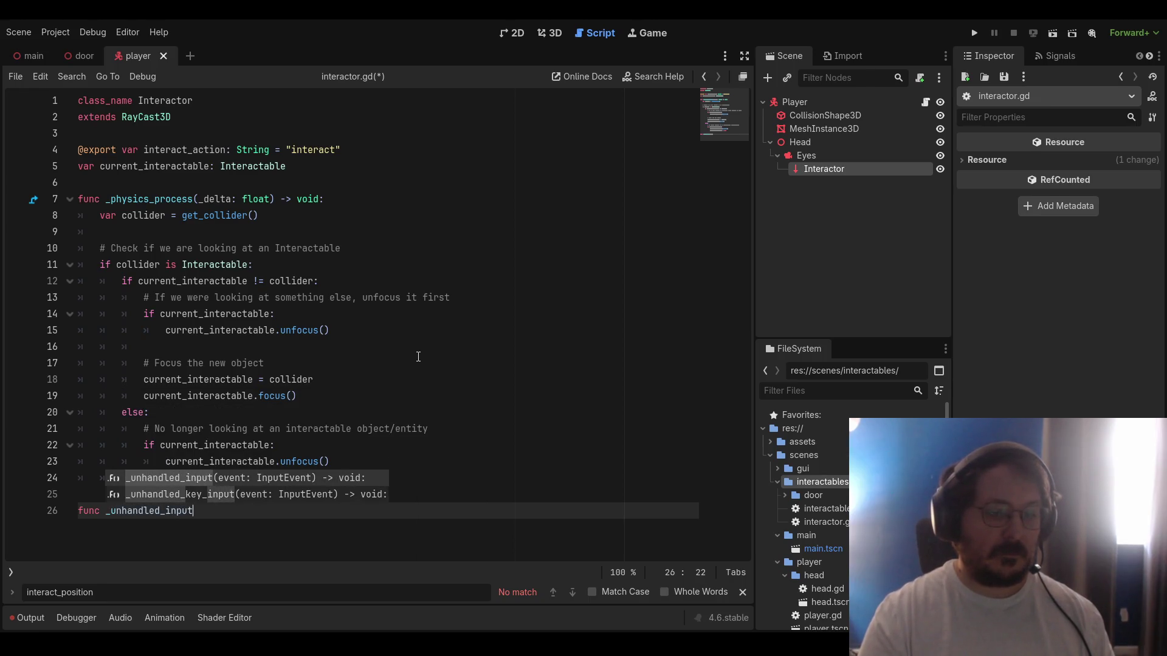
type("(event:")
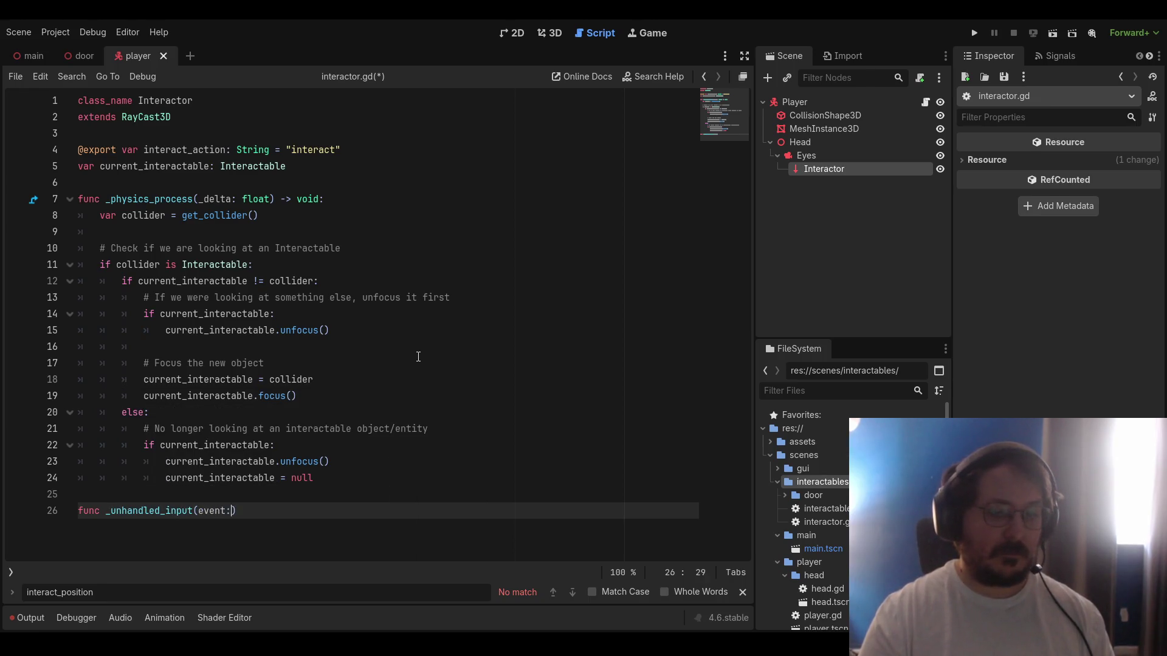
type(") -<")
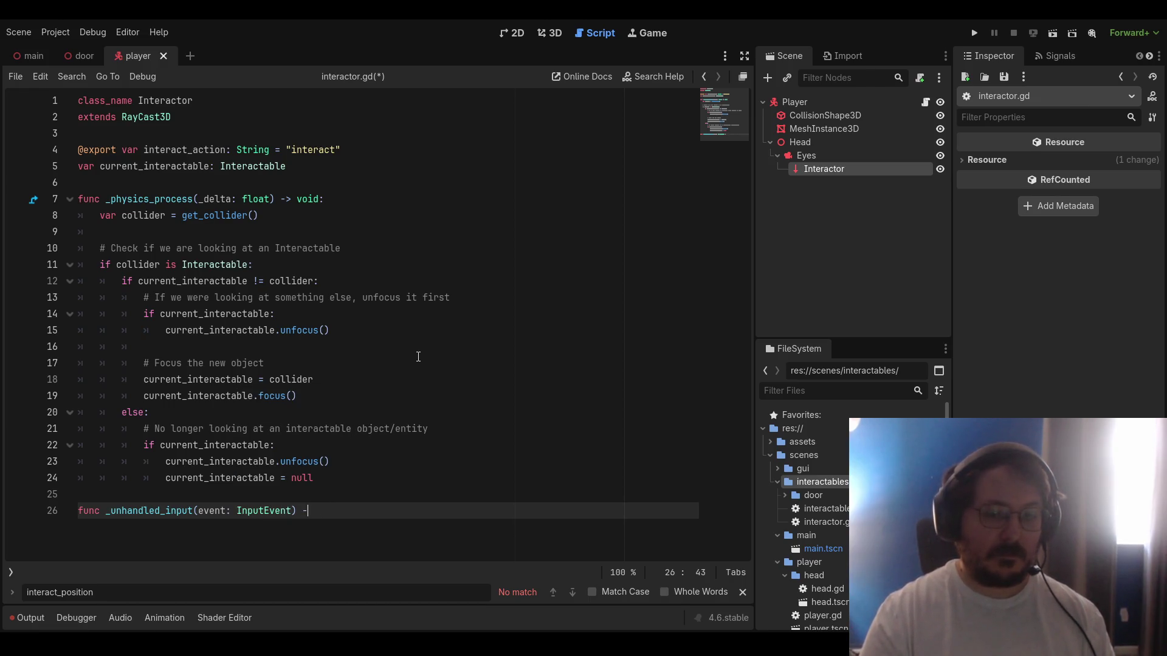
- Add a comment in _unhandled_input about triggering the interaction on button press
key("Return")
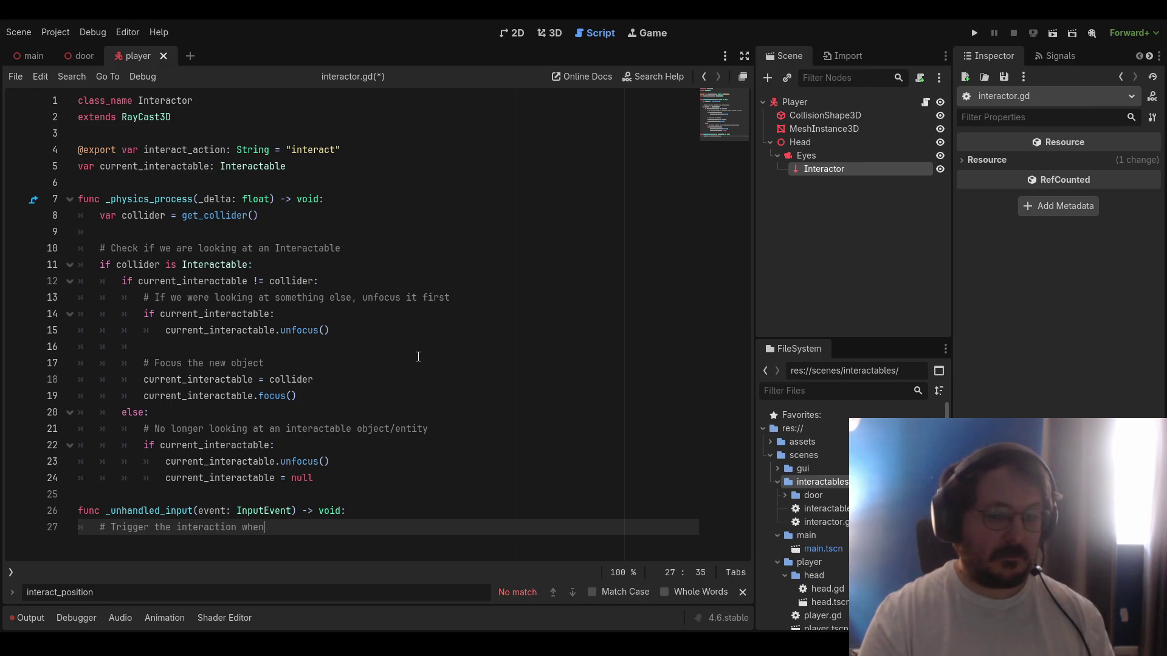
type("ton is pressed")
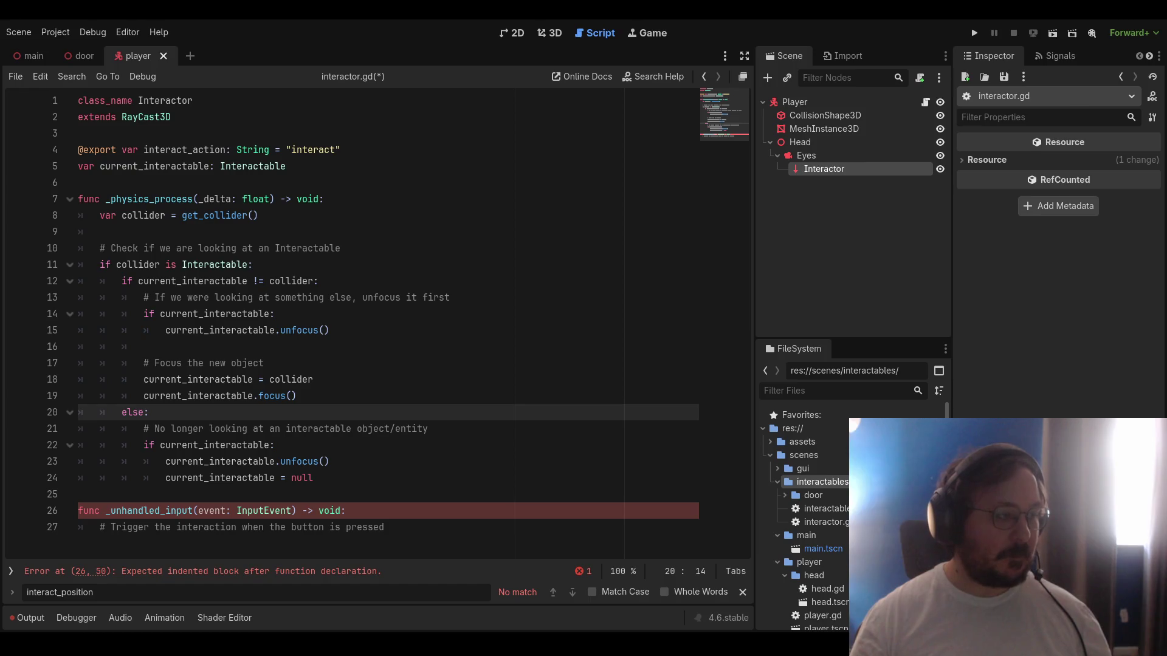
- Place the cursor on the blank line above the input handler
left_click(79, 494)
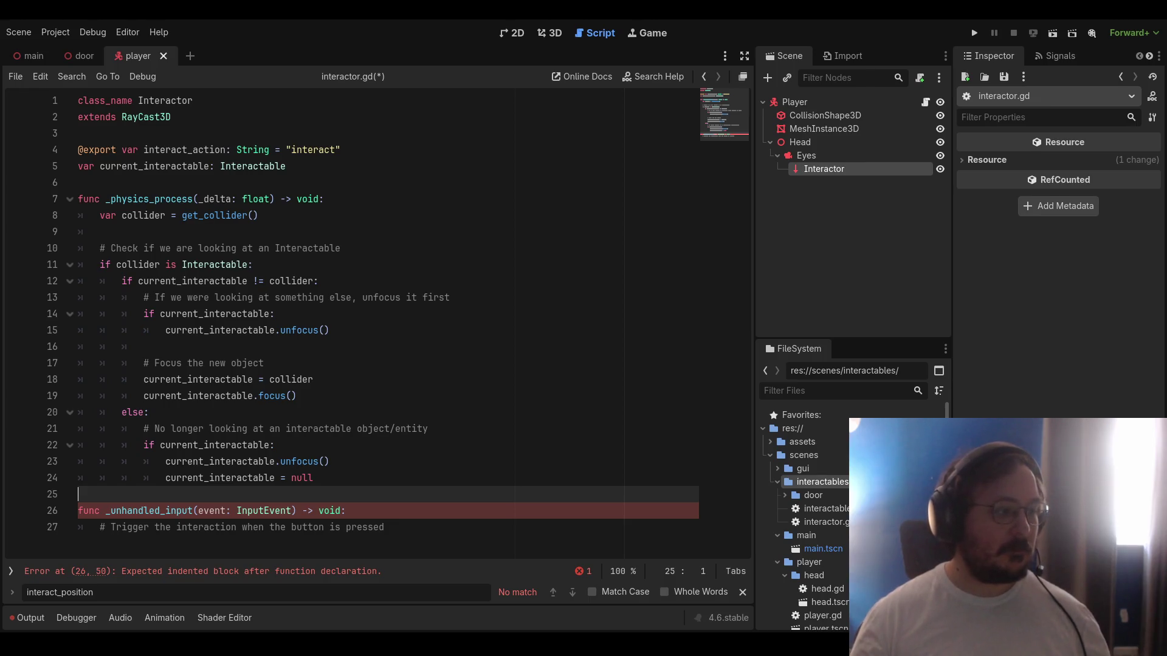
- Under the trigger comment, add 'if event.is_action_pressed("pick")'
left_click(398, 520)
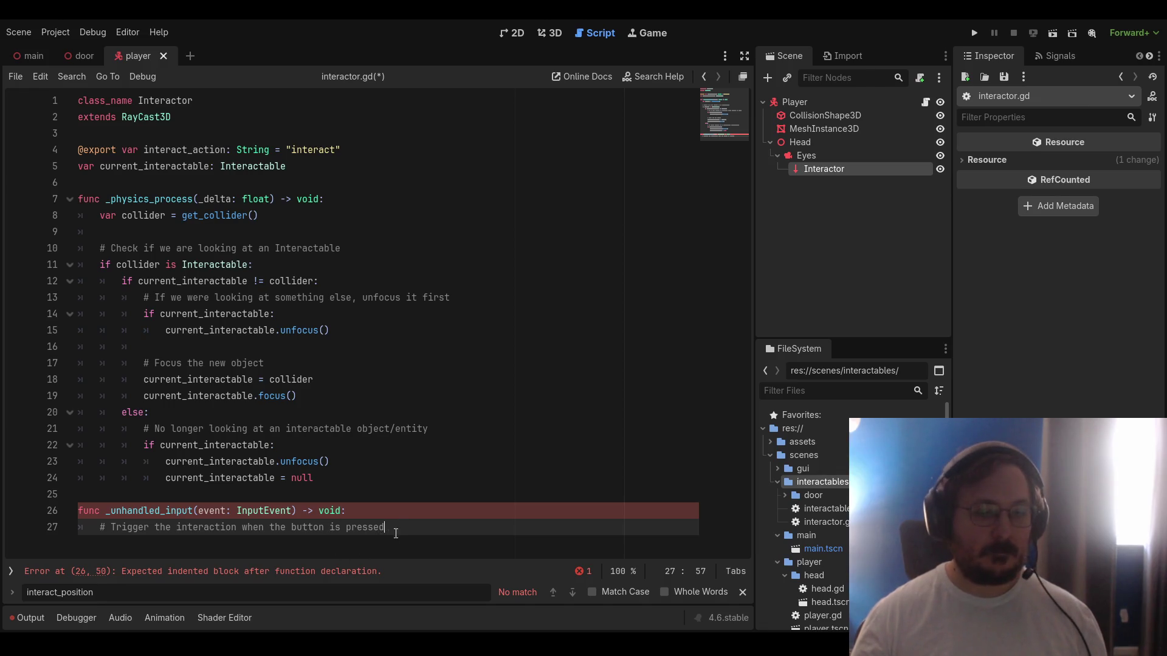
key("Return")
type("if event_")
type("is_act")
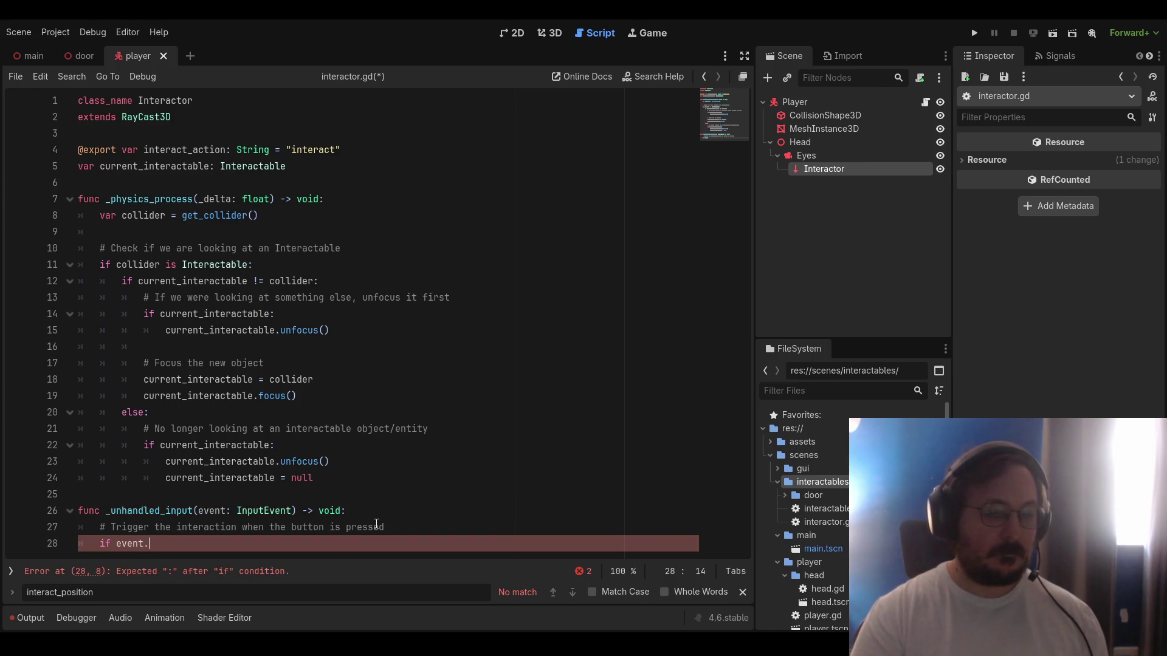
type("ion_pre")
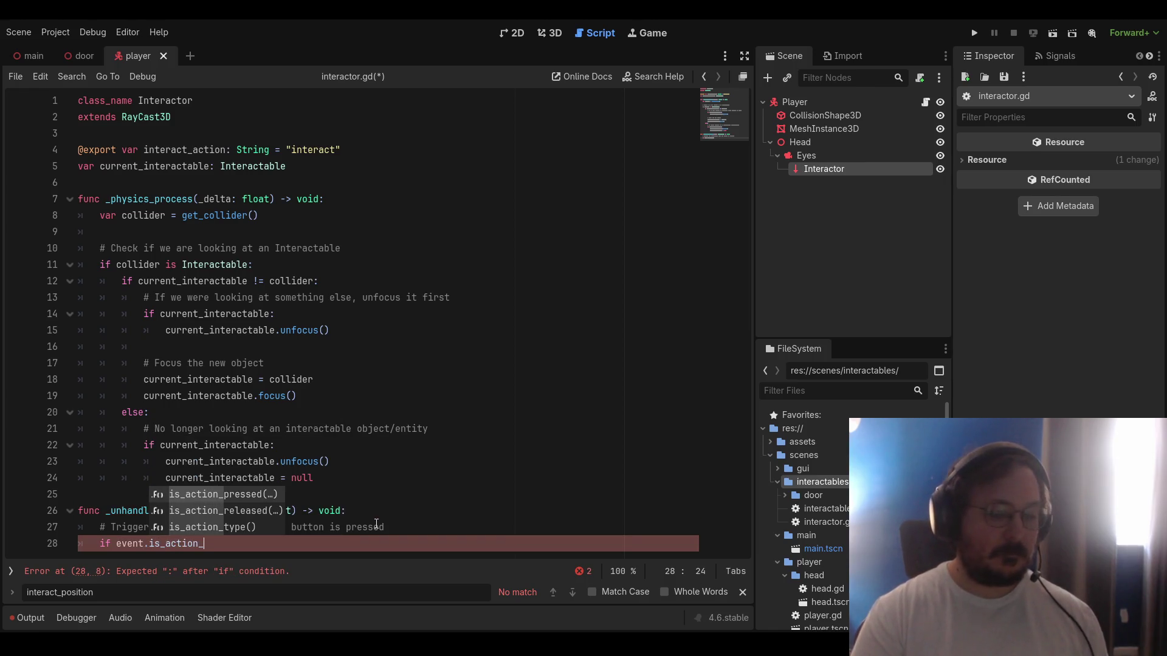
key("Return")
type("intera")
key("BackSpace")
key("BackSpace")
key("BackSpace")
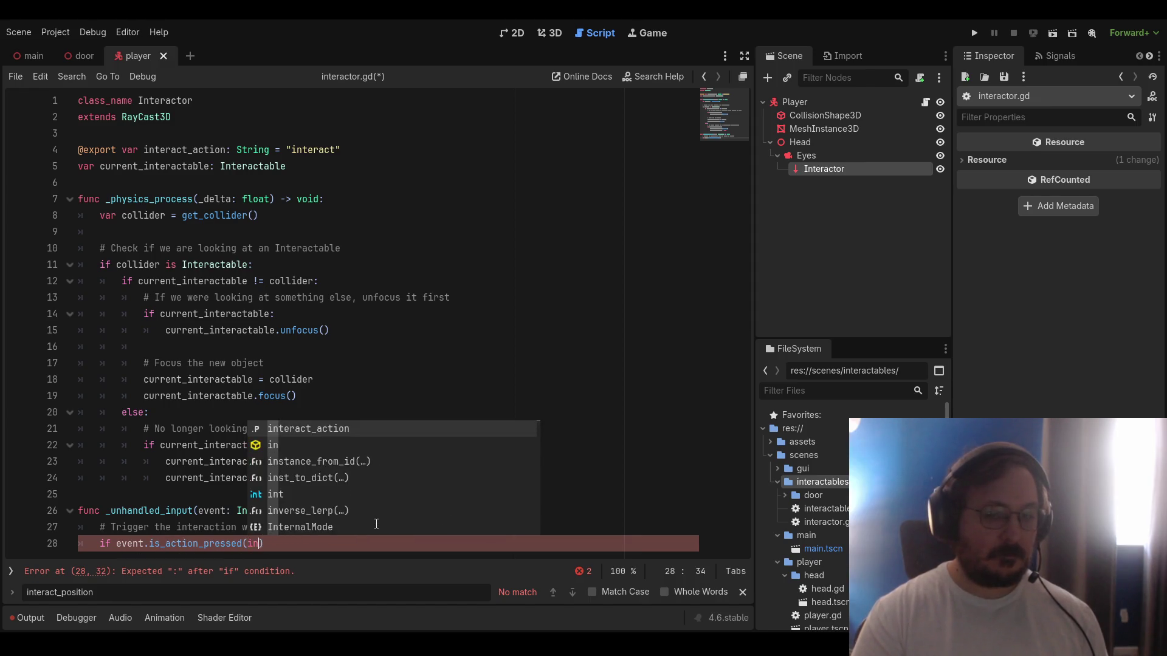
type("\"pick")
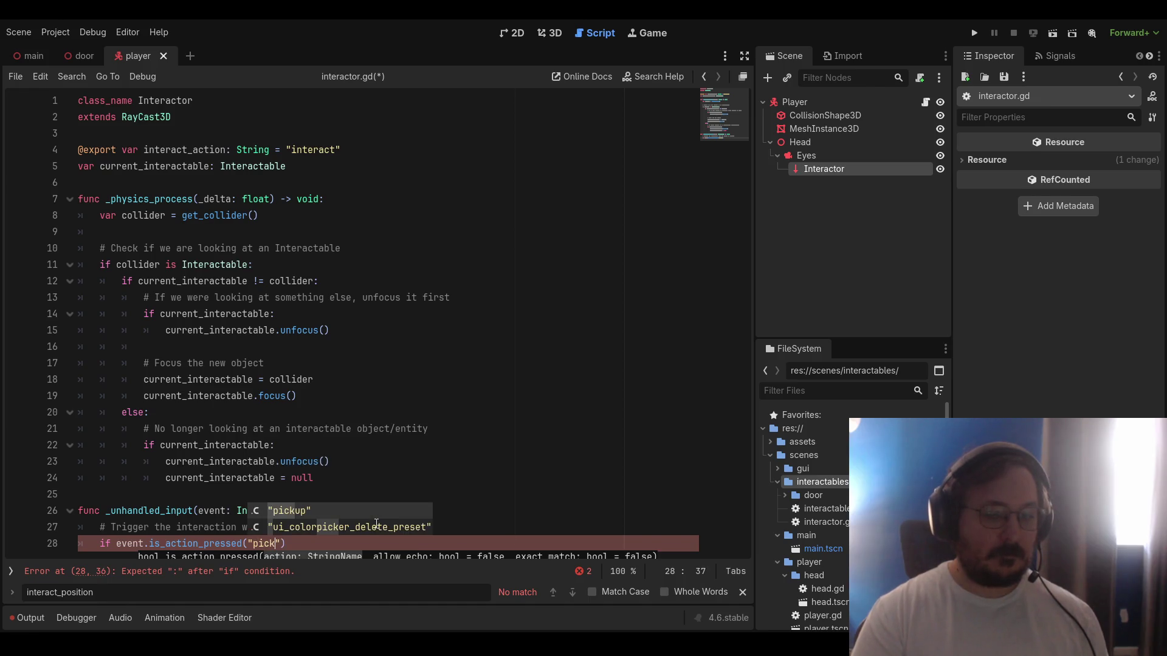
left_click(381, 494)
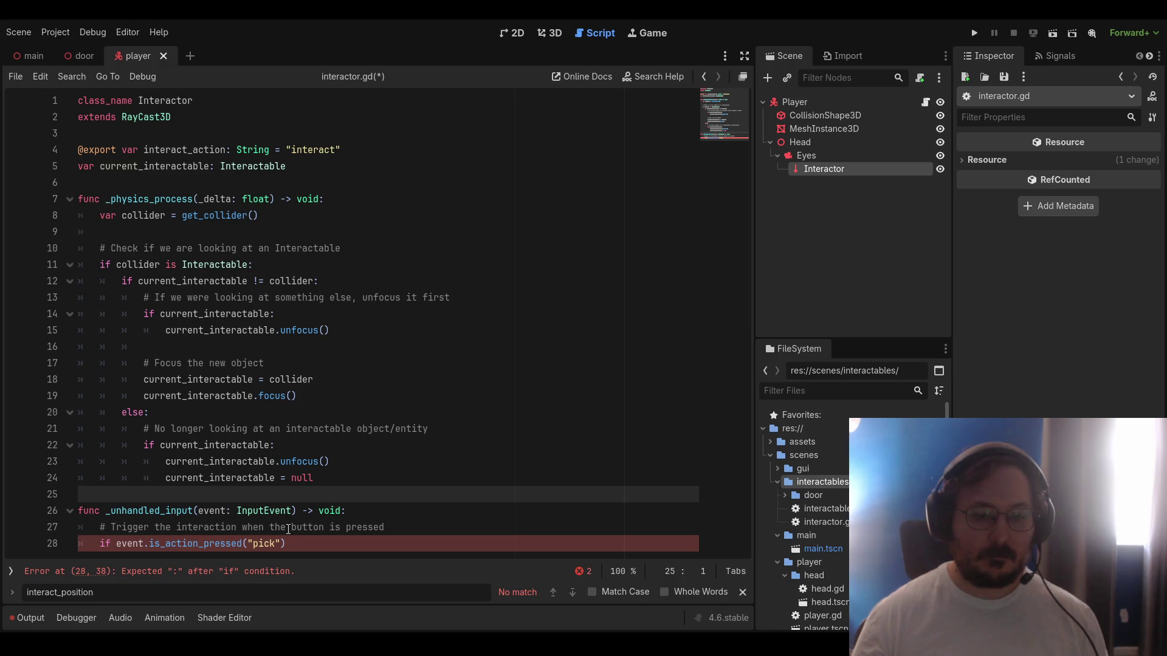
- Change line 28's check to event.is_action_pressed(interact_action): using the interact_action variable
double_click(264, 543)
type("interact")
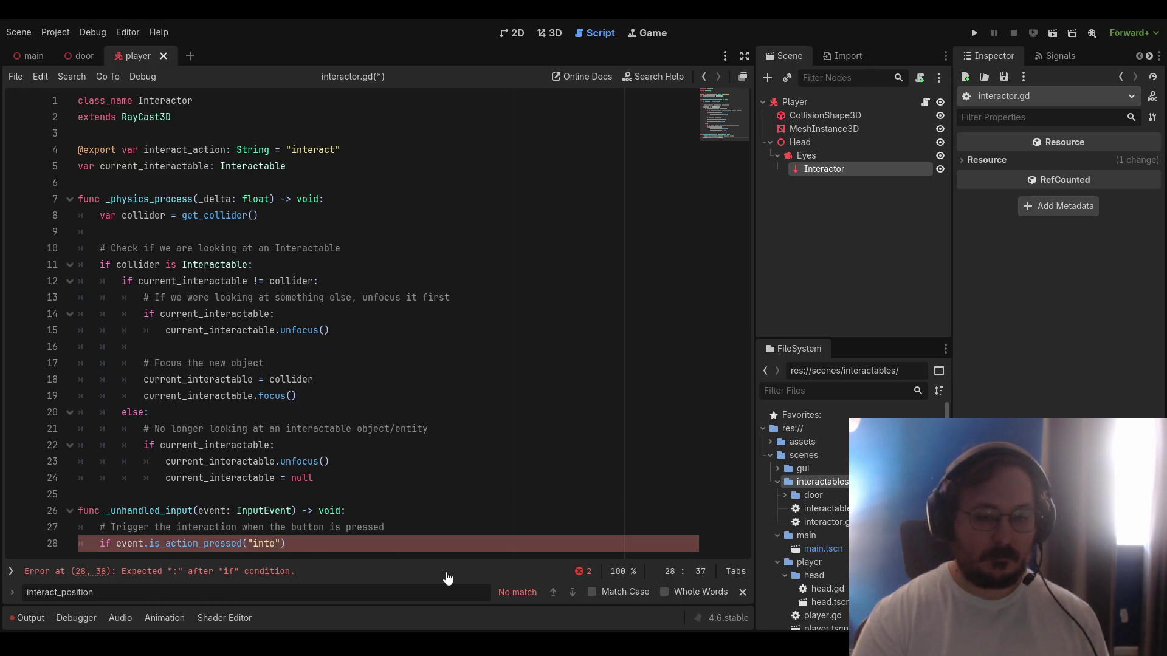
left_click(355, 543)
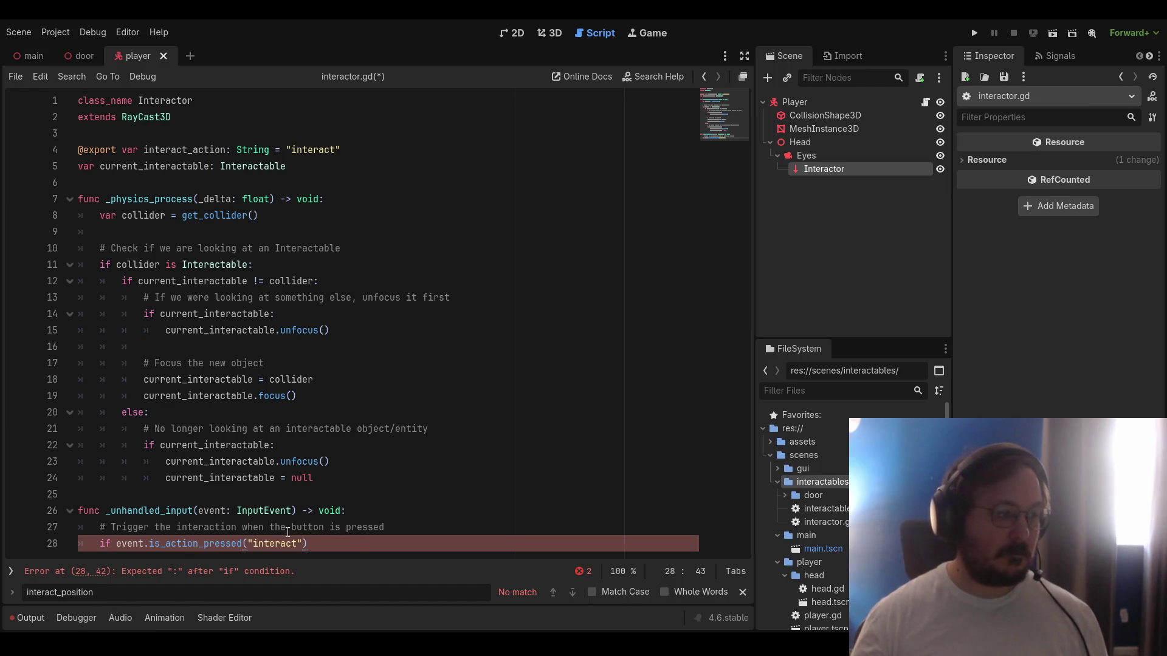
left_click(266, 548)
double_click(266, 548)
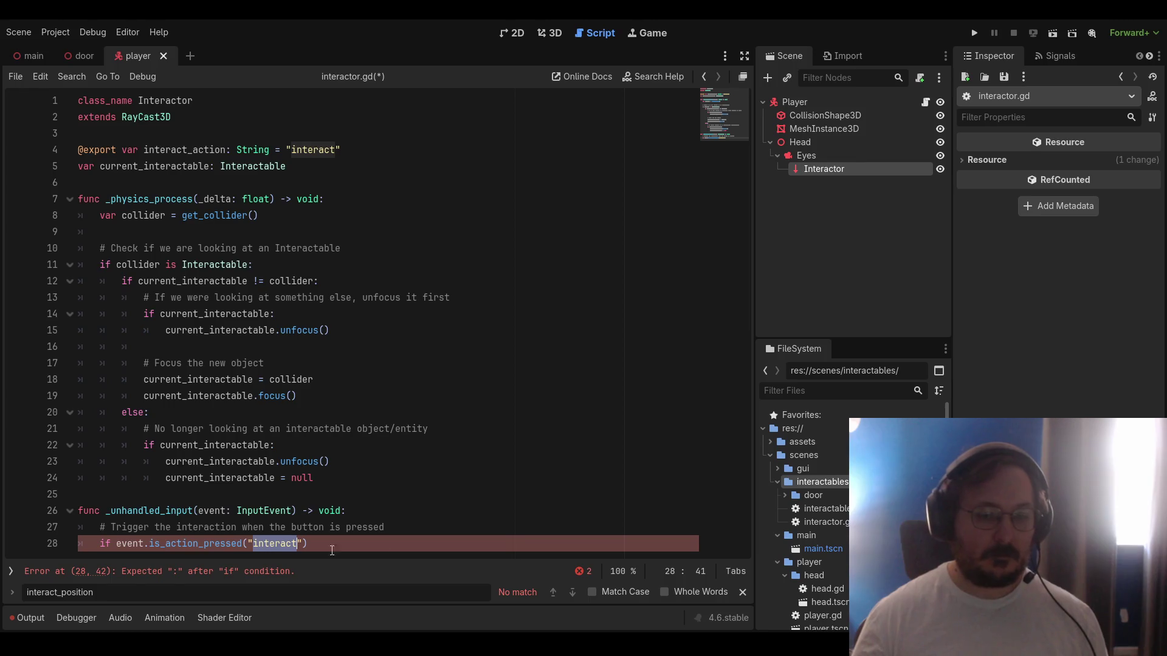
key("BackSpace")
key("Delete")
key("BackSpace")
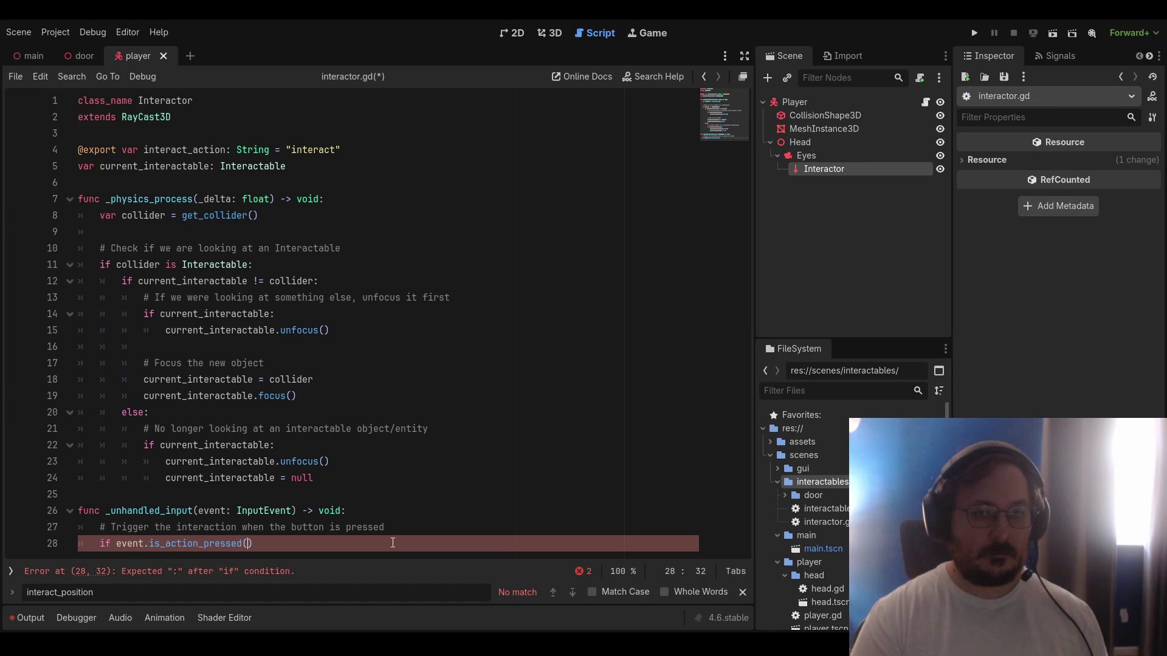
type("interact_acti")
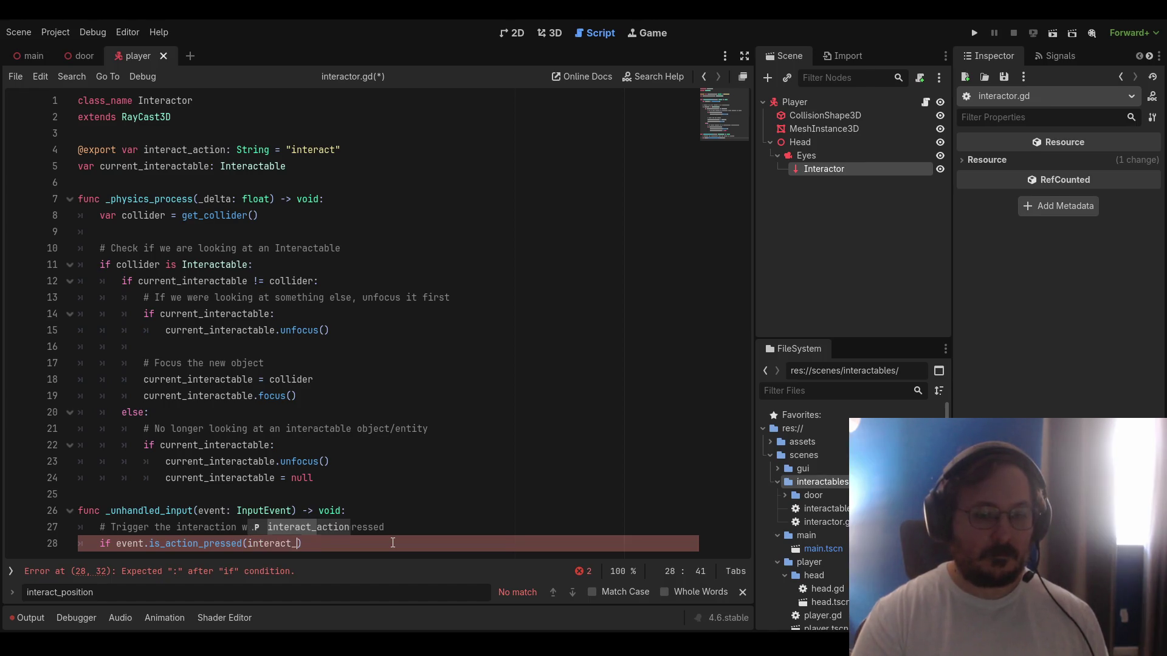
key("Return")
key("End")
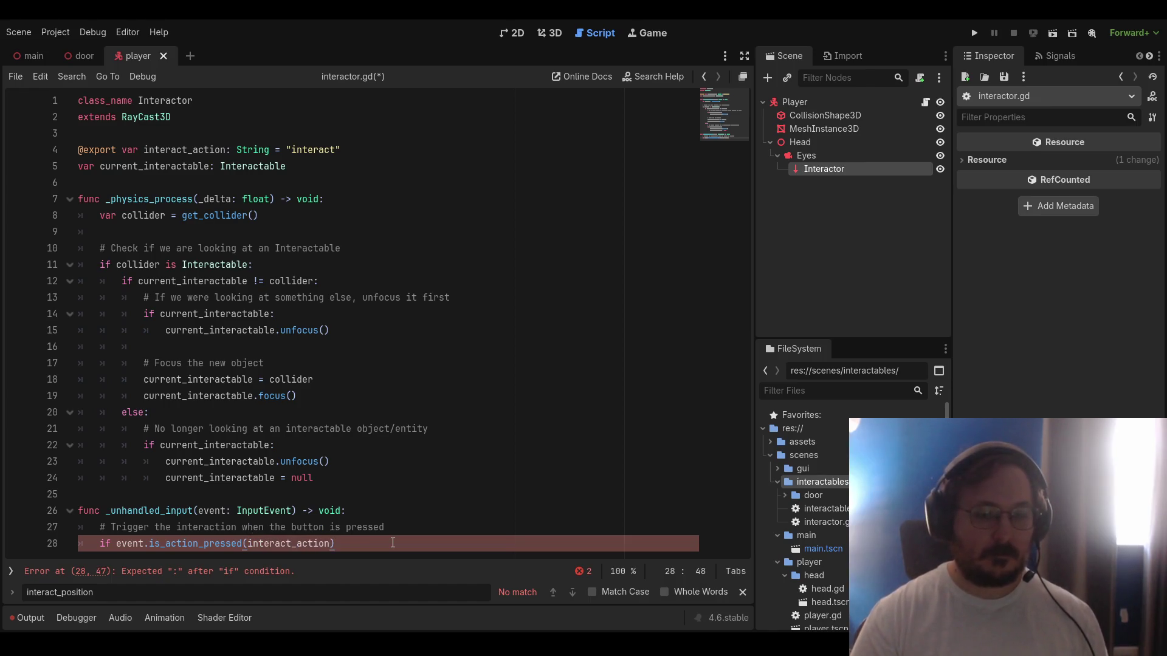
type(":")
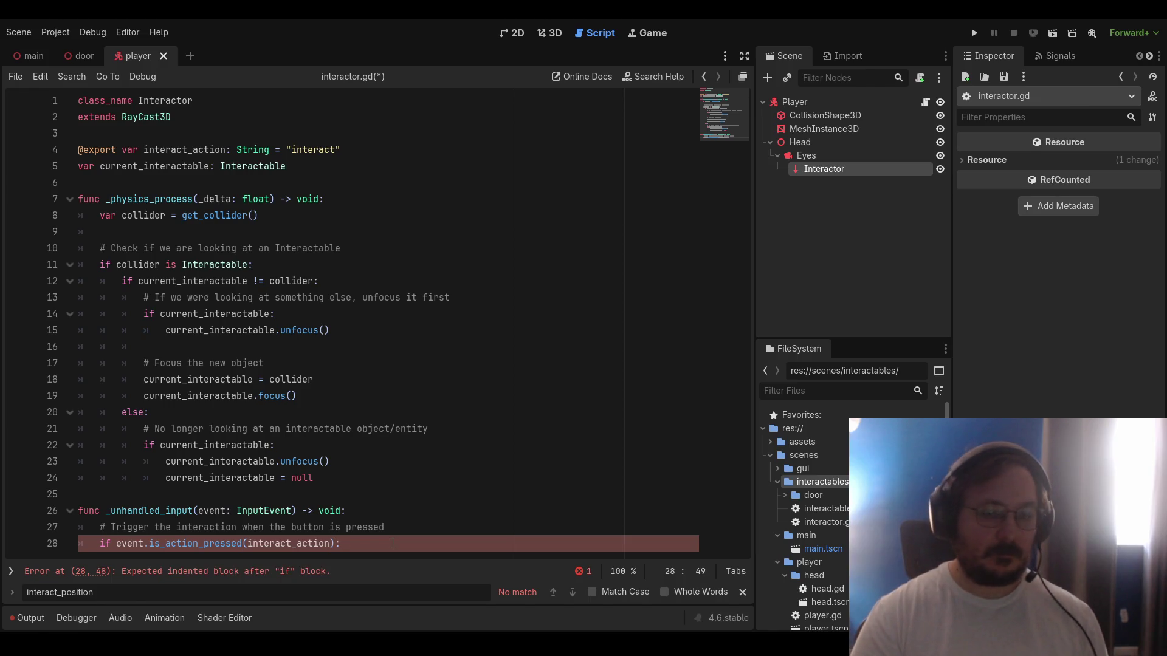
- Add an if current_interactable: block calling current_interactable.interact(owner) with a comment, then save
key("Return")
type("ff current_")
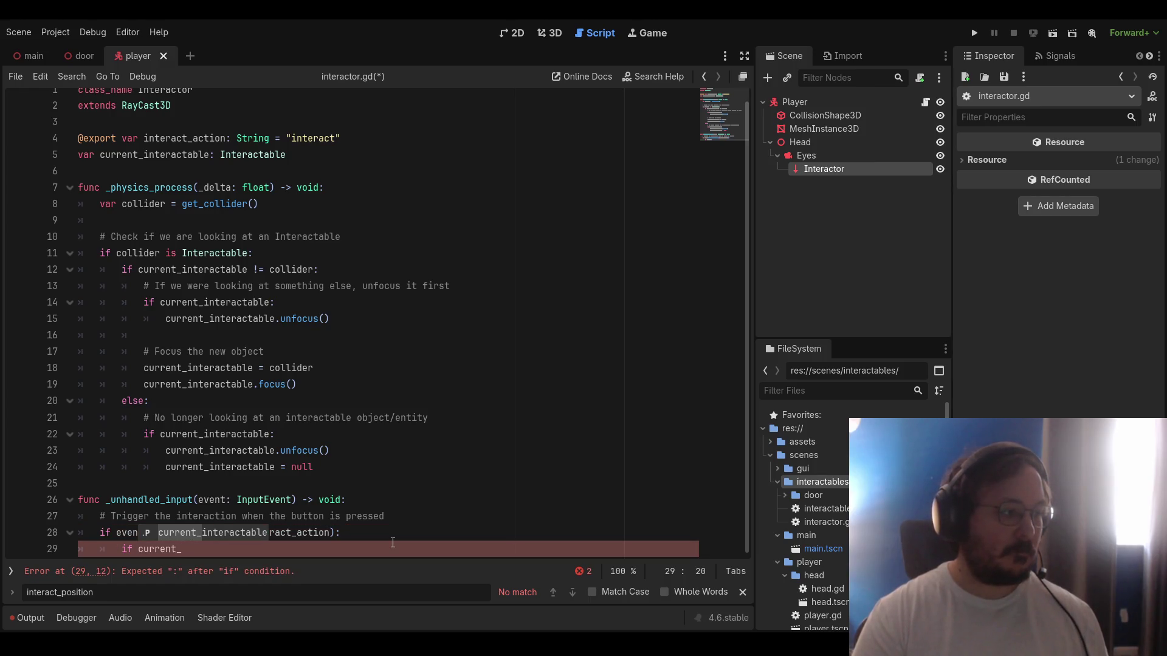
type("interactable")
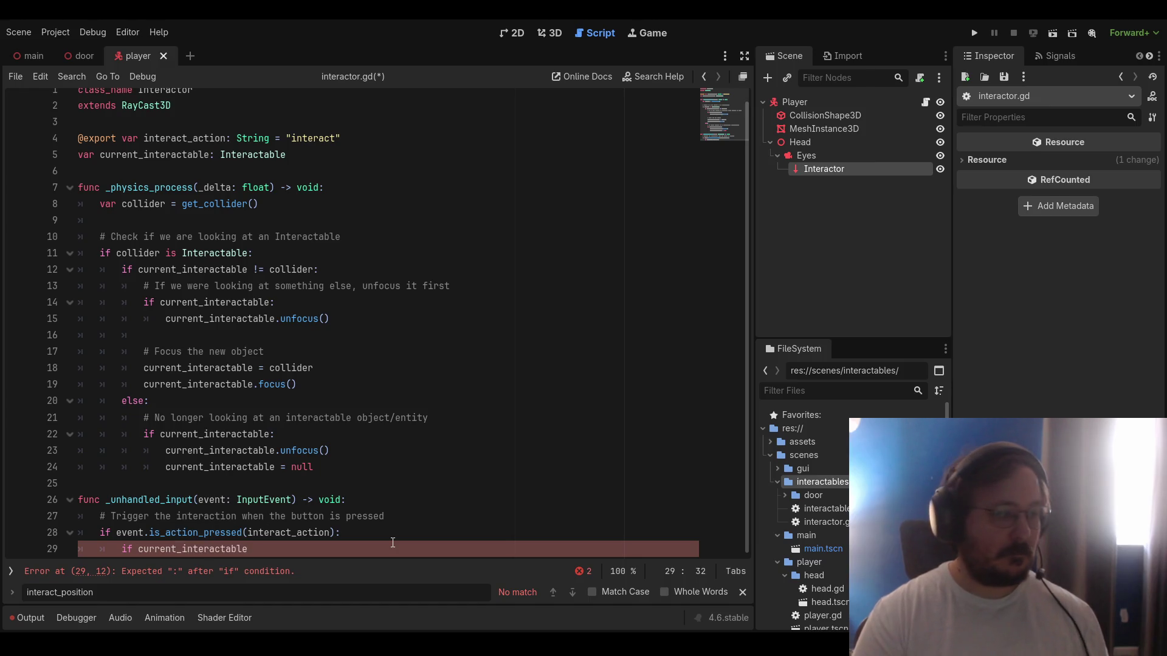
type(":")
key("Return")
type("# P")
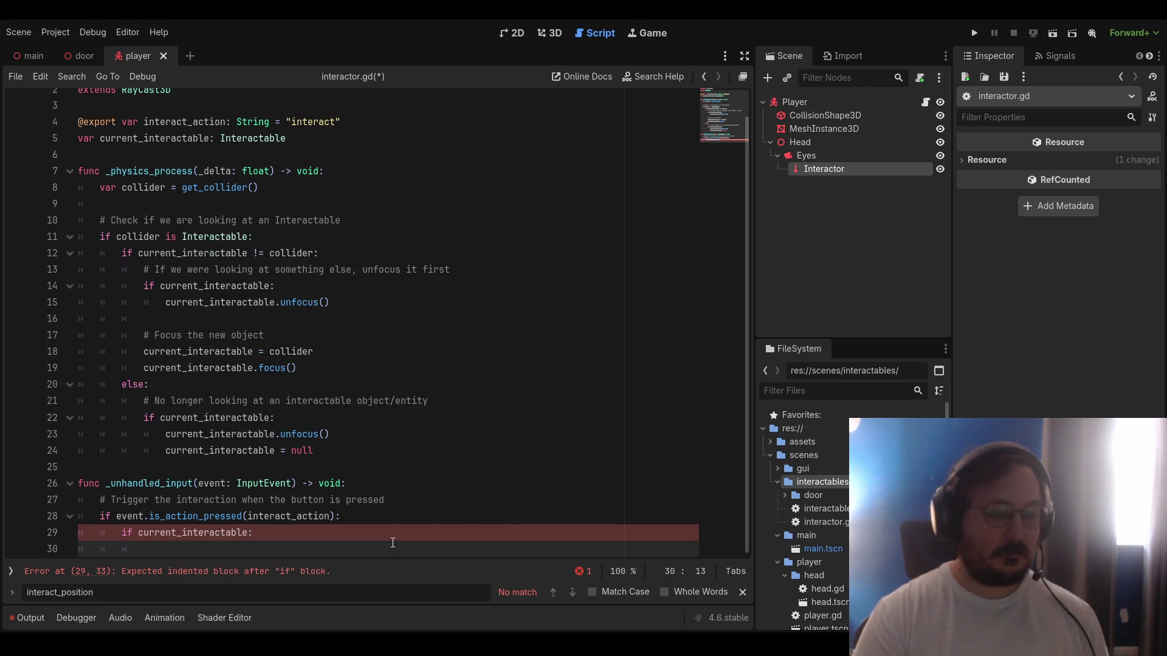
type("ass the player")
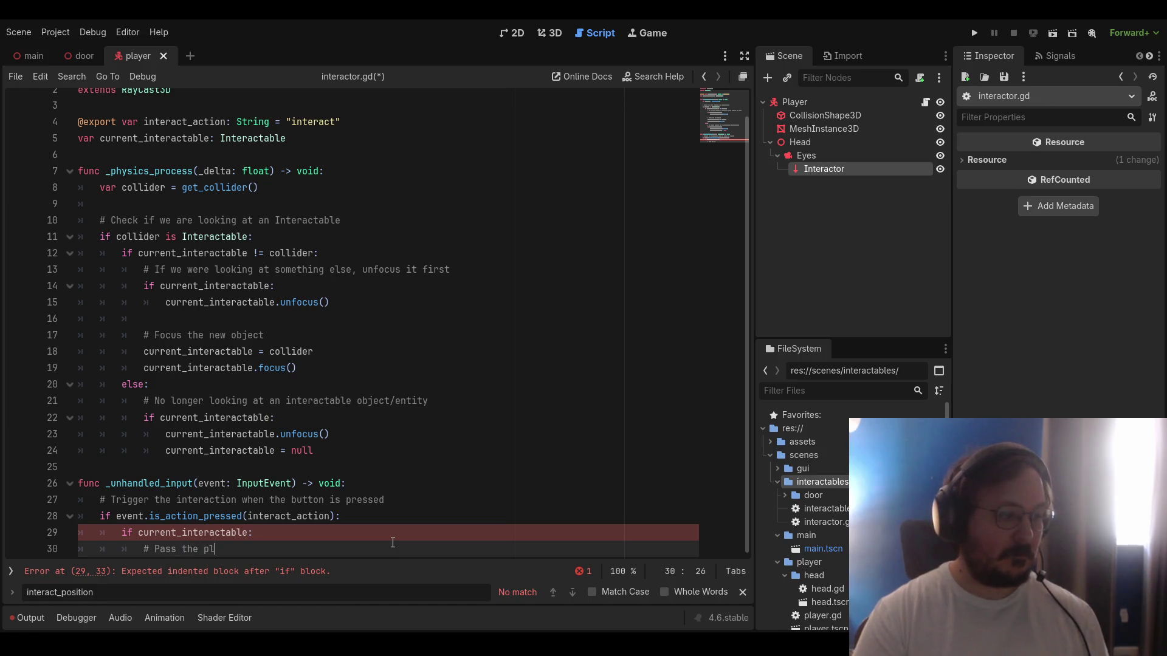
type(" node")
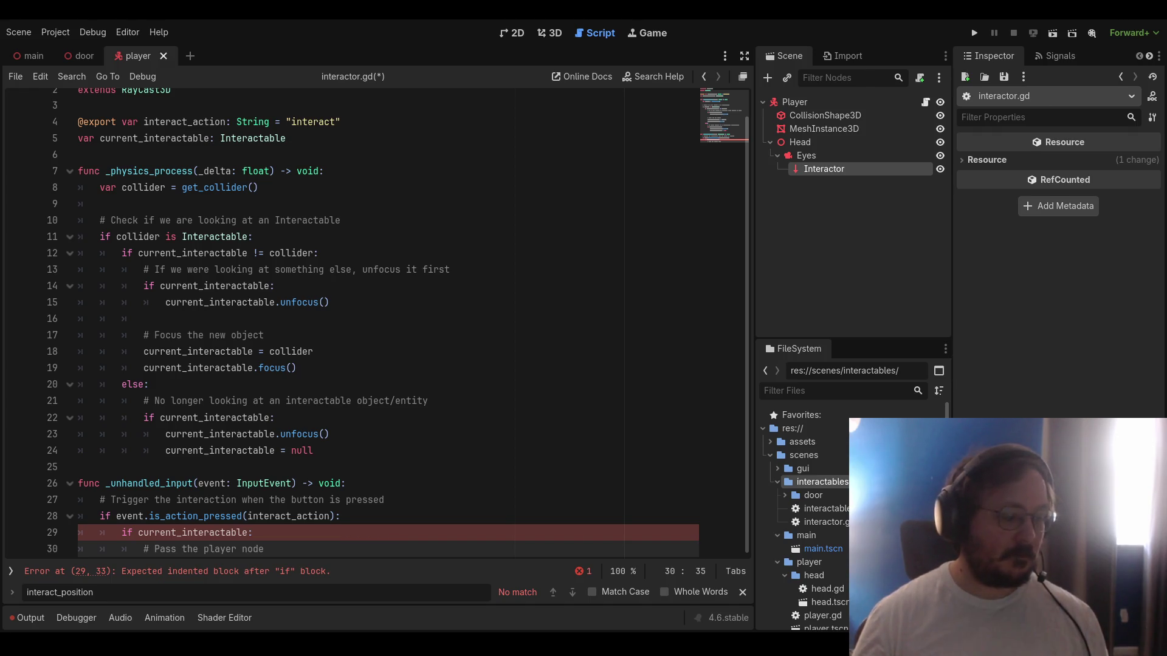
type("the object")
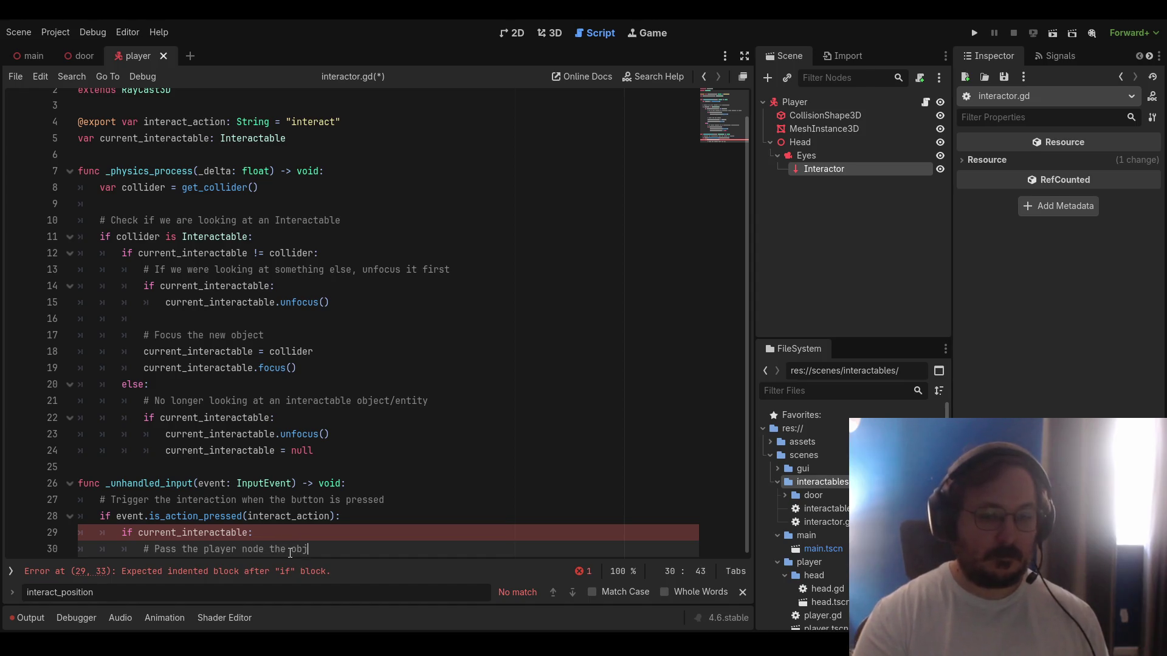
key("Return")
type("current_interac")
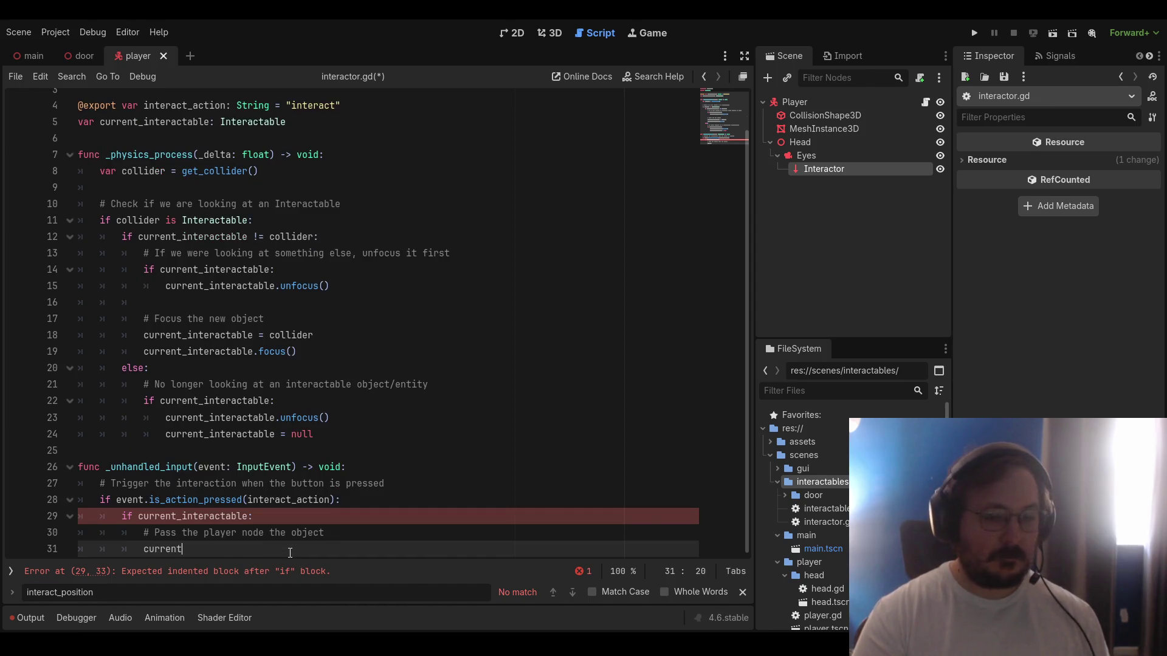
type("table.intera")
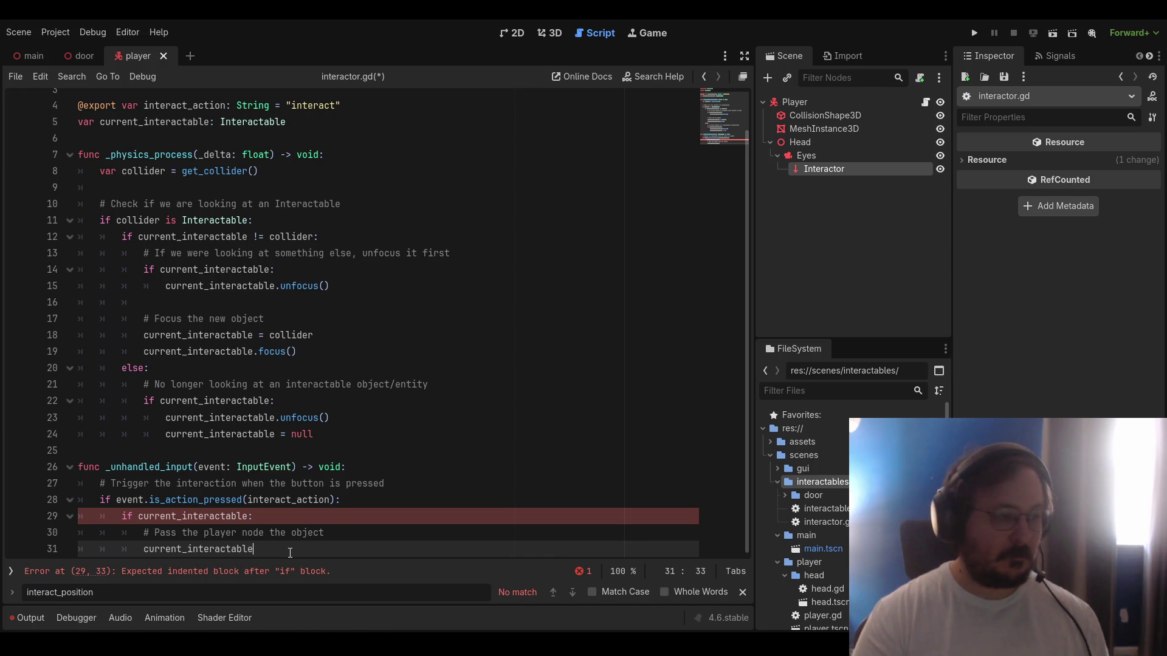
key("Return")
type("owner)")
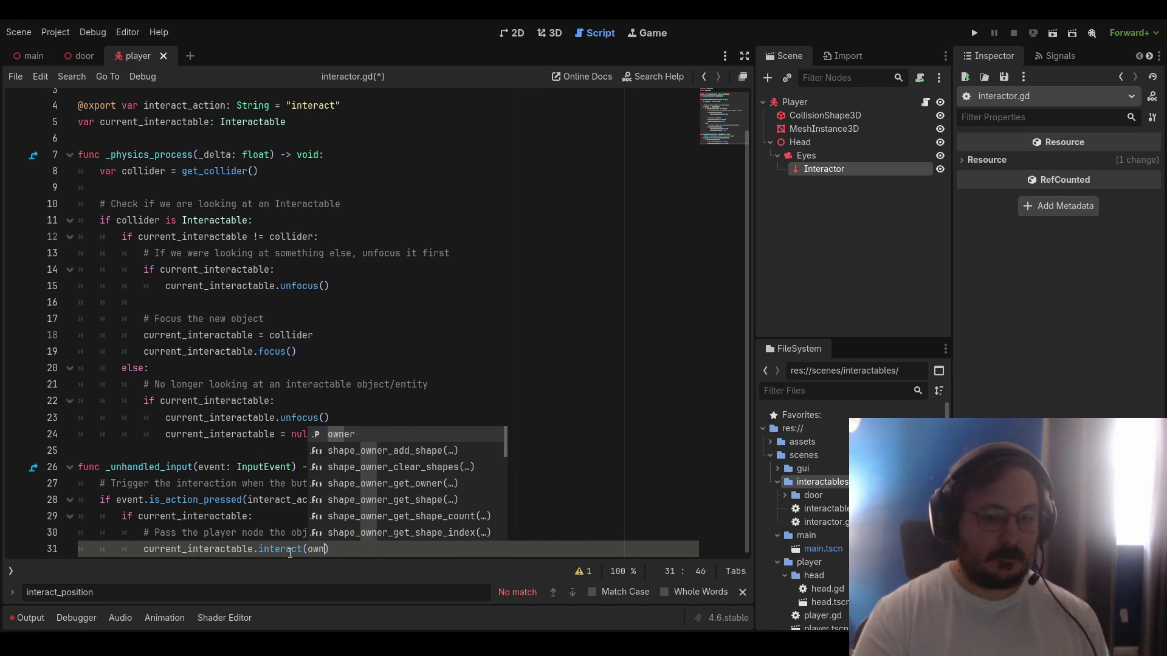
key("ctrl+s")
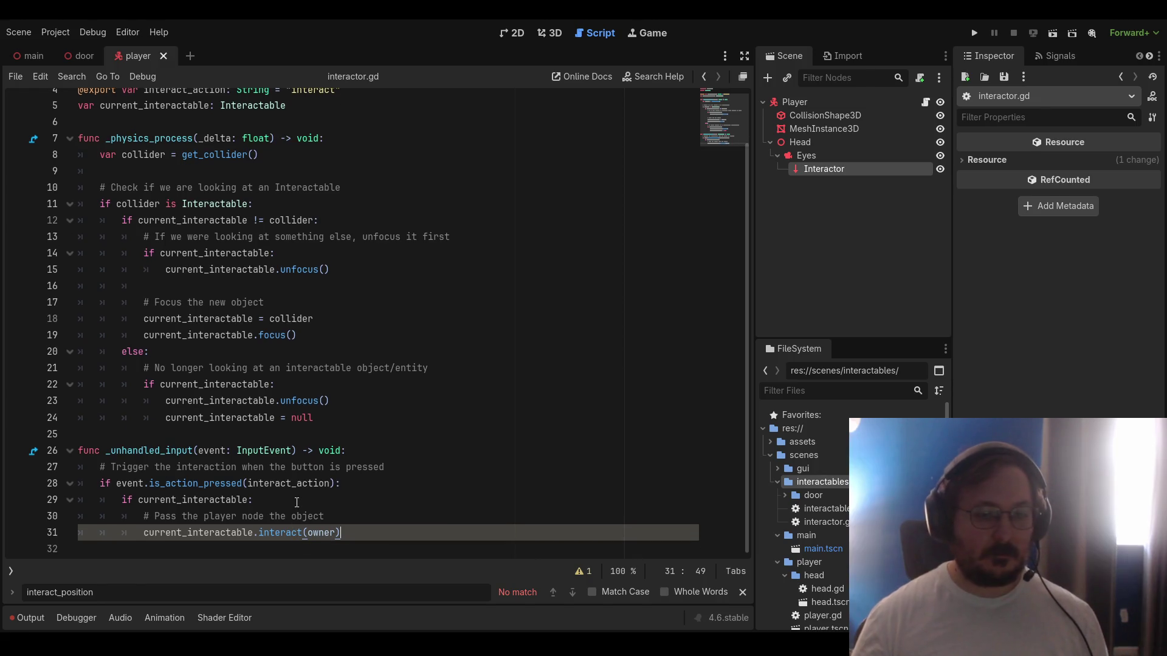
scroll(226, 481, "down", 1)
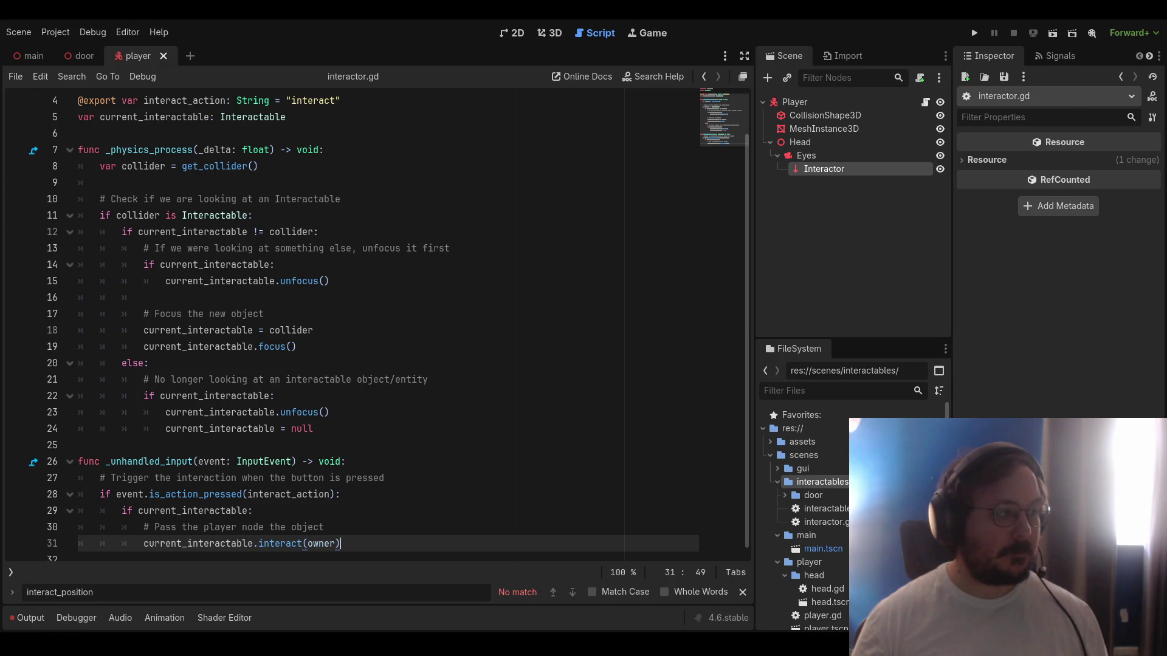
scroll(129, 355, "up", 2)
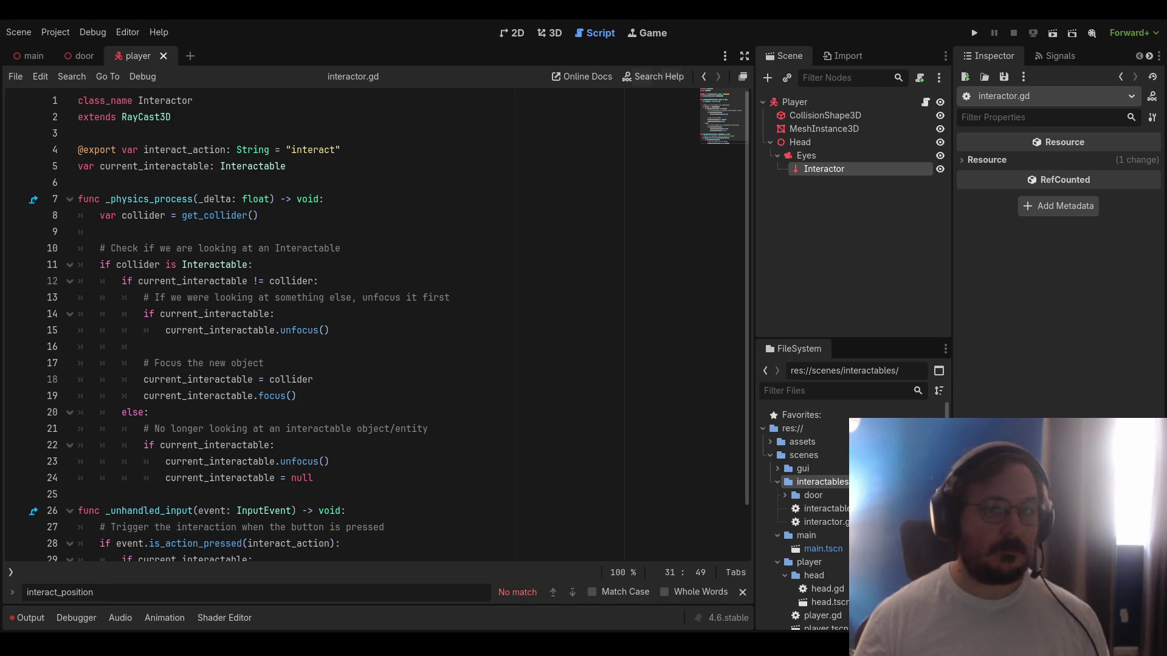
left_click(549, 33)
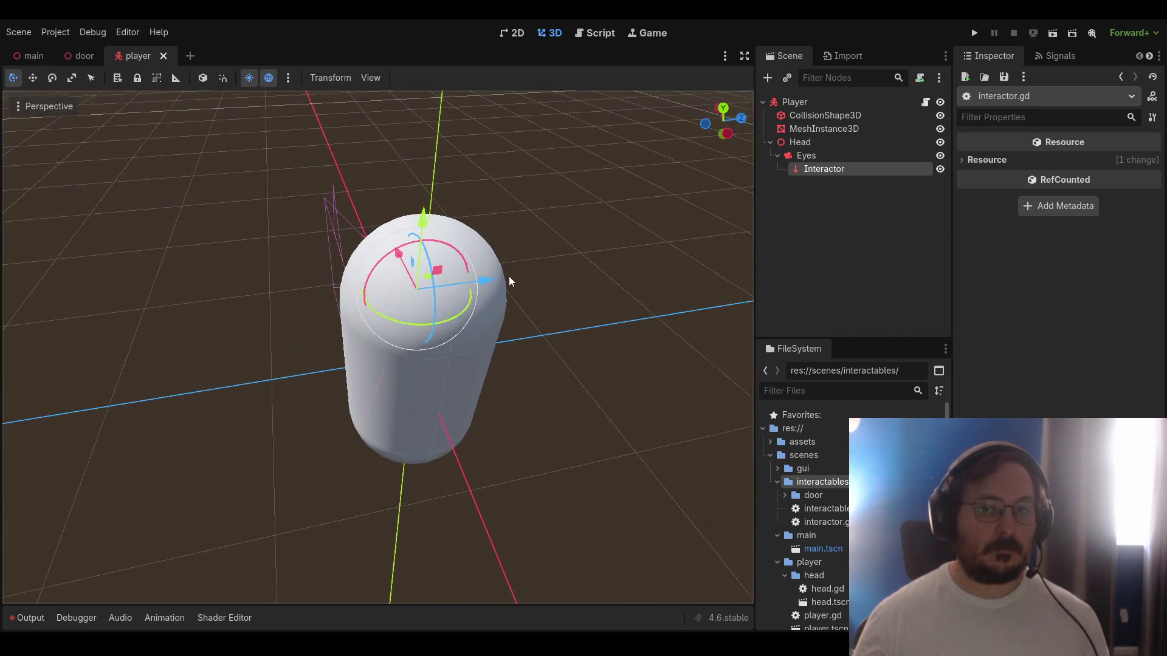
- Select the Player root node and open its player.gd script
left_click(820, 118)
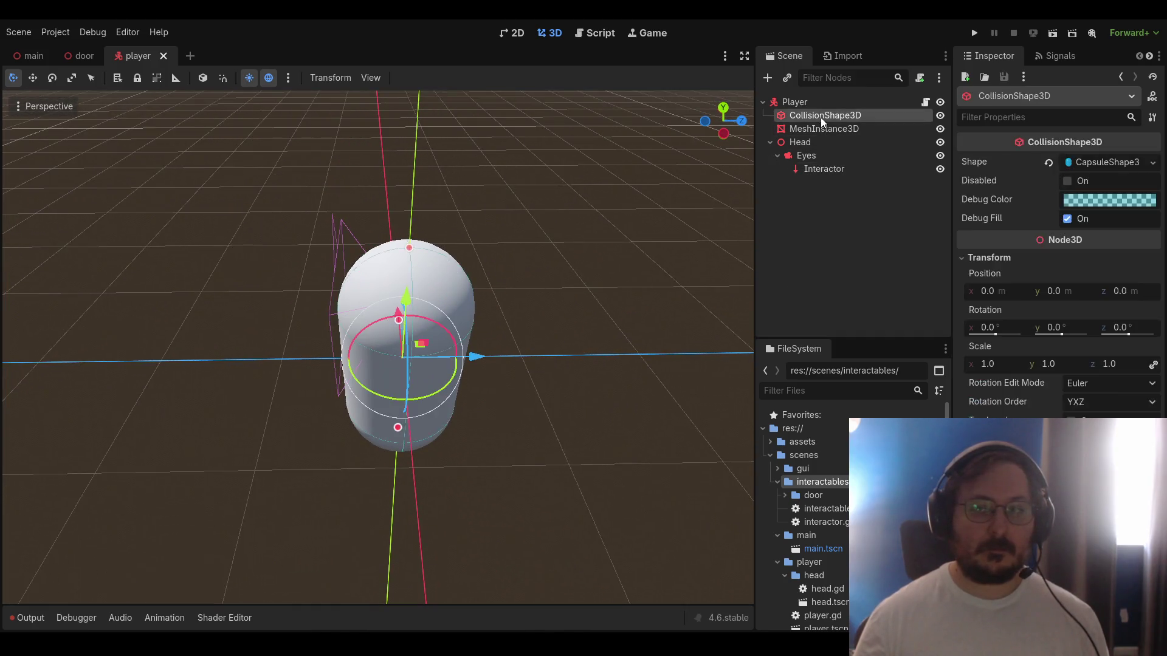
left_click(863, 103)
left_click(925, 102)
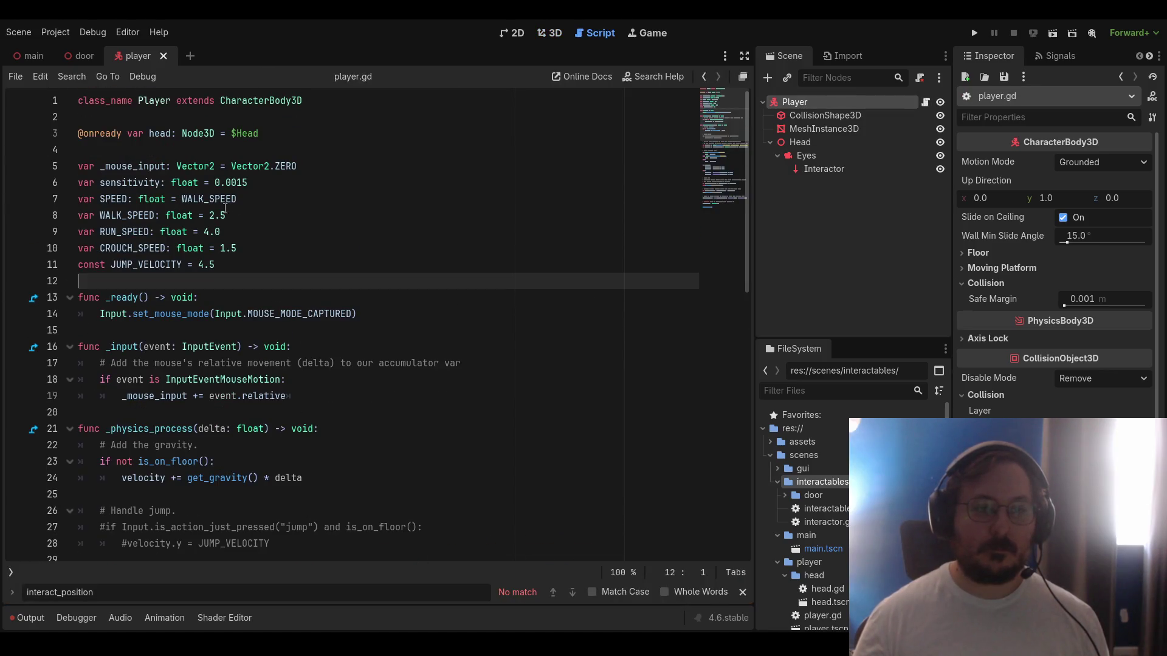
- Insert blank lines separating the speed variables and the head variable
left_click(346, 206)
key("Up")
key("End")
key("Return")
scroll(301, 187, "down", 2)
scroll(301, 188, "up", 2)
key("Up")
key("Up")
key("Up")
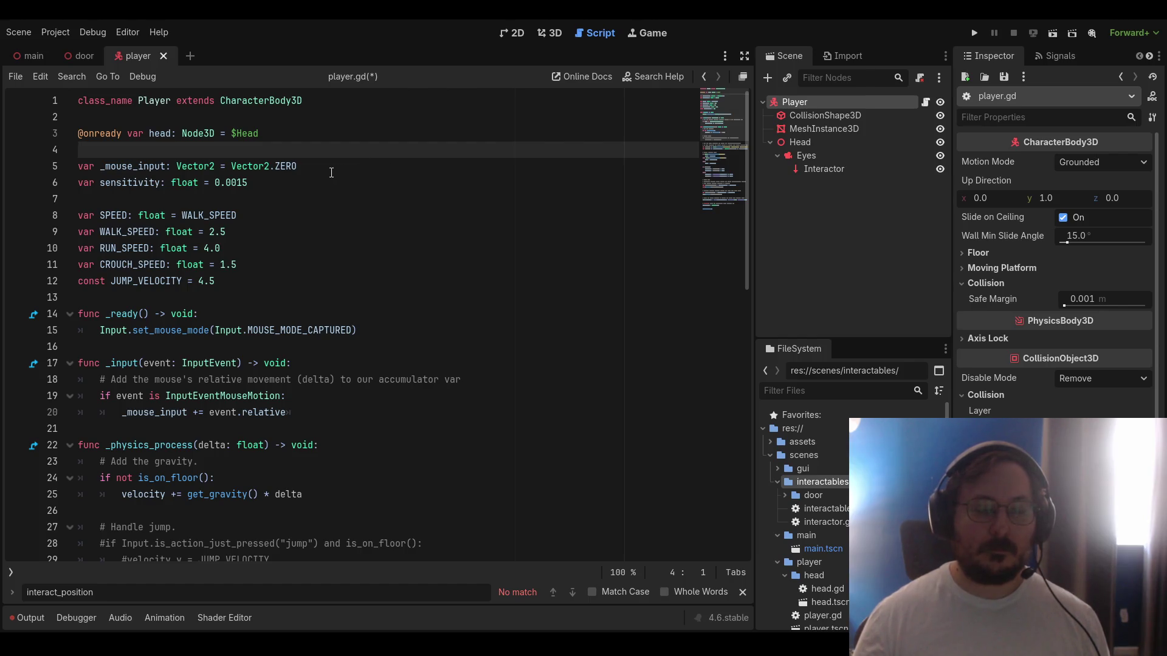
- Review player.gd down to move_and_slide(), then select the Head node to see its transform
scroll(328, 173, "down", 7)
scroll(318, 177, "down", 1)
scroll(317, 176, "up", 3)
scroll(316, 177, "down", 2)
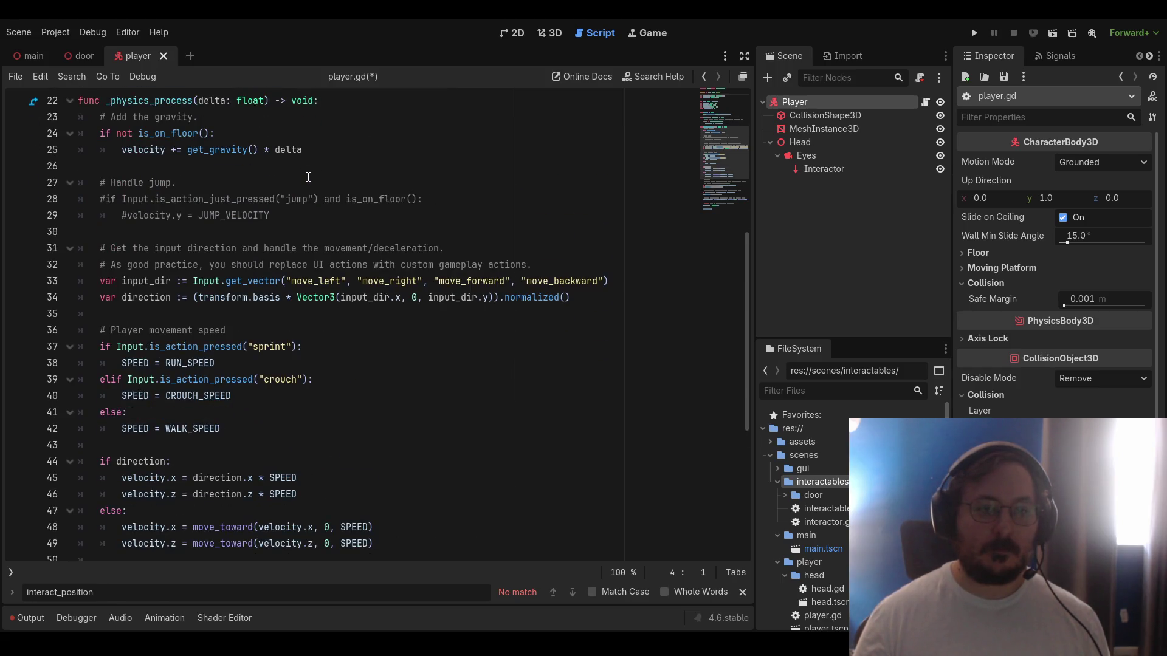
scroll(307, 176, "down", 4)
scroll(304, 176, "down", 2)
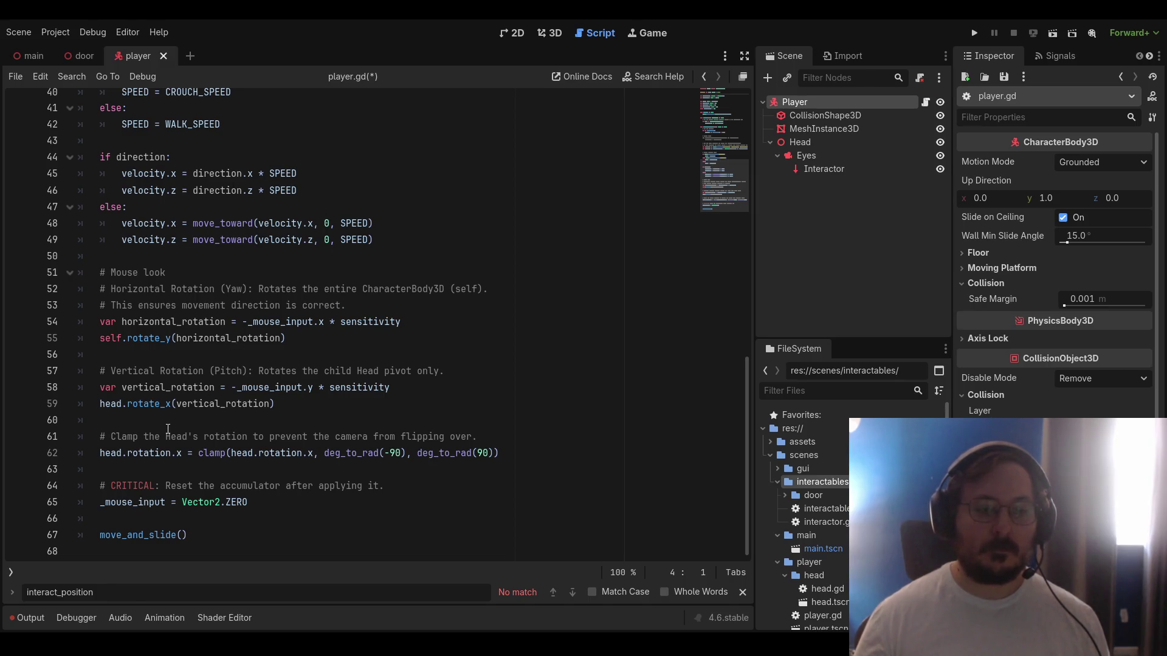
left_click(261, 512)
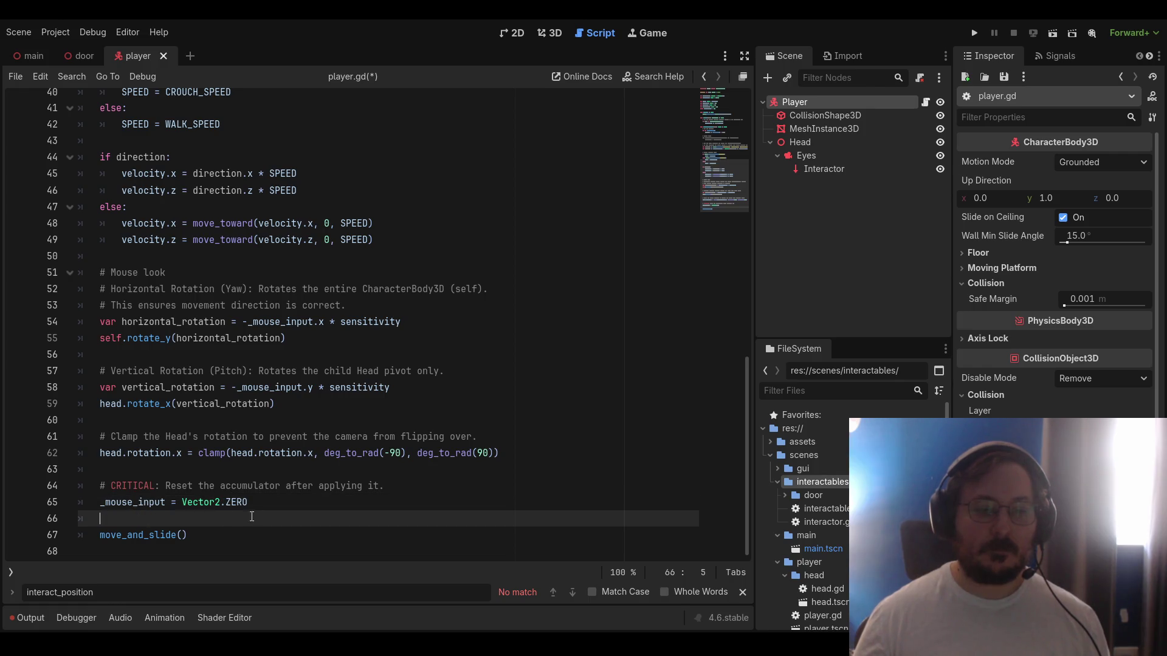
left_click(238, 472)
scroll(231, 468, "up", 13)
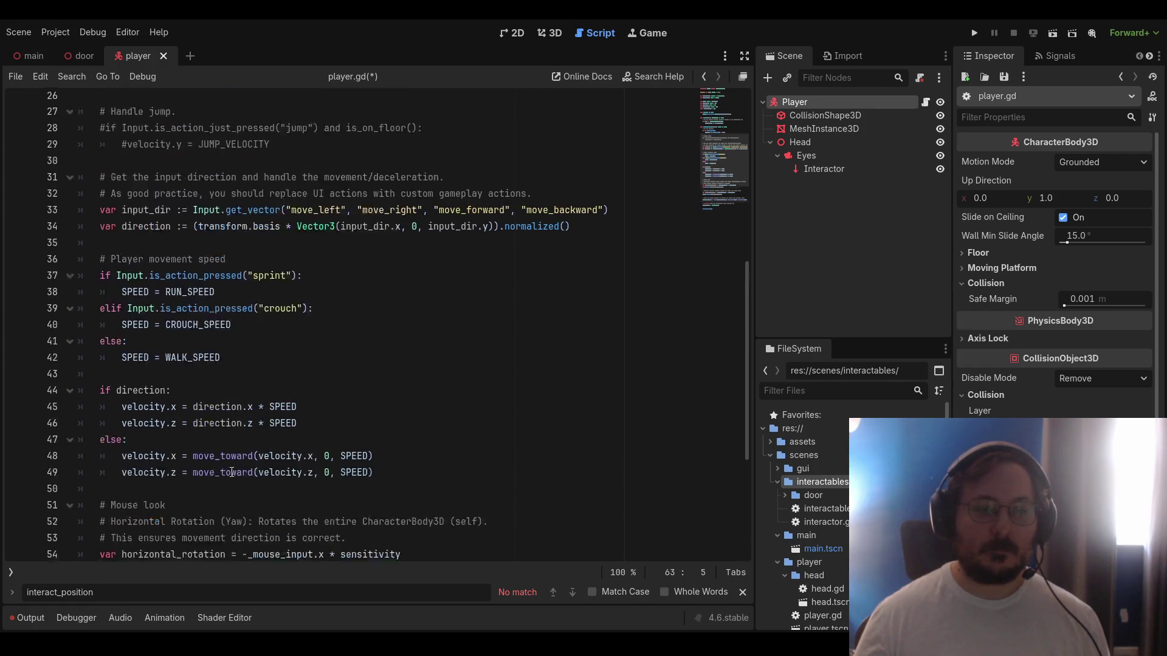
scroll(218, 454, "down", 8)
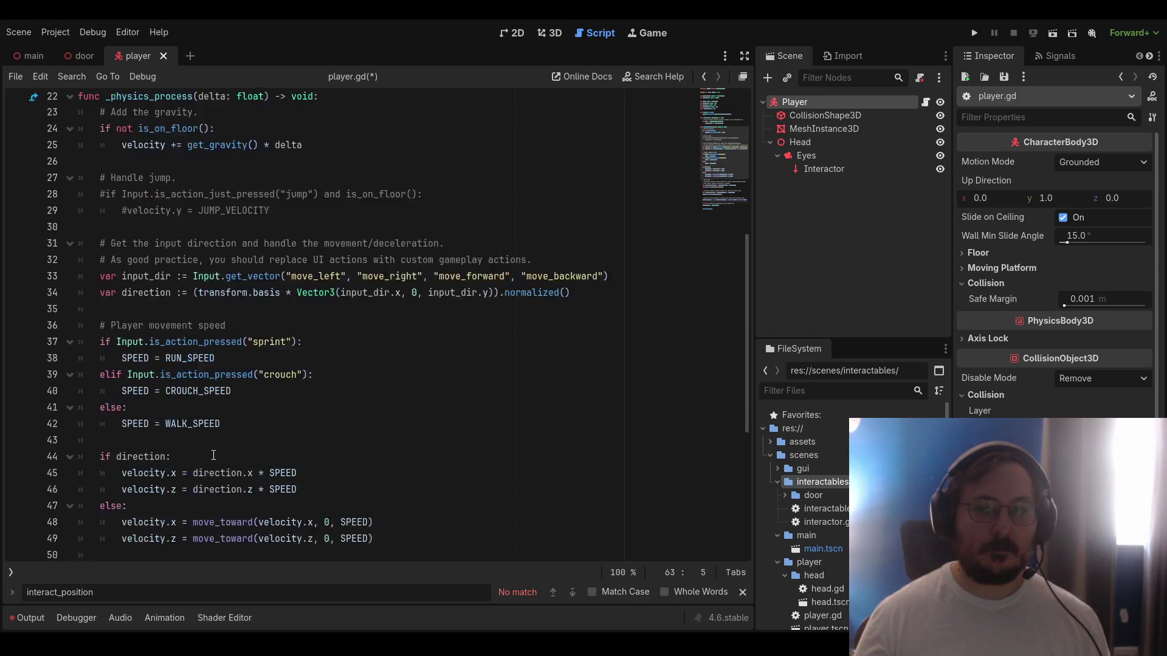
left_click(815, 142)
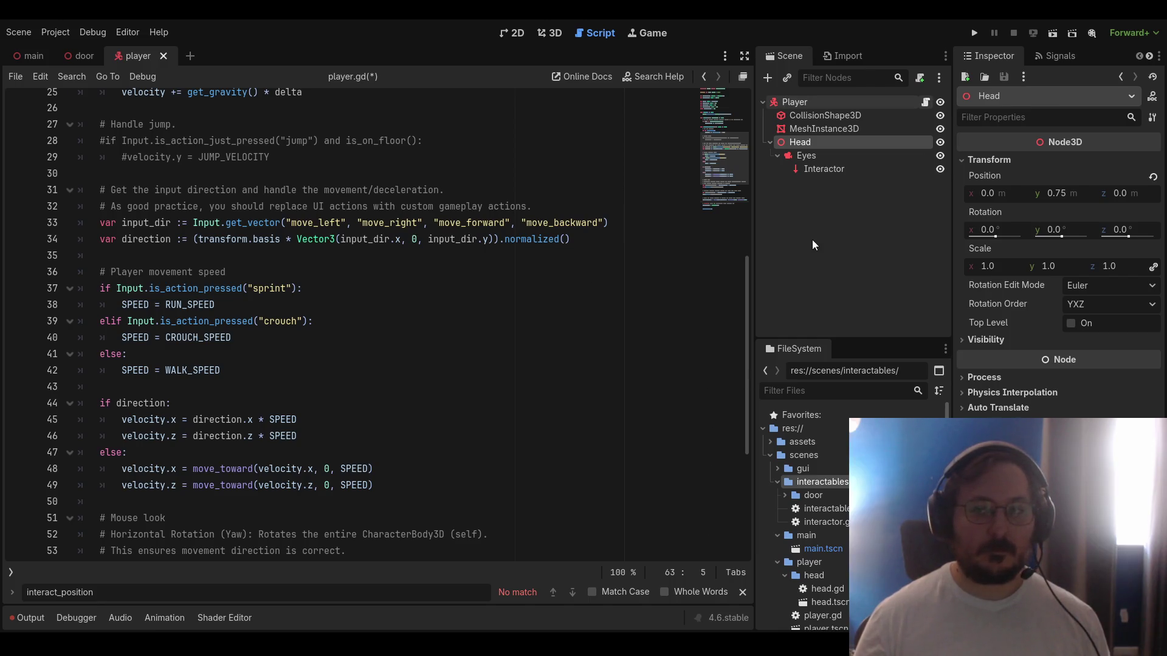
- Drag interactor.gd onto the Eyes > Interactor node and save the player scene
left_click(808, 156)
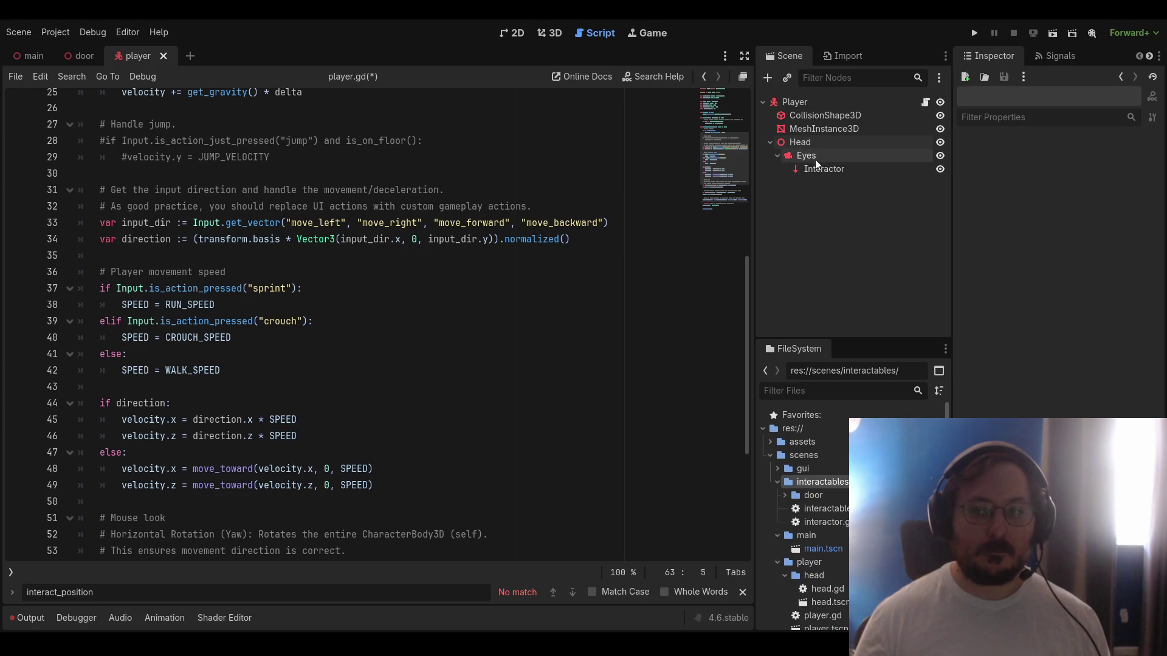
left_click(820, 169)
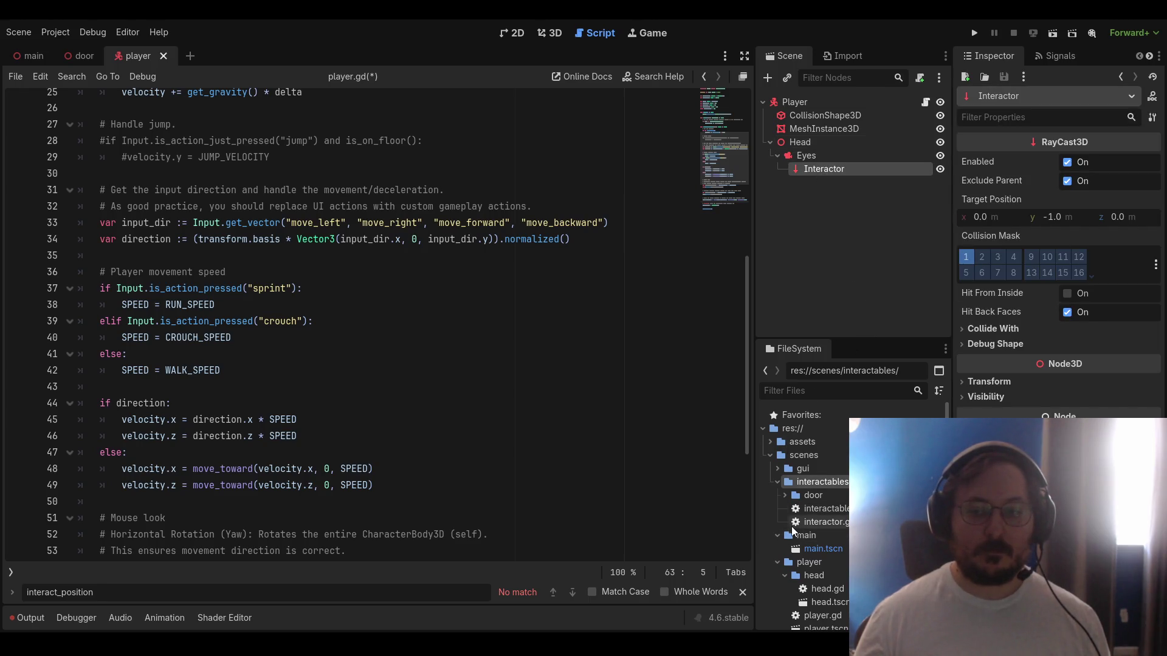
mouse_move(819, 522)
left_mouse_down()
mouse_move(850, 395)
mouse_move(869, 197)
mouse_move(855, 171)
left_mouse_up()
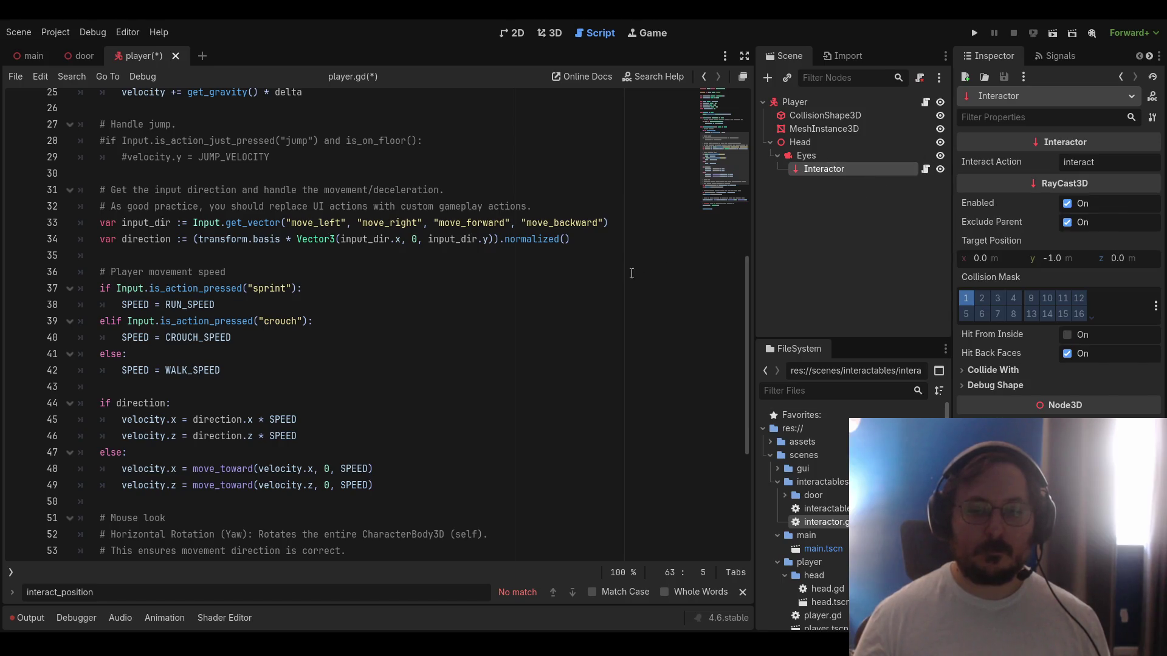
key("ctrl+s")
- Close the script search bar, then open and clear the Output log
left_click(541, 288)
scroll(542, 295, "down", 2)
scroll(541, 296, "up", 3)
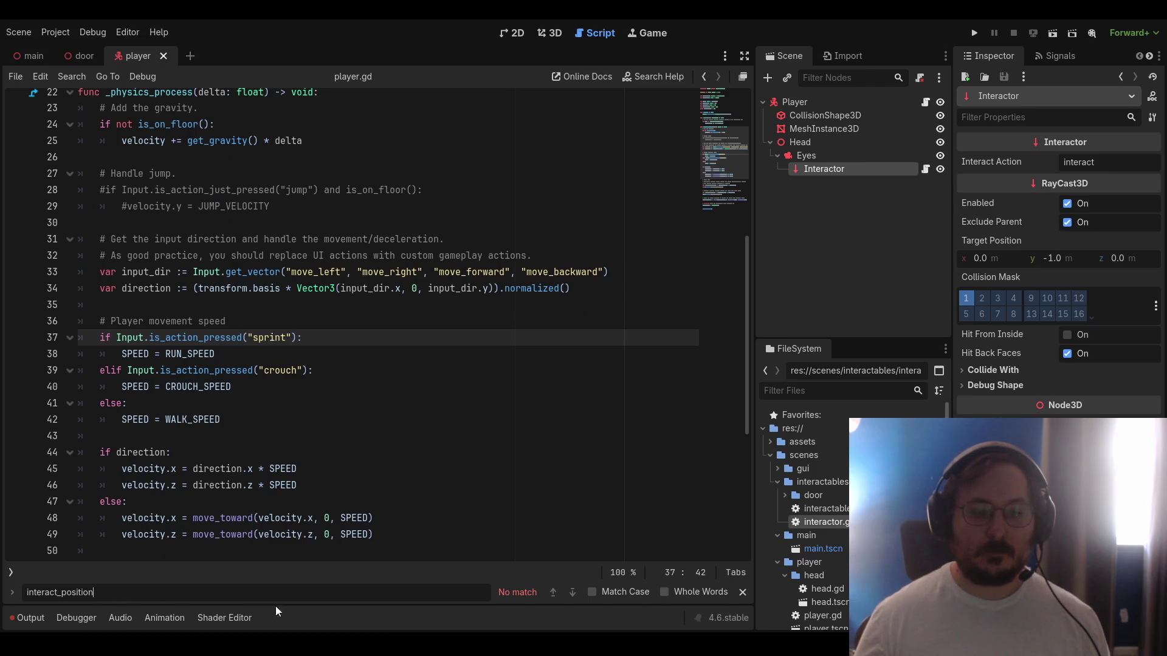
left_click(742, 591)
left_click(525, 499)
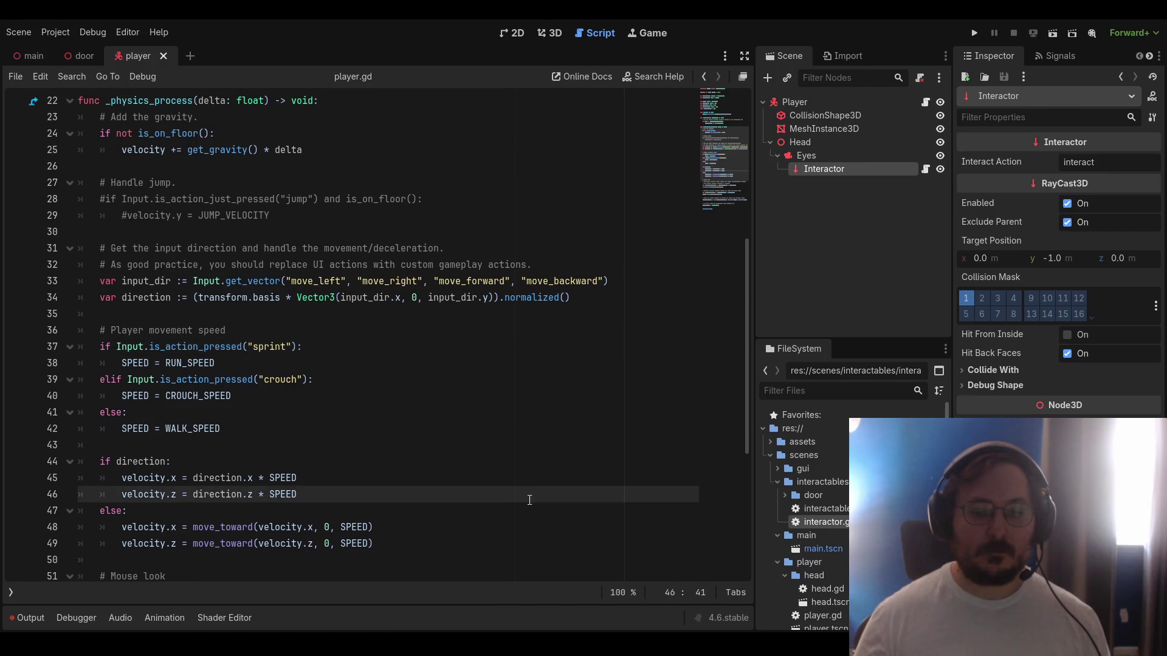
left_click(27, 618)
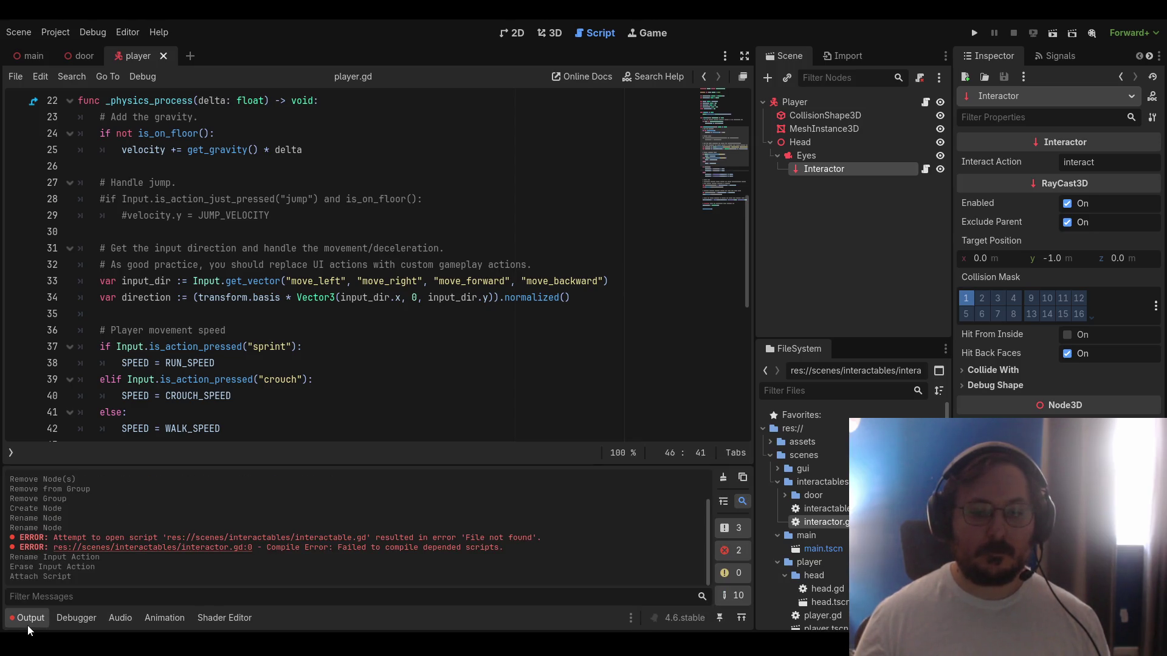
left_click(722, 478)
- Hide the Output log and open interactor.gd from the Interactor node, caret on line 6
key("ctrl+j")
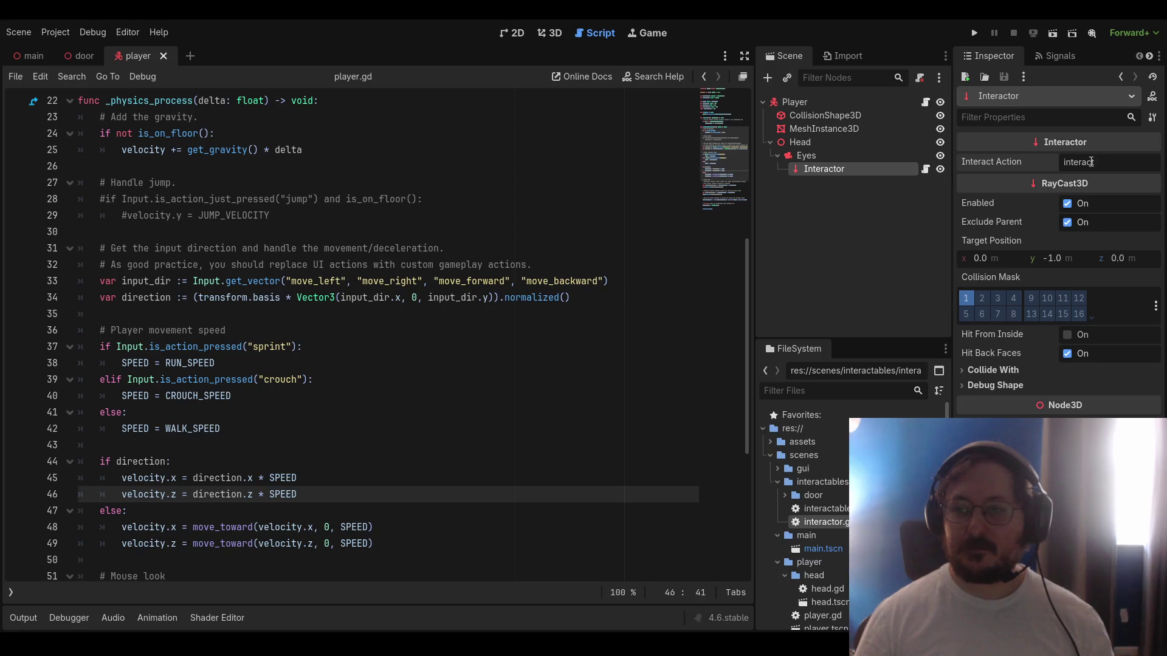
scroll(412, 169, "up", 7)
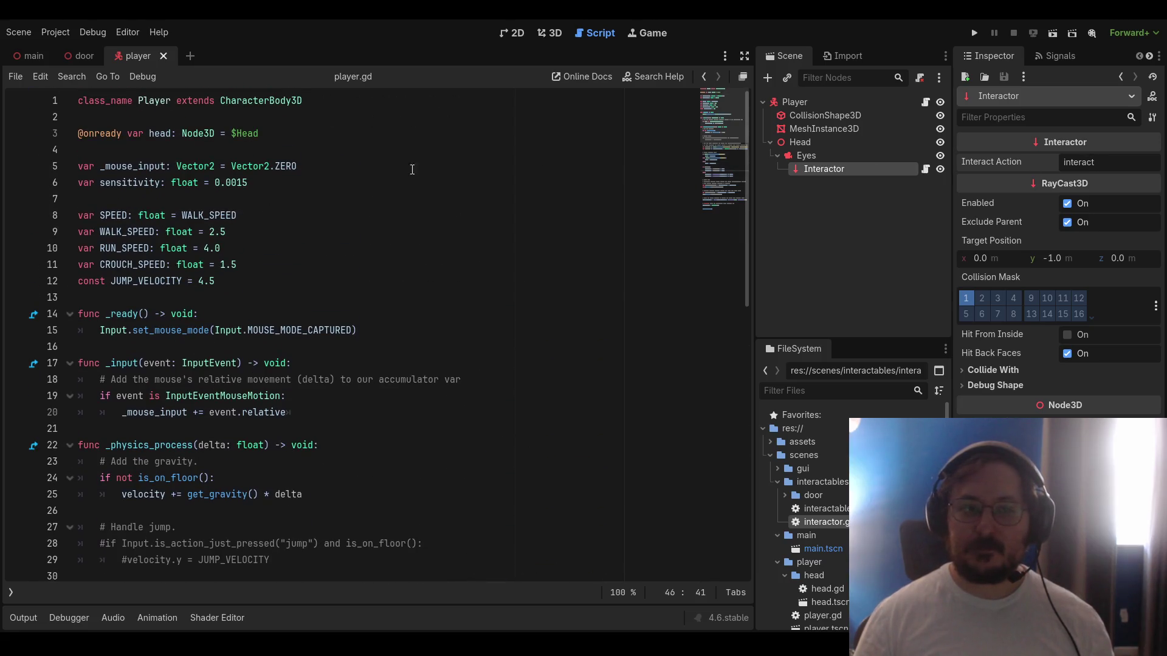
left_click(925, 169)
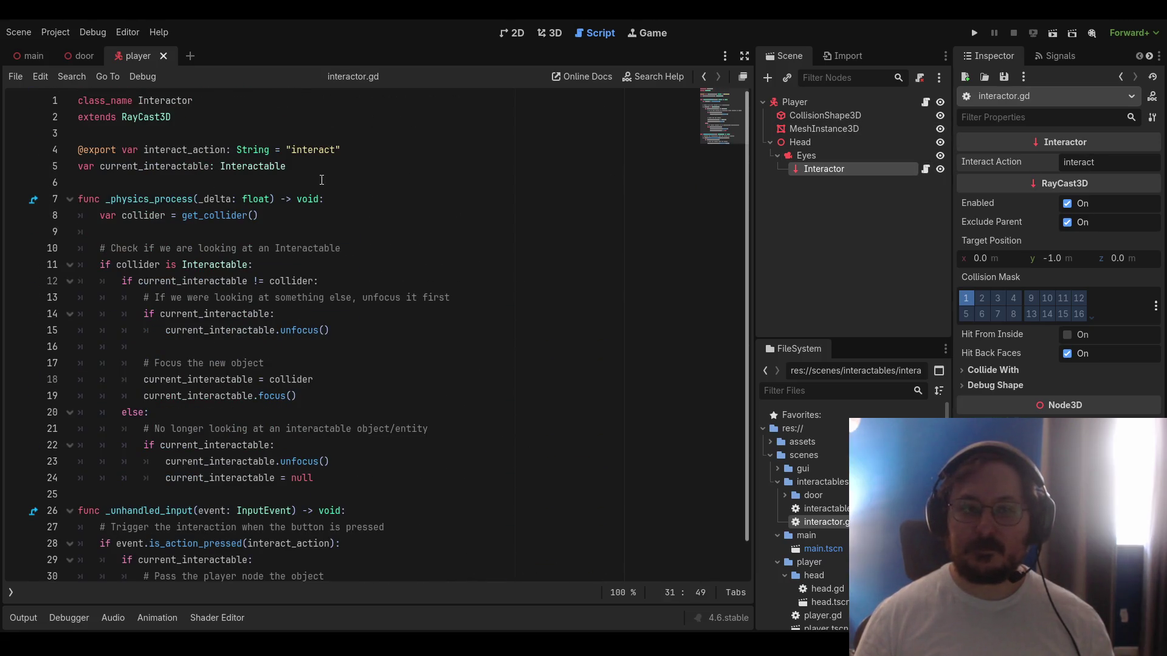
left_click(309, 184)
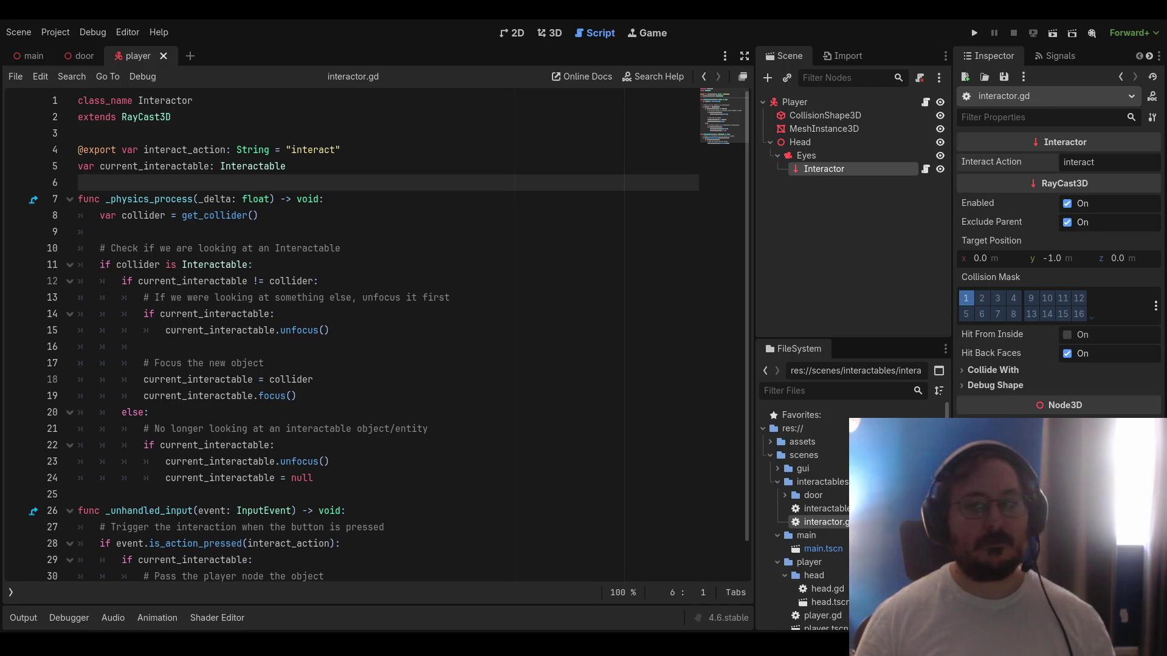
- Switch to the door scene tab, deselect its nodes, and view it in the 3D workspace
left_click(84, 55)
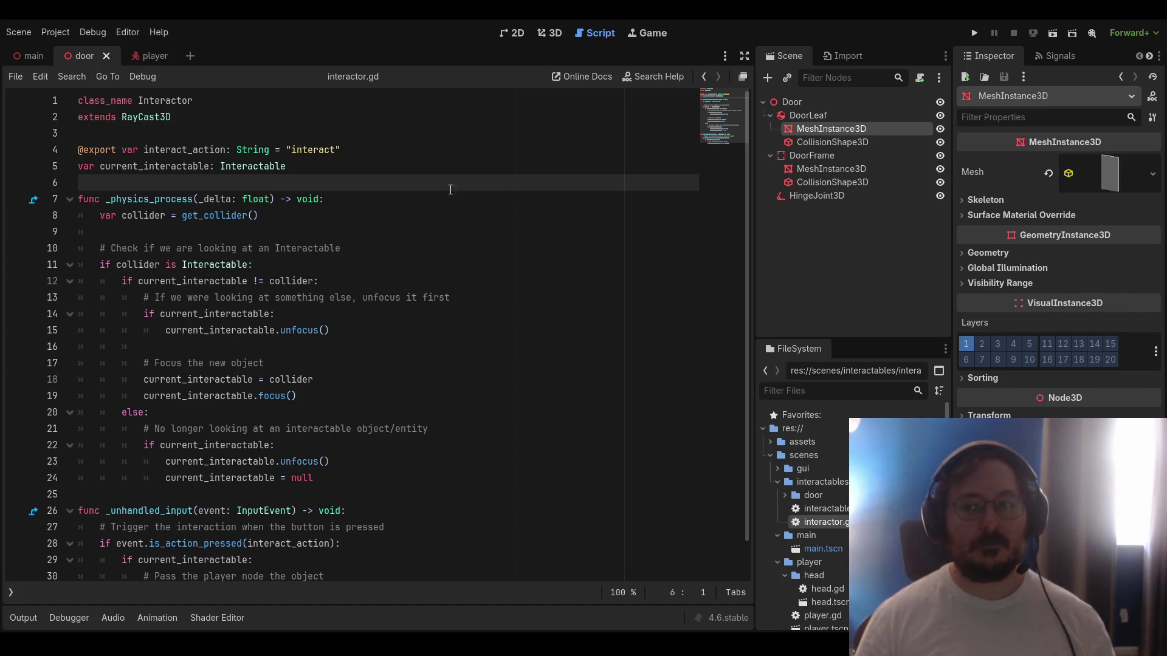
left_click(851, 271)
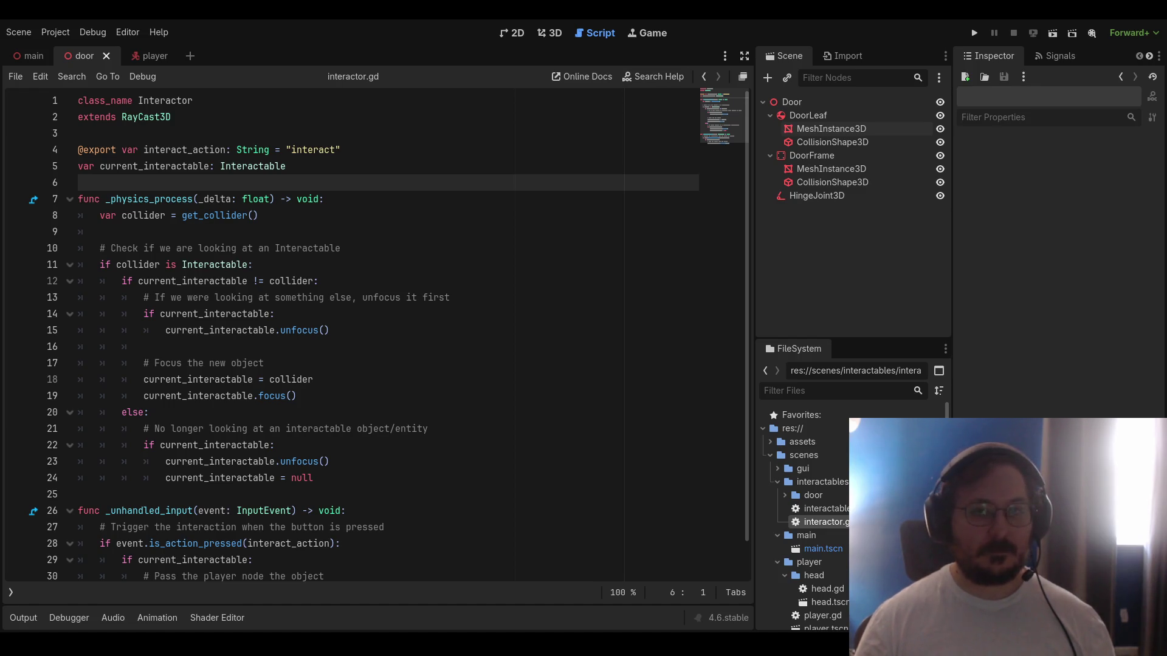
left_click(550, 33)
- Drag interactable.gd onto the Door root node and open the attached script
left_click_drag(592, 215, 572, 201)
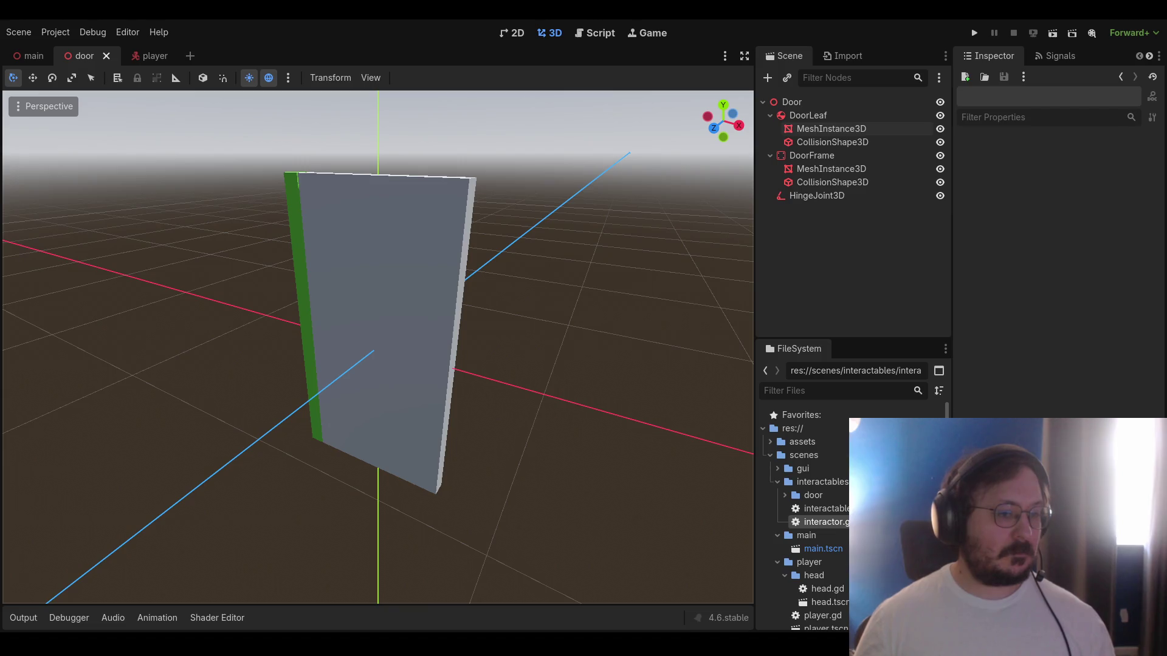
mouse_move(174, 396)
left_mouse_down()
mouse_move(454, 396)
mouse_move(486, 411)
left_mouse_up()
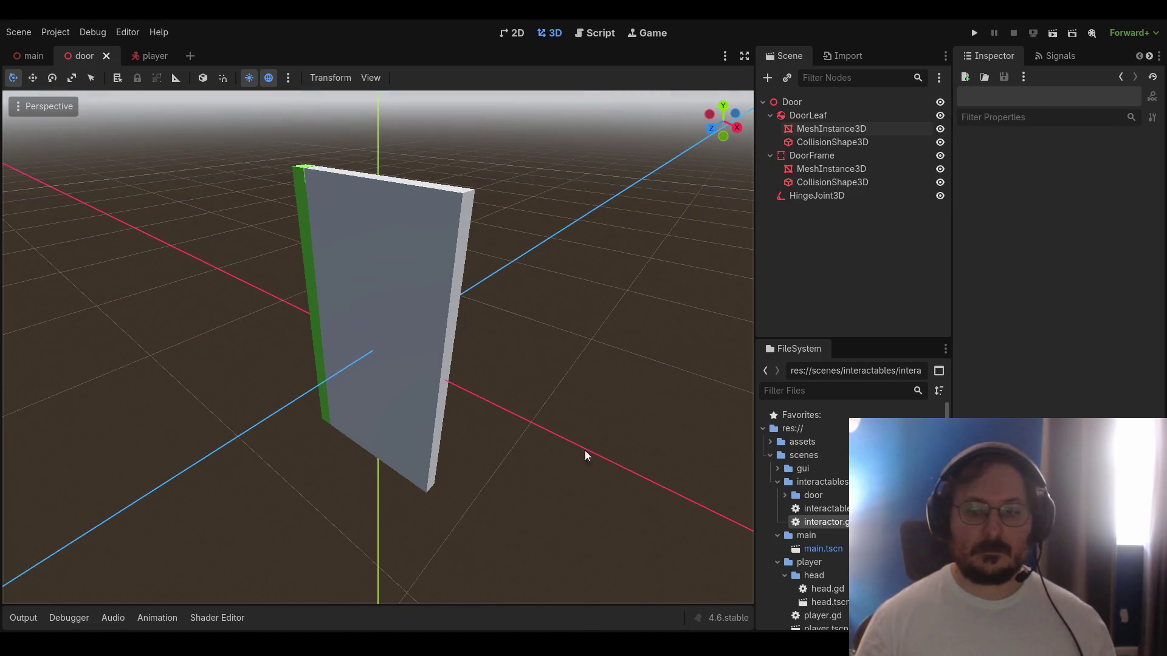
left_click(826, 512)
mouse_move(832, 521)
left_mouse_down()
mouse_move(864, 392)
mouse_move(804, 100)
left_mouse_up()
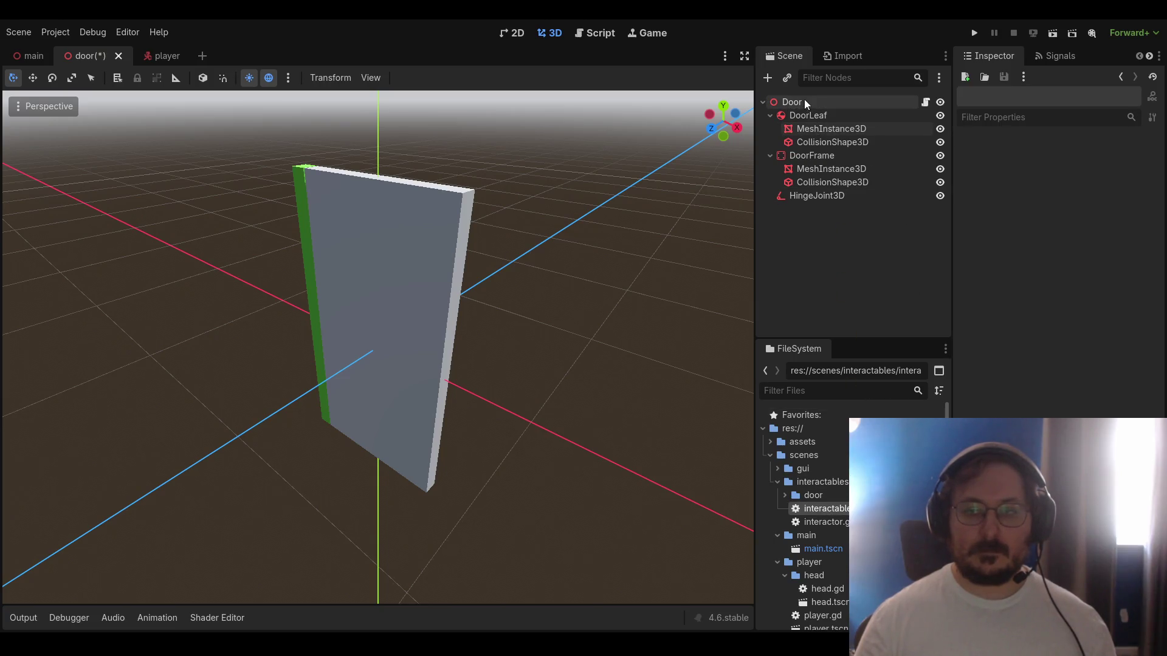
left_click(925, 102)
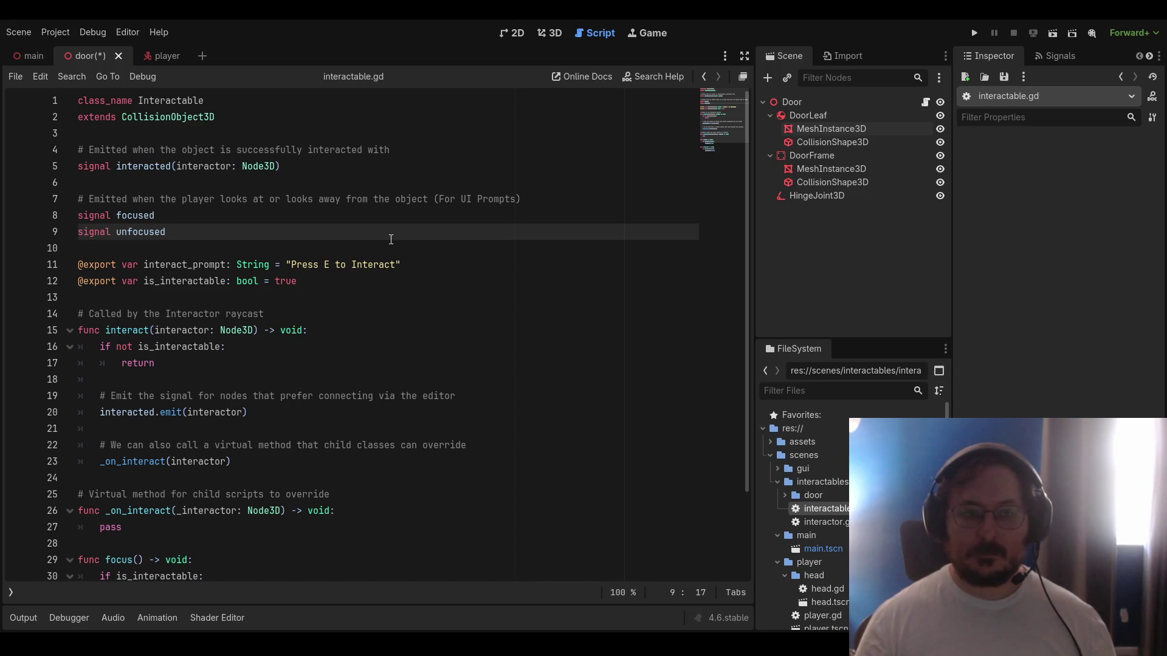
- Read through interactable.gd, then detach the script from the Door node
scroll(390, 239, "down", 2)
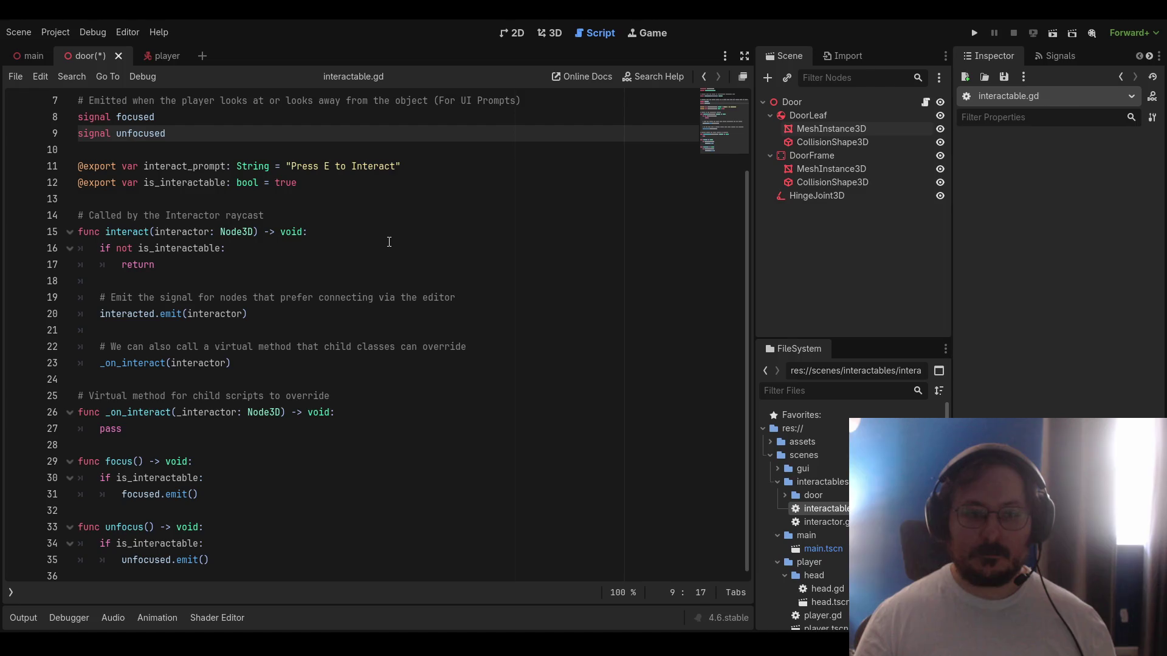
scroll(389, 242, "up", 1)
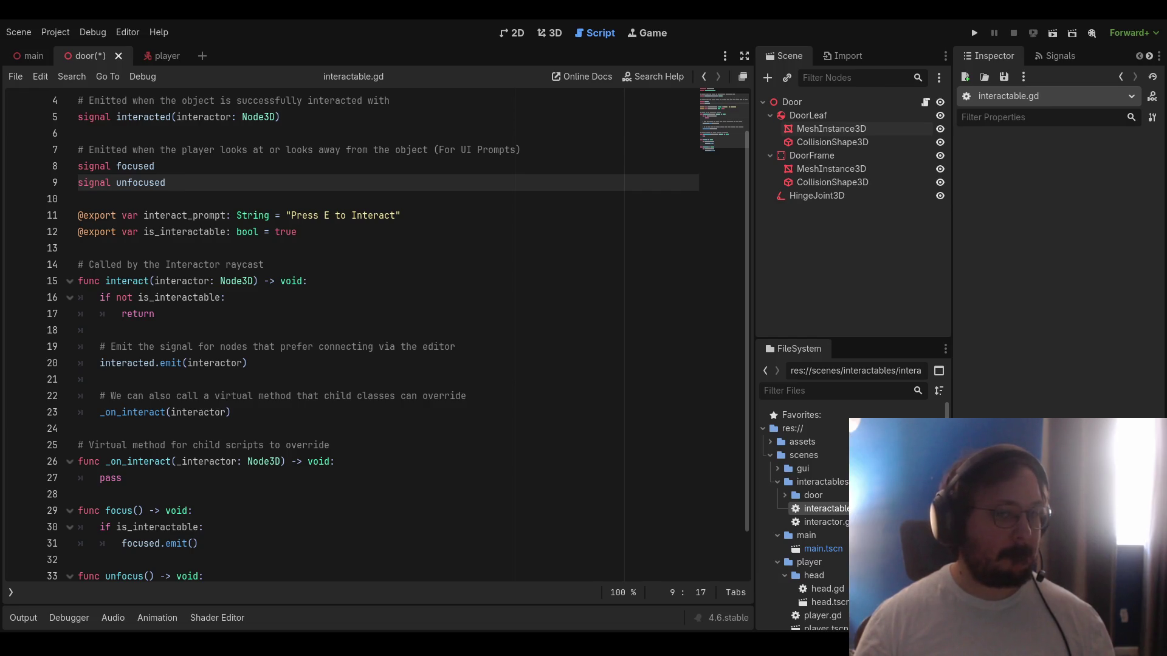
scroll(377, 334, "up", 1)
scroll(377, 334, "down", 2)
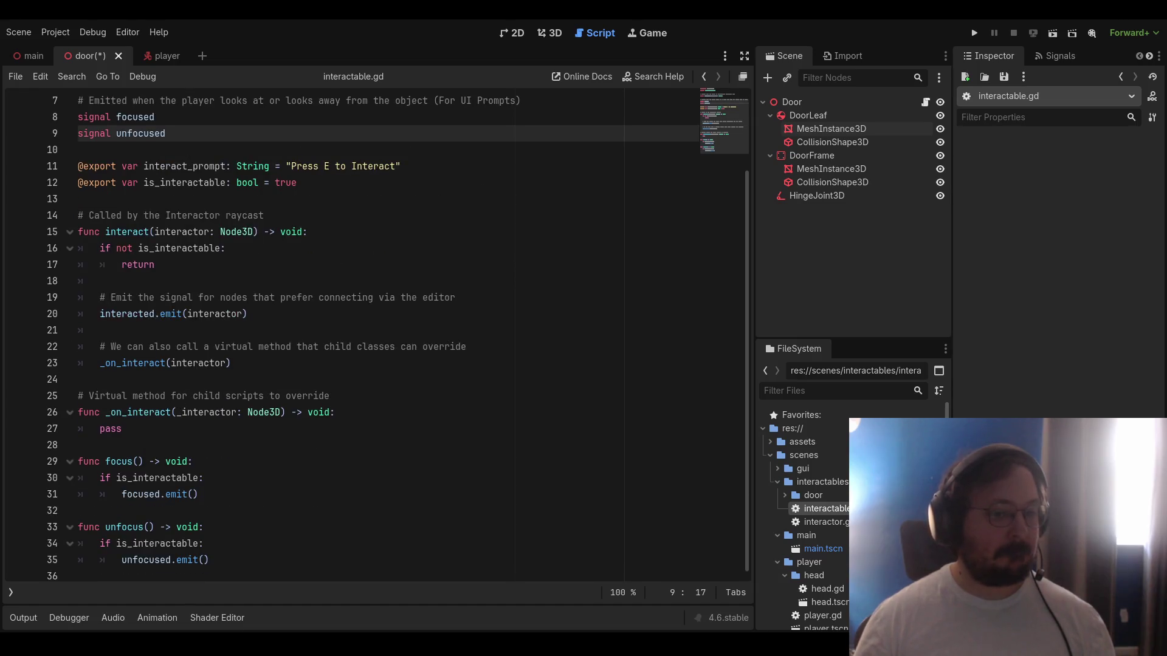
left_click(294, 438)
scroll(295, 435, "up", 2)
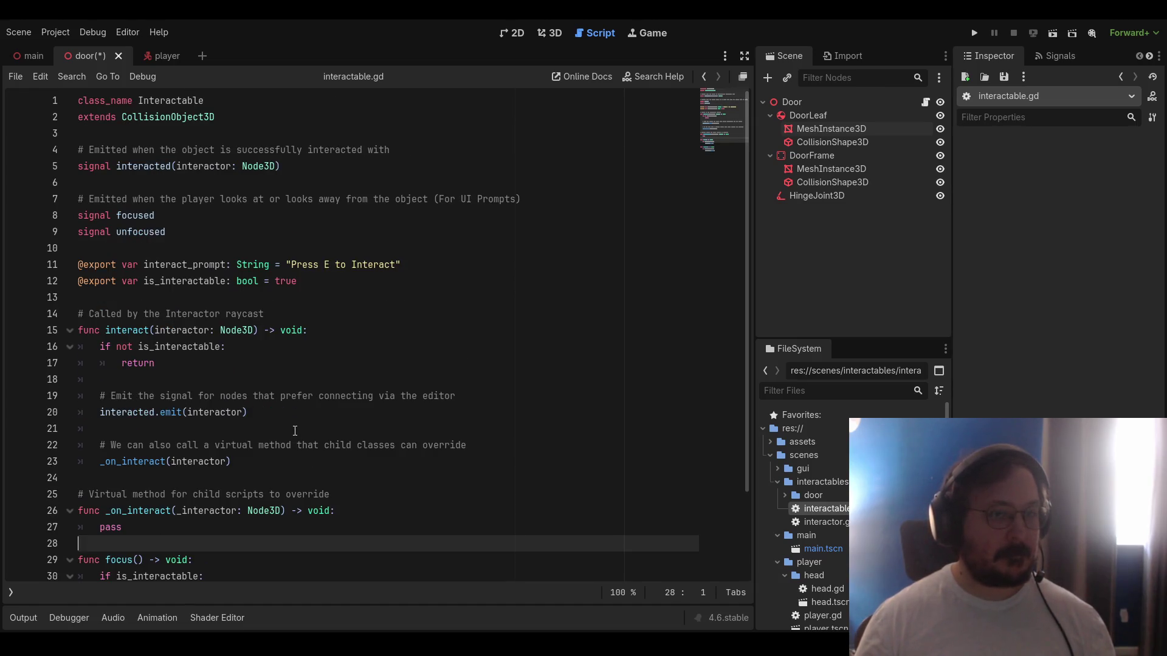
left_click(791, 102)
left_click(920, 77)
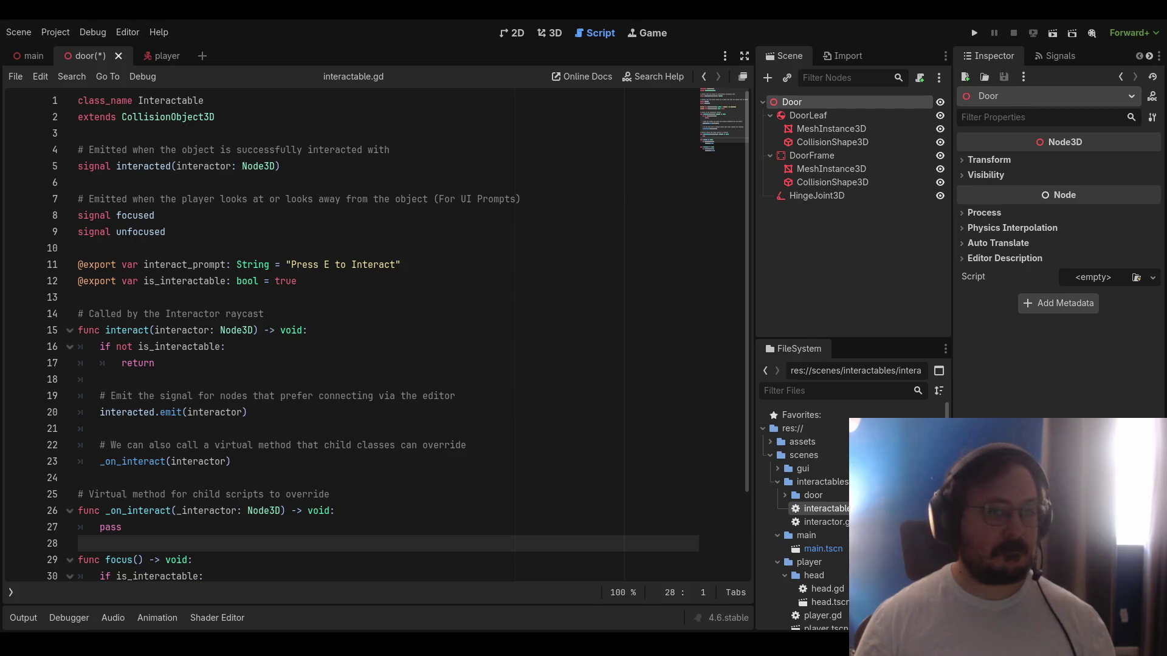
scroll(389, 334, "down", 2)
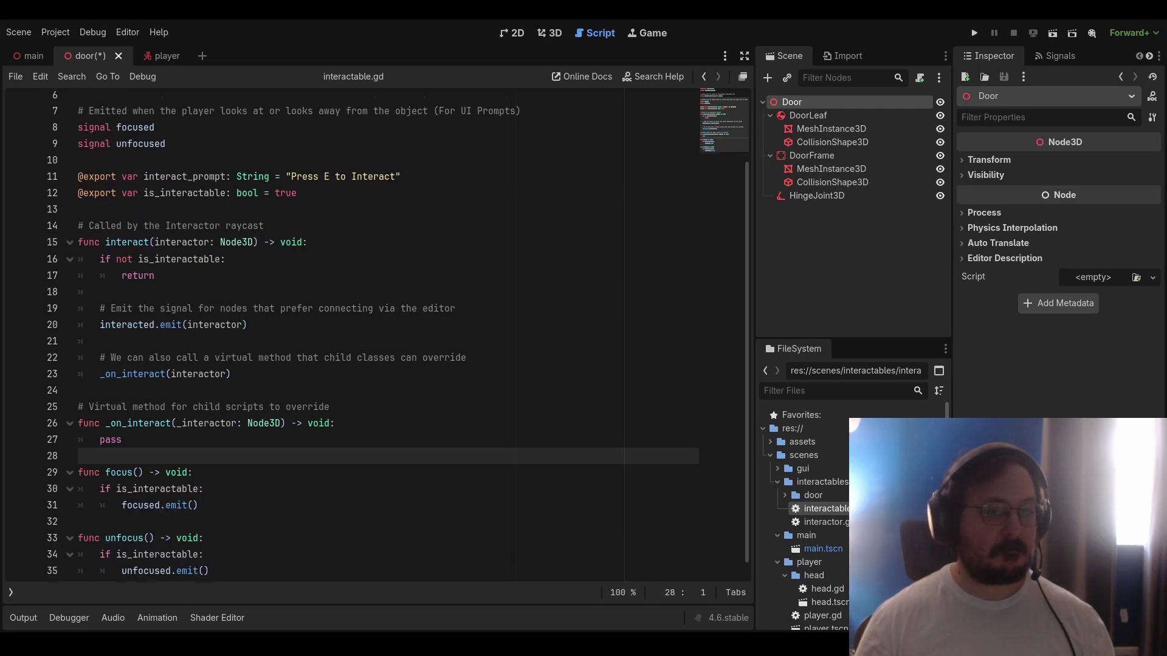
left_click(217, 479)
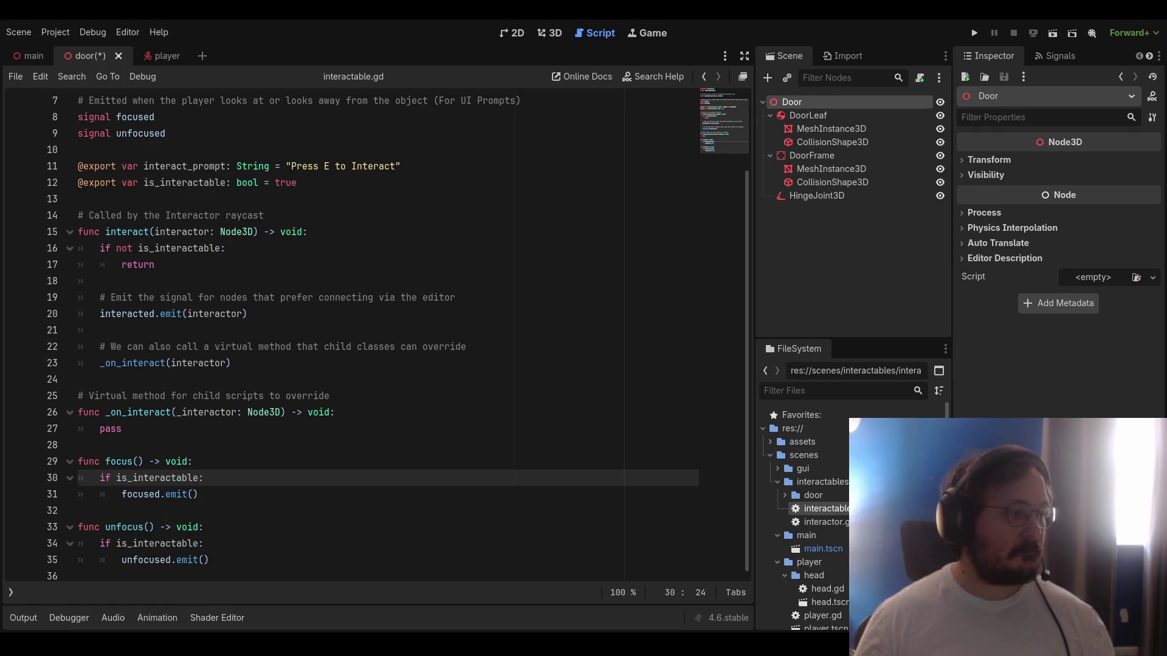
scroll(240, 378, "up", 2)
scroll(240, 382, "down", 2)
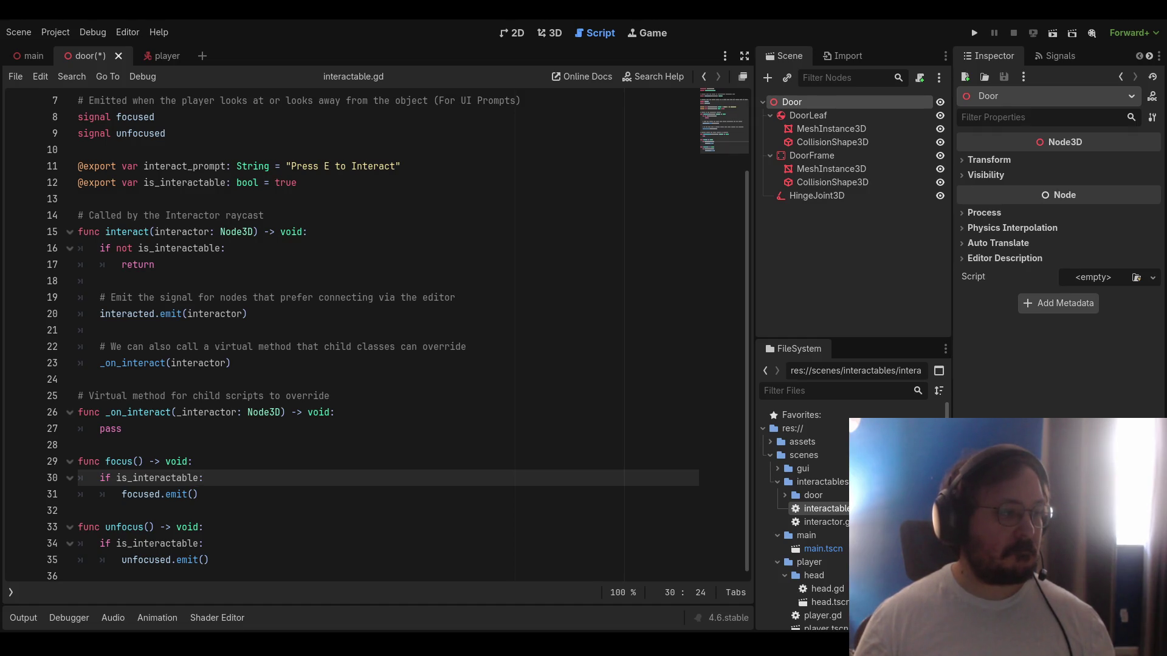
left_click(260, 557)
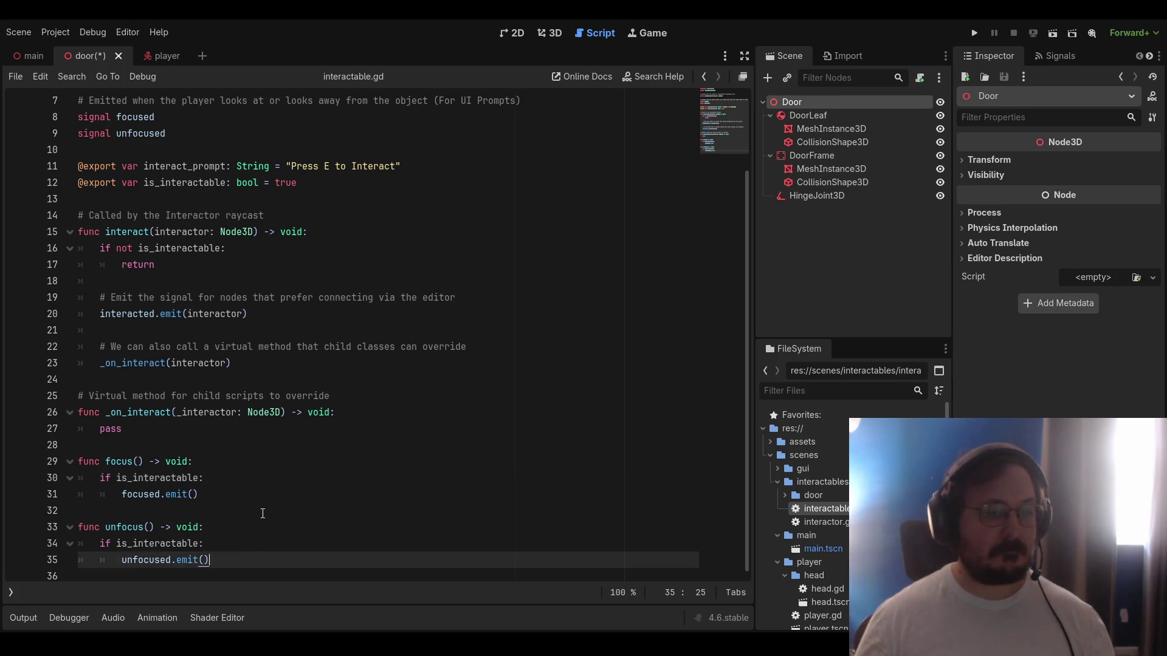
- Add the '# --- CONTINUOUS INTERACTION METHODS ---' heading and a 'Called when the player initially clicks' comment
key("Down")
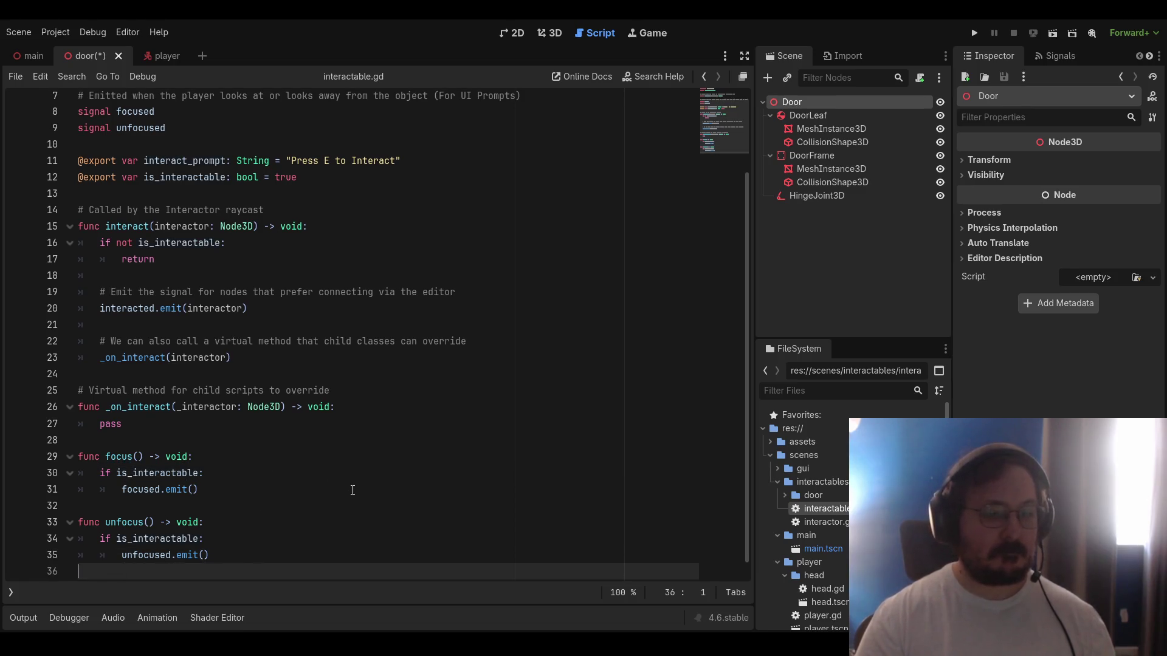
key("Return")
type("# --")
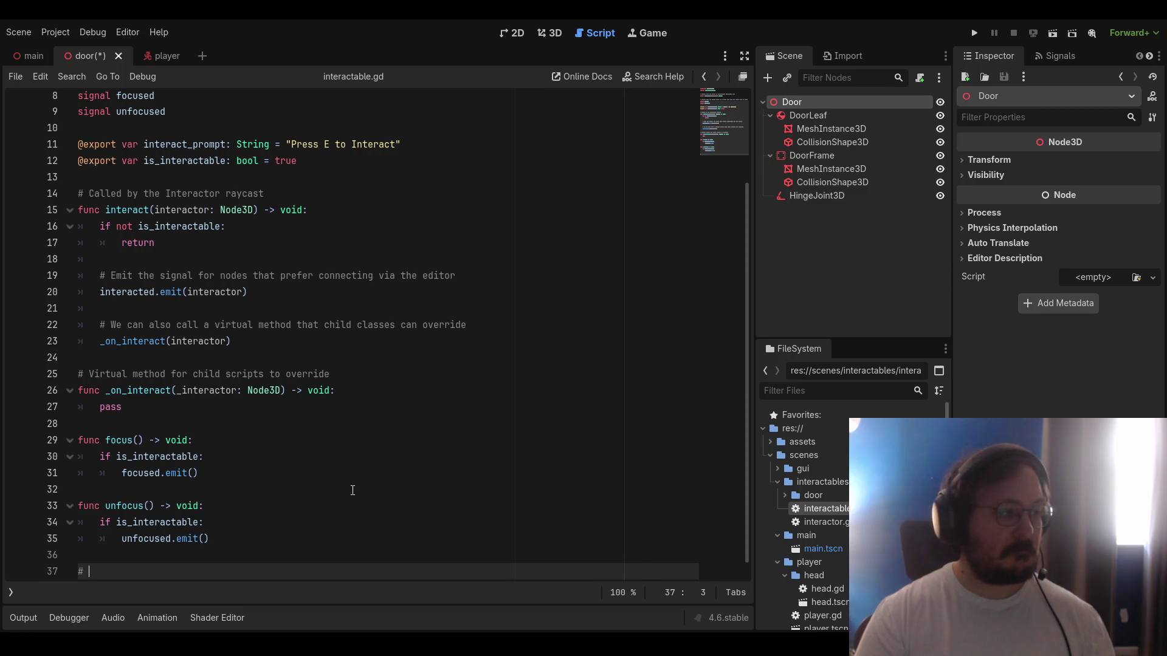
type("-")
key("BackSpace")
key("BackSpace")
key("BackSpace")
type("ONTINUOUS INTERACTION M")
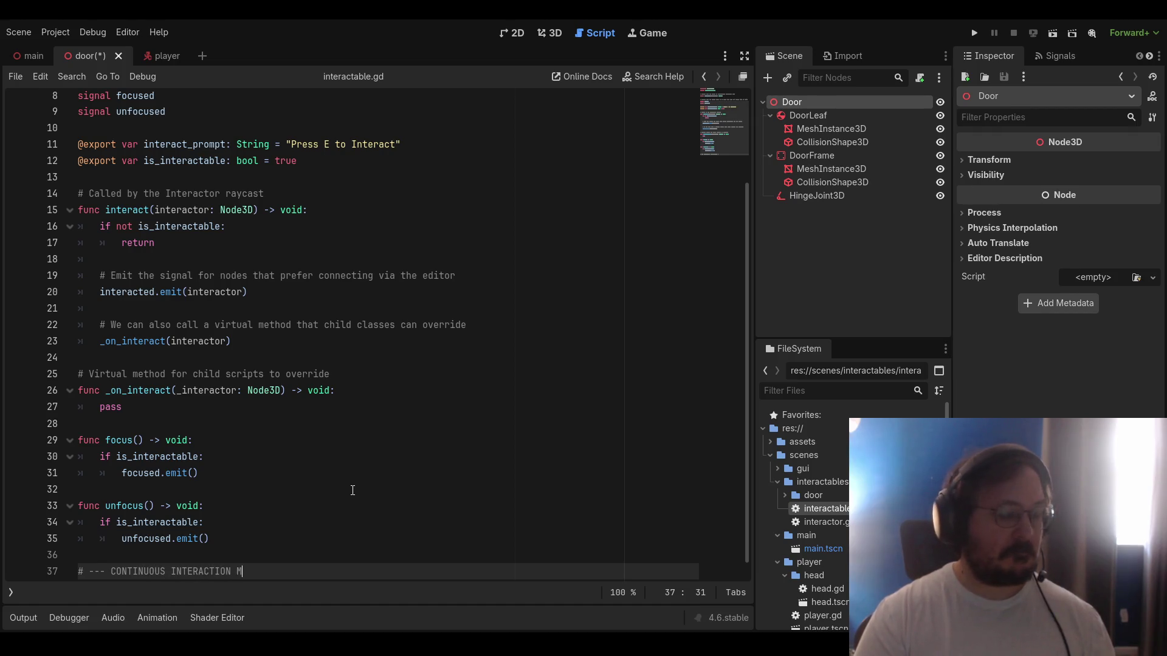
type("ETHODS ---")
key("Return")
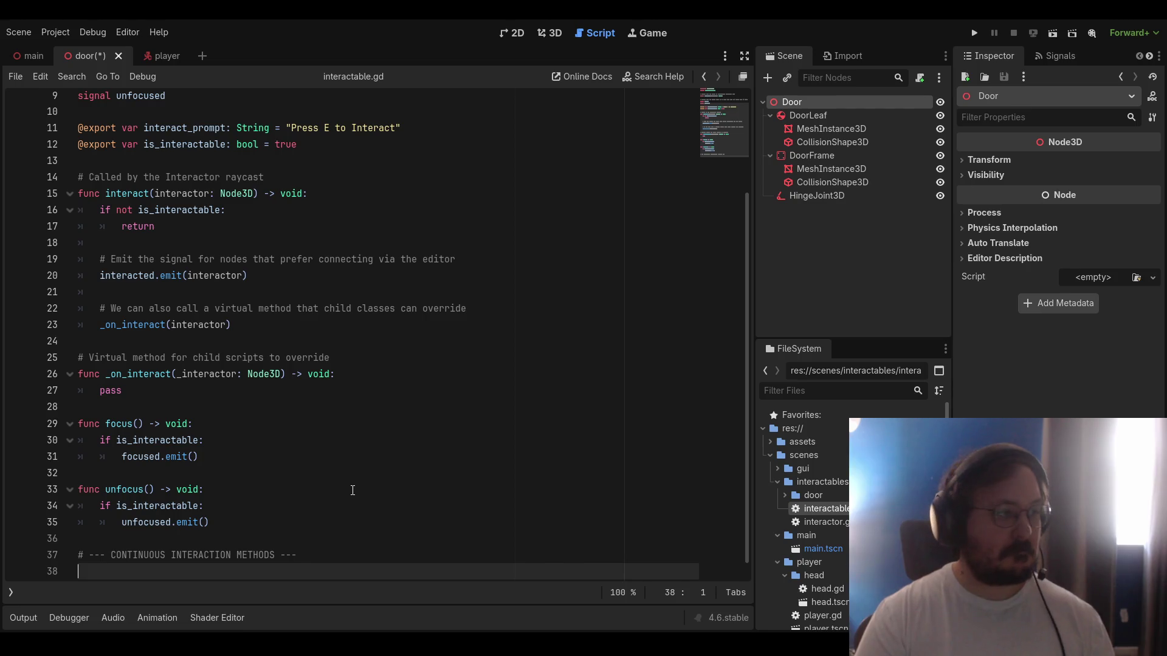
key("Return")
type("# Called when the pla")
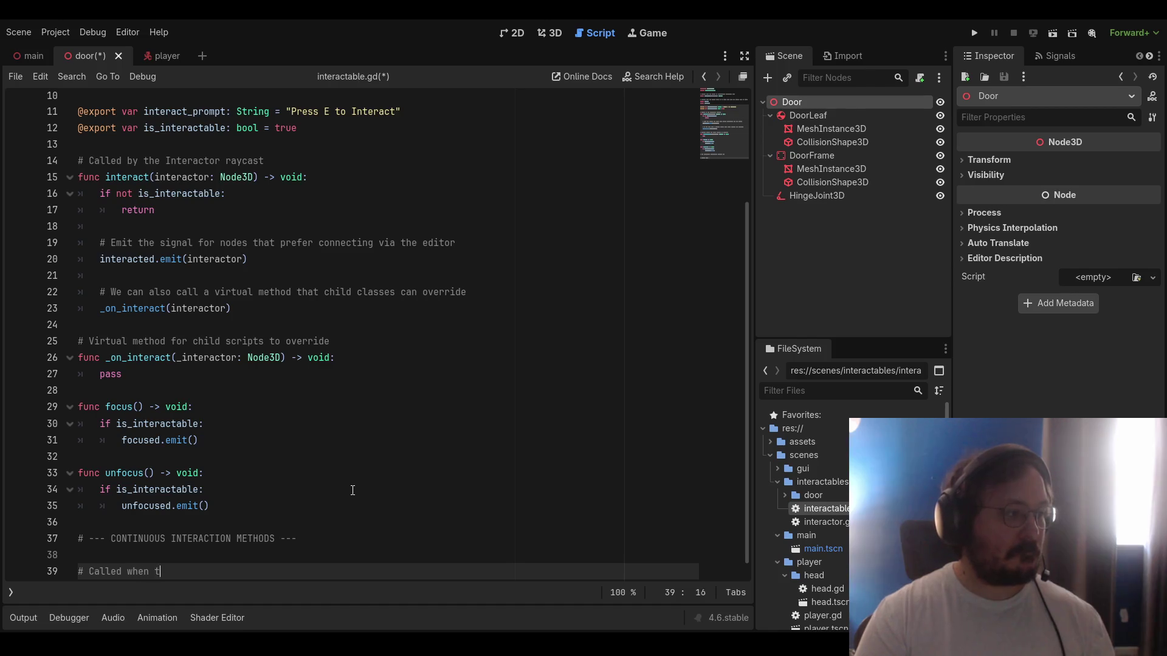
type("yer clicks")
key("Return")
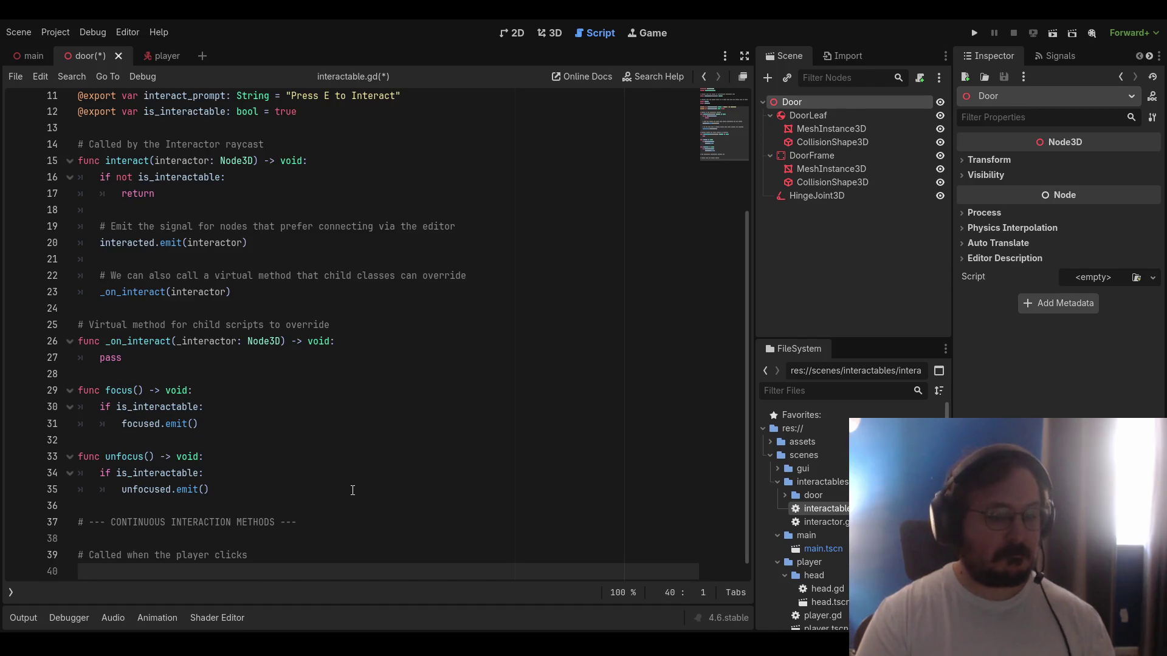
key("BackSpace")
key("BackSpace")
key("BackSpace")
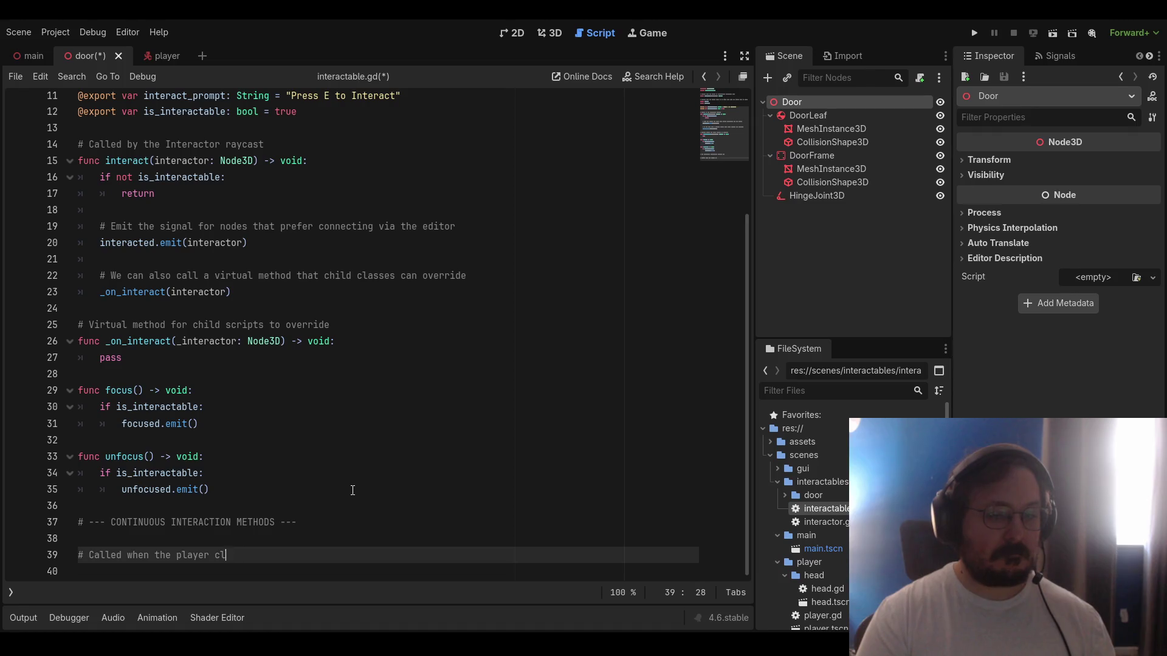
type("nitially cl")
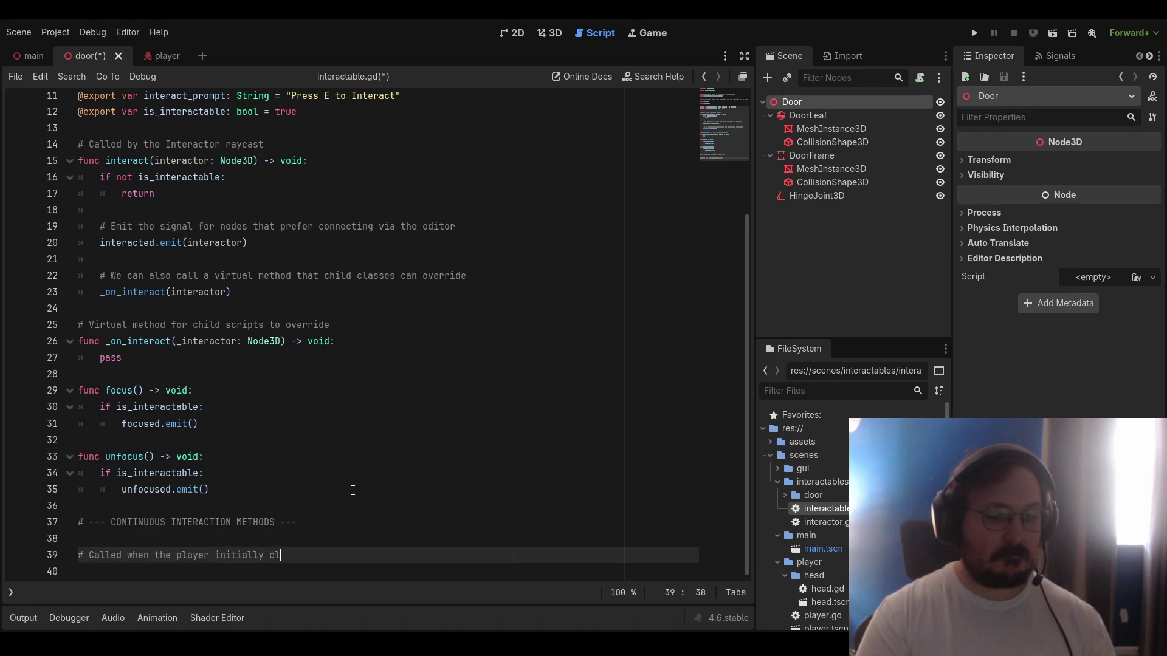
type("icks")
key("Return")
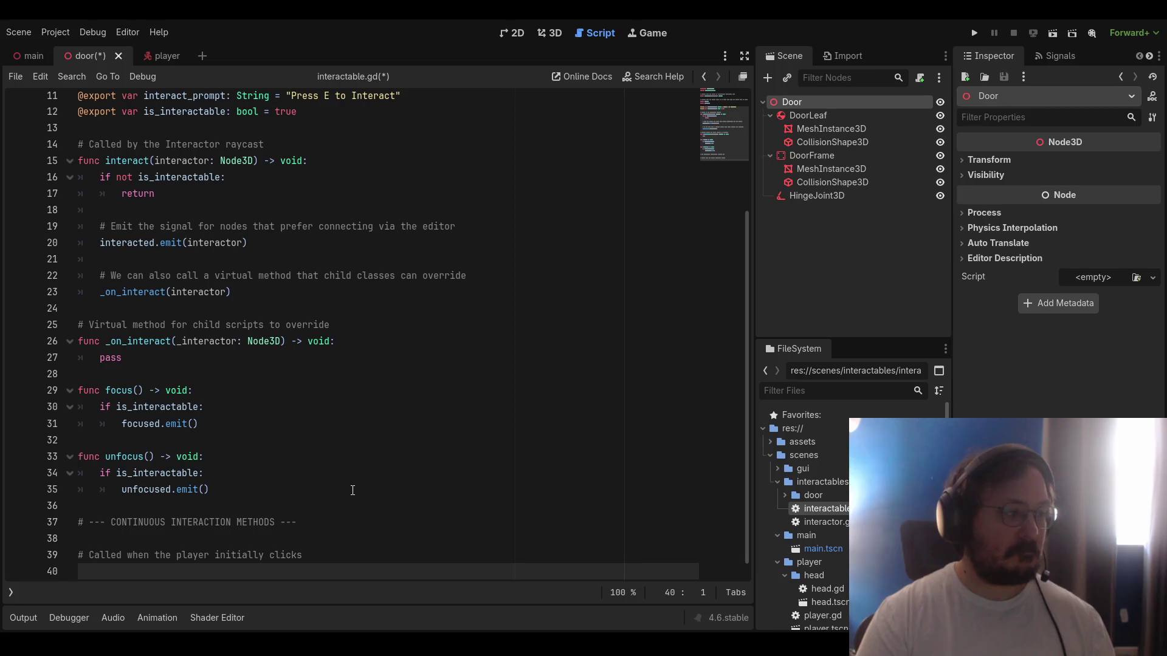
- Write func interact_start(interactor: Interactor) -> void calling _on_interact_start(interactor) if is_interactable
type("func interact_start")
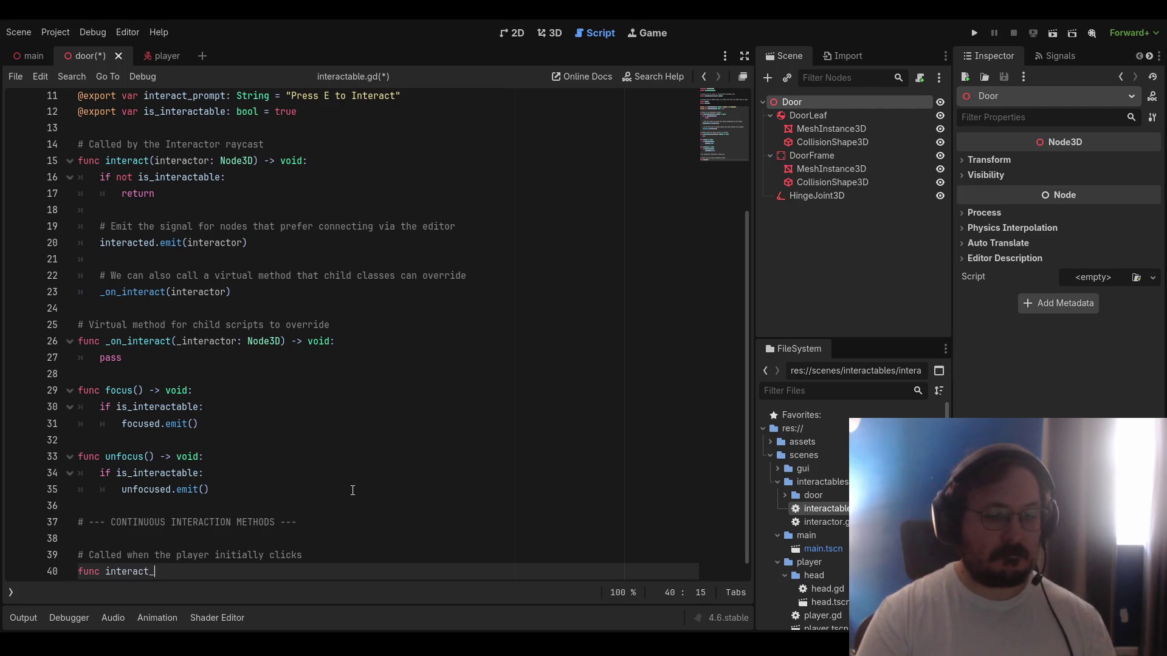
type("(interactor: I")
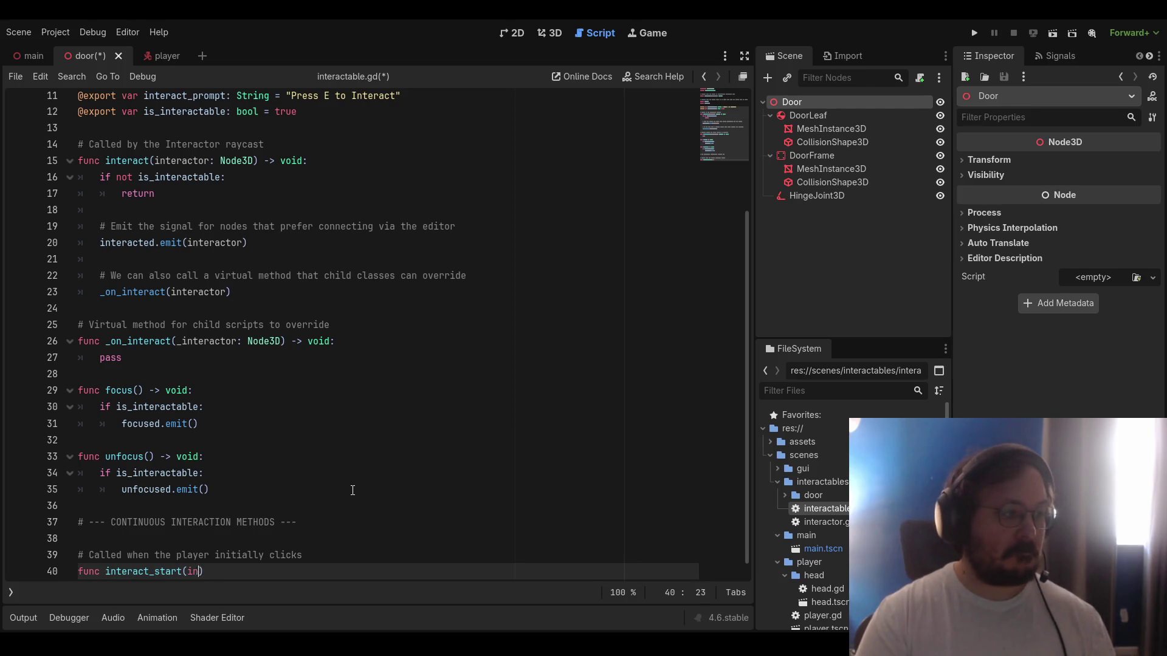
type("nteractor)")
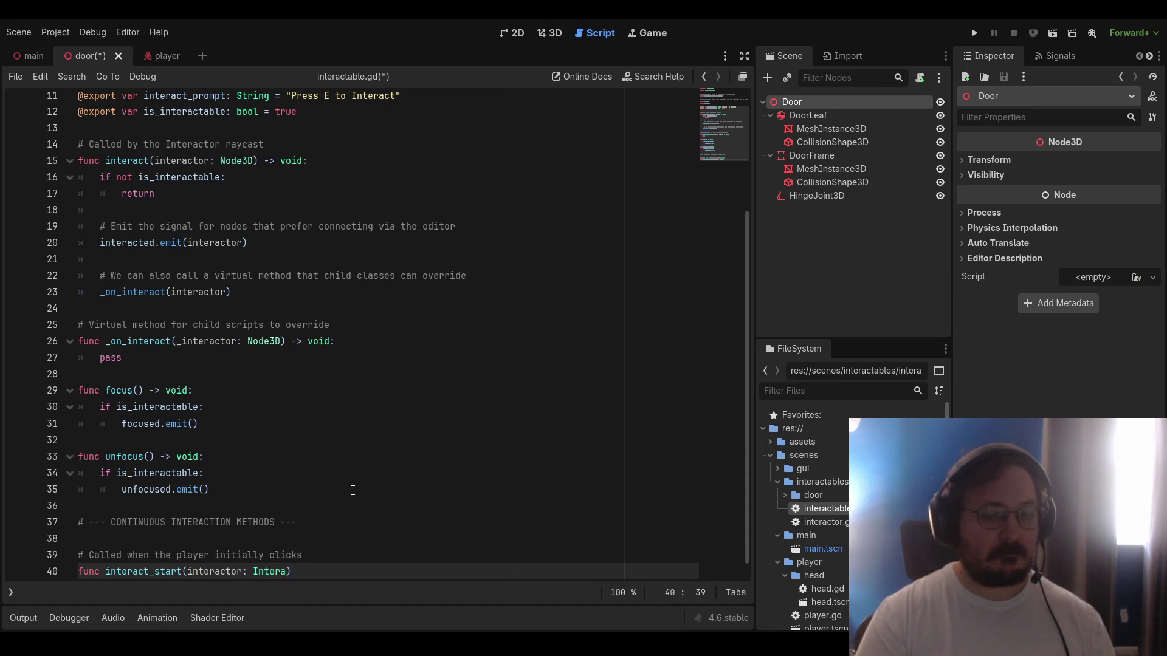
type(" -> void:")
key("Return")
type("if is_interactable: ")
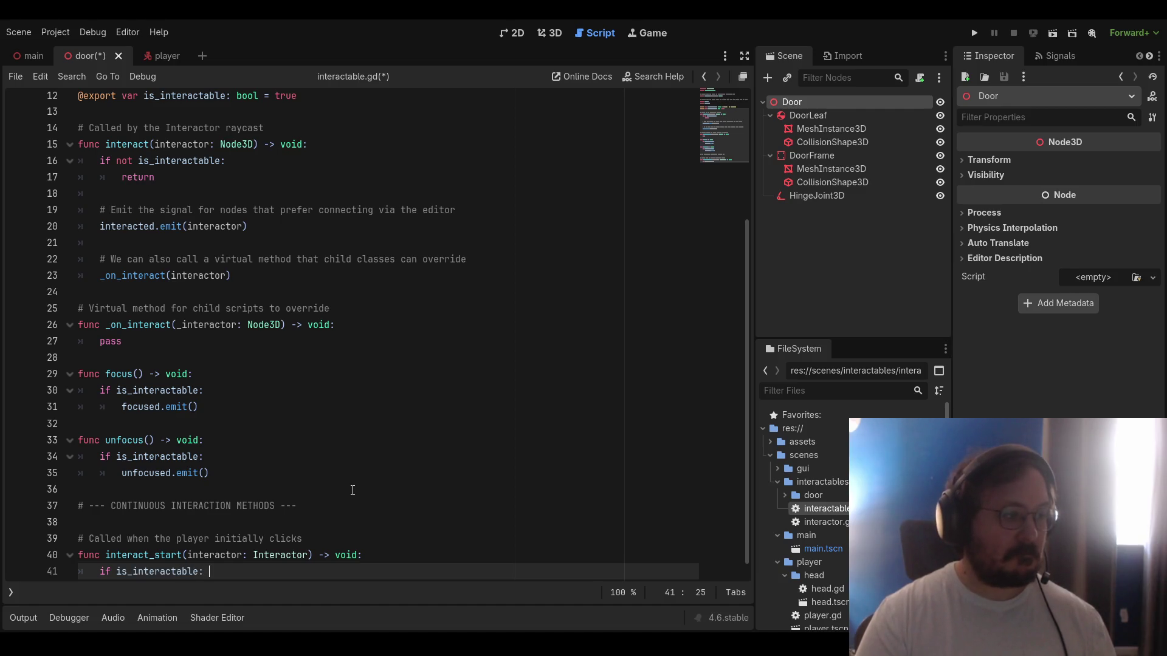
type("_on")
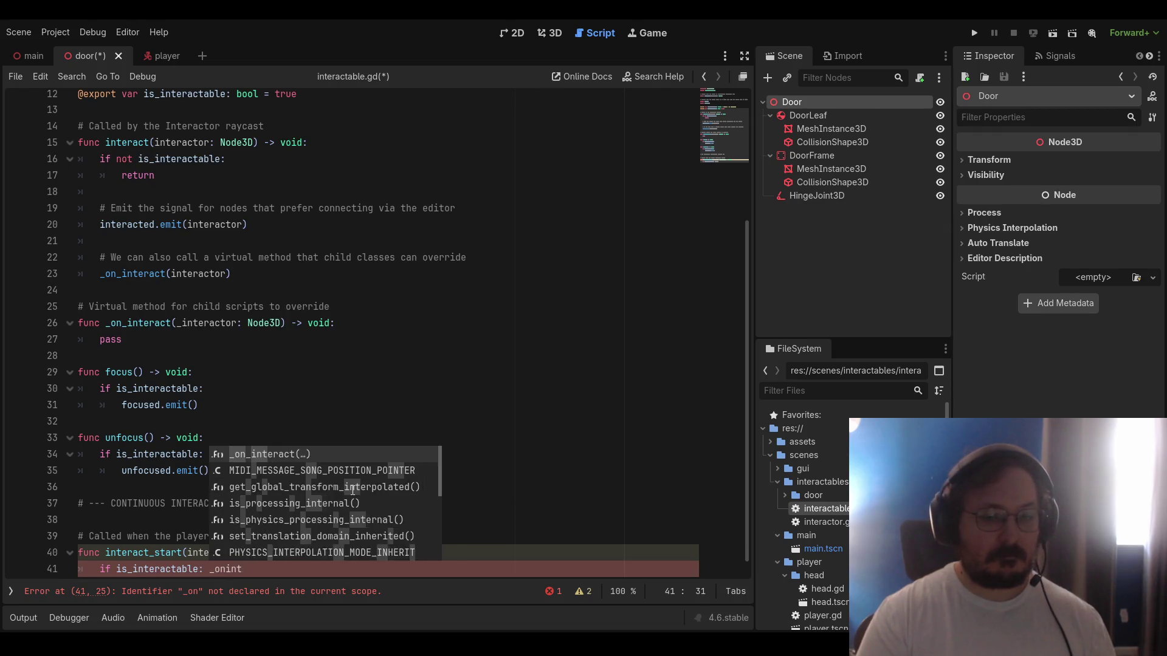
type("_interact_start")
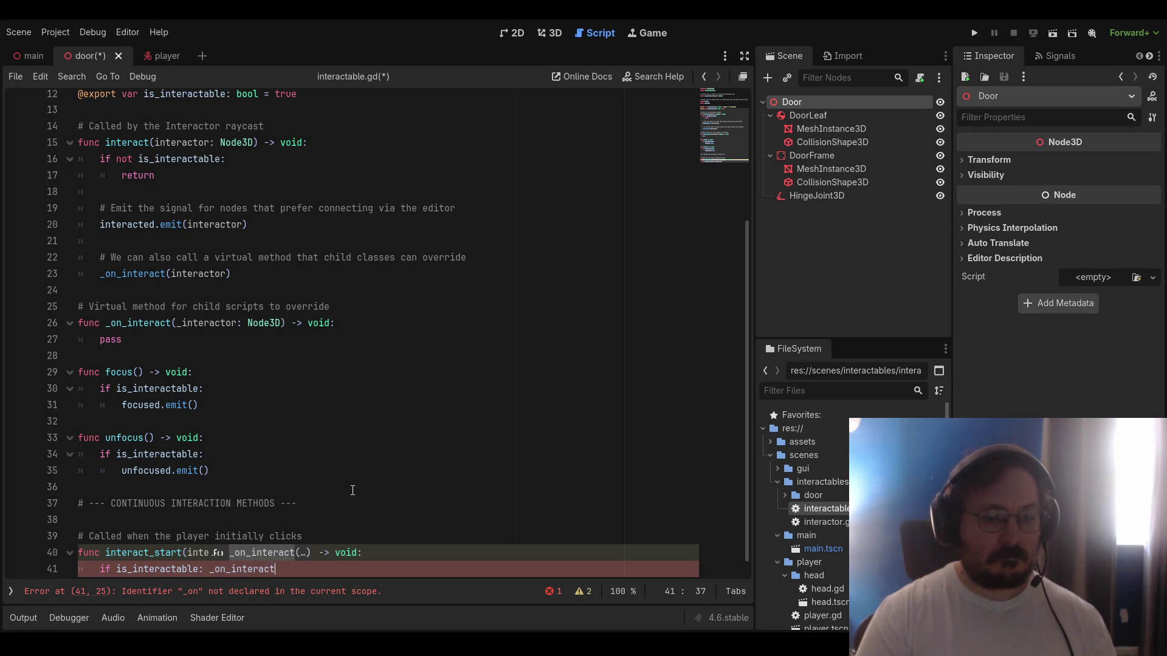
type("(interactor)")
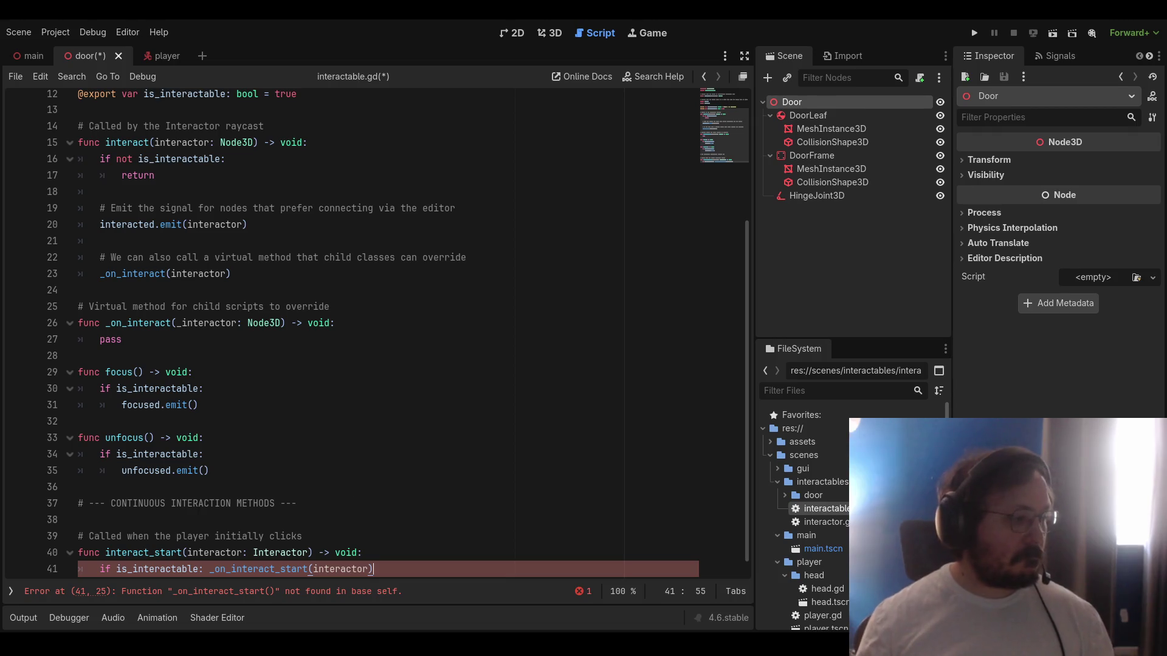
scroll(393, 571, "down", 1)
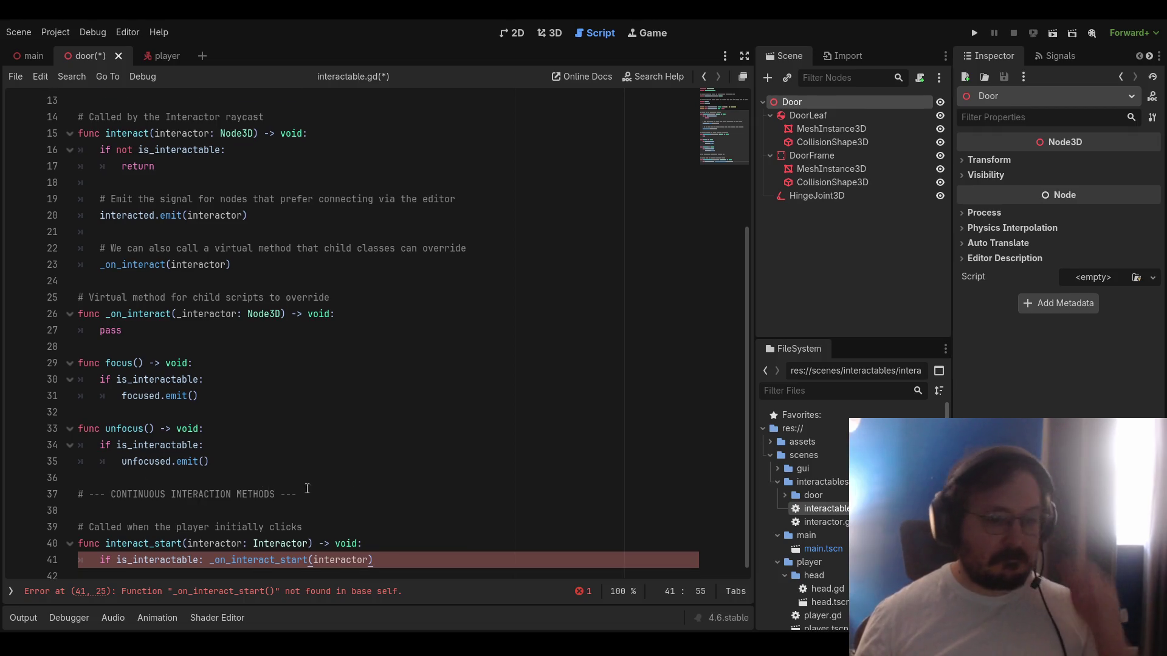
scroll(393, 571, "down", 1)
left_click(405, 560)
- Finish the 'virtual methods for child scripts to override' comment and add an _on_interact_start pass stub
type("tual methods for ")
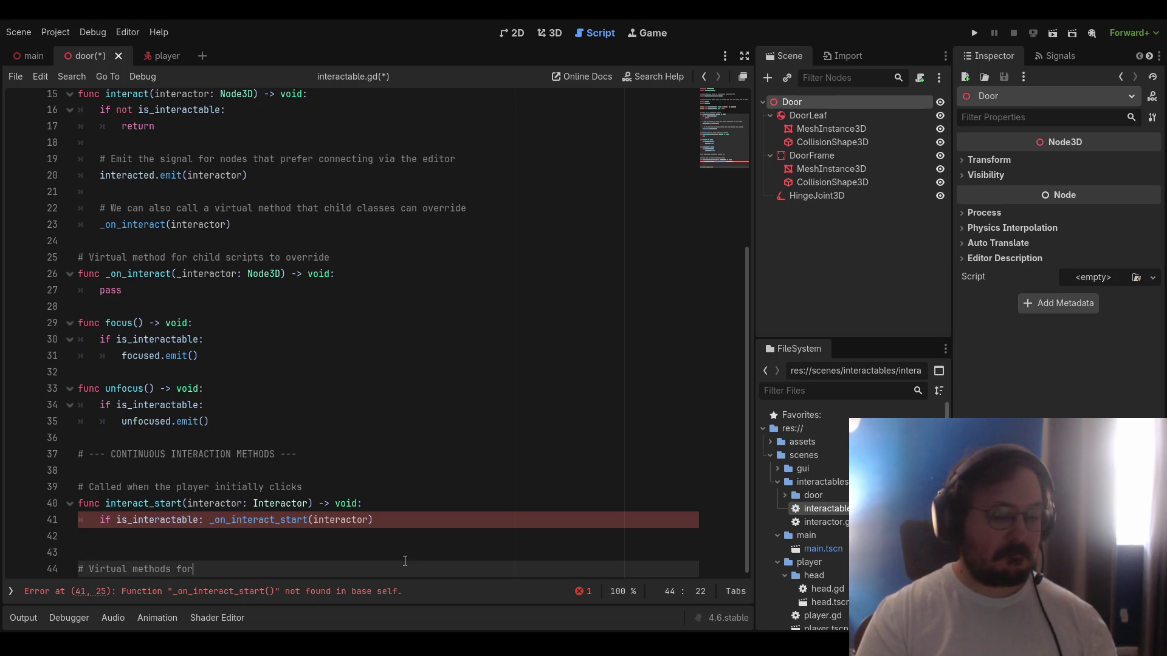
type("child scripts to override")
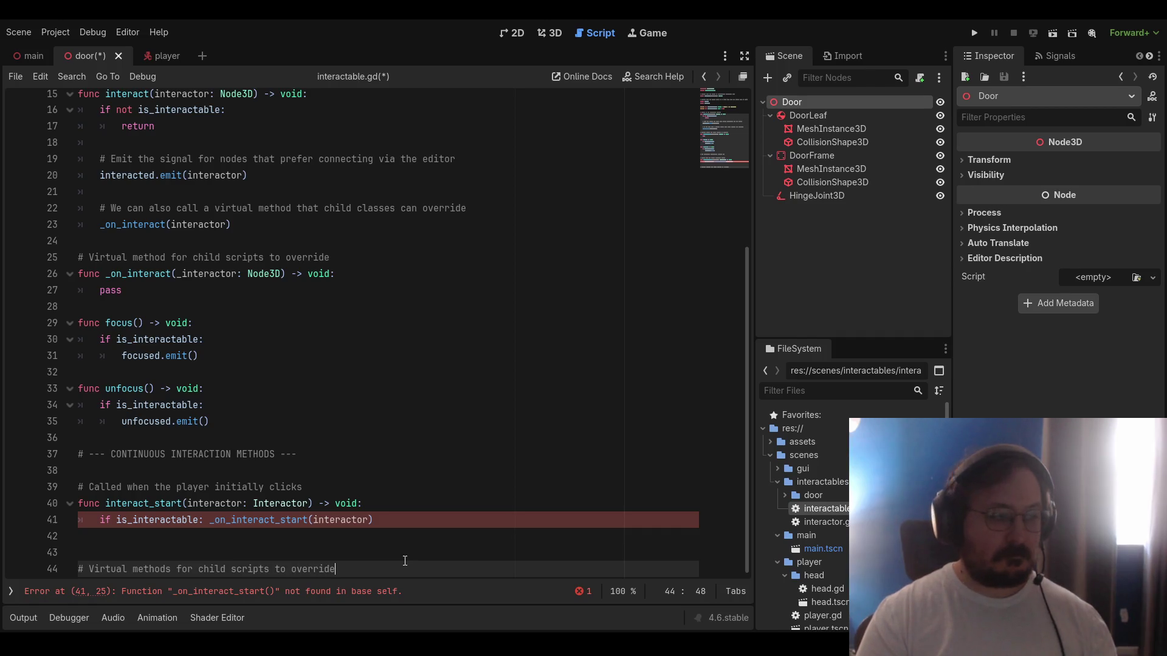
key("Return")
type("func _on_int")
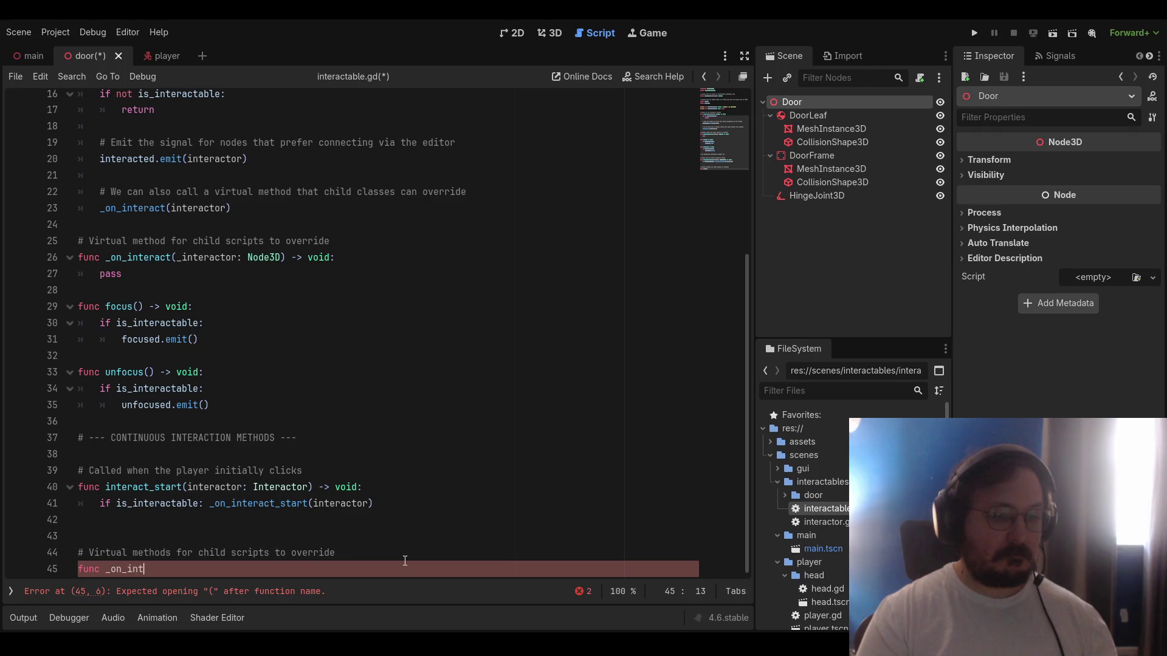
type("t_start")
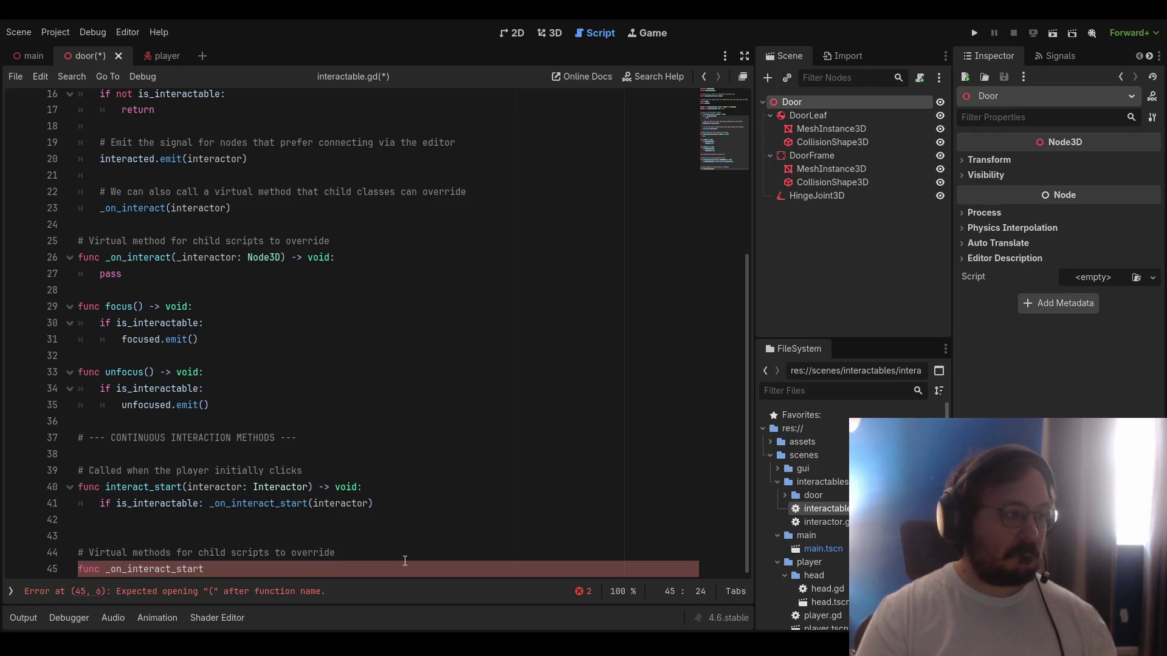
type("_interactor")
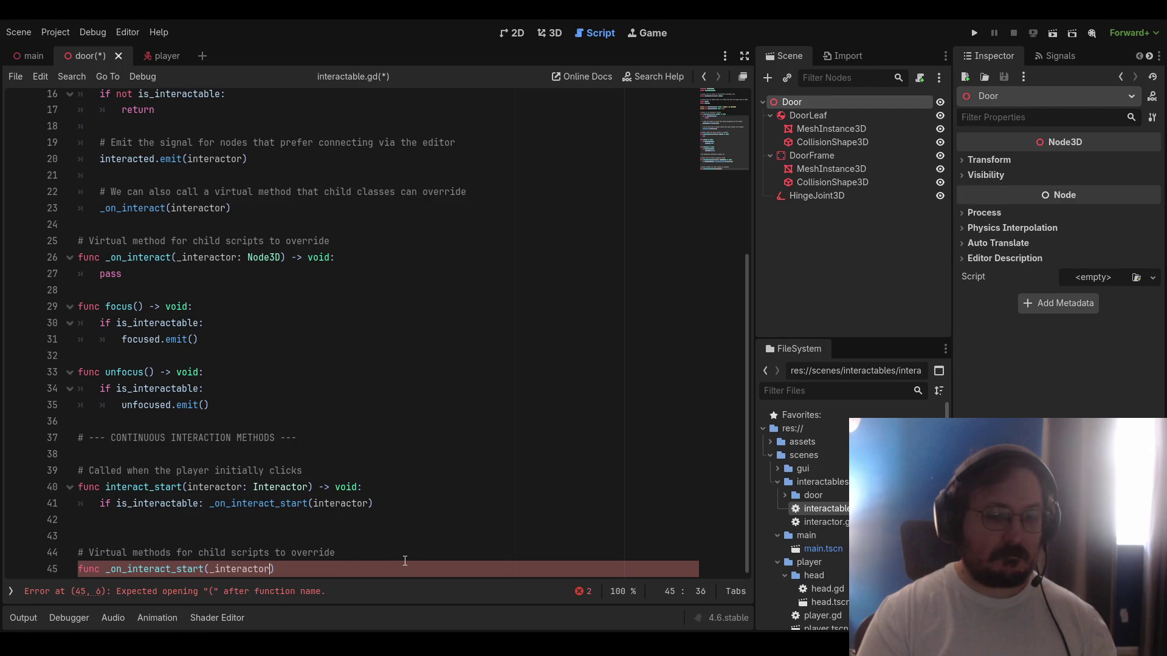
type("nteracto")
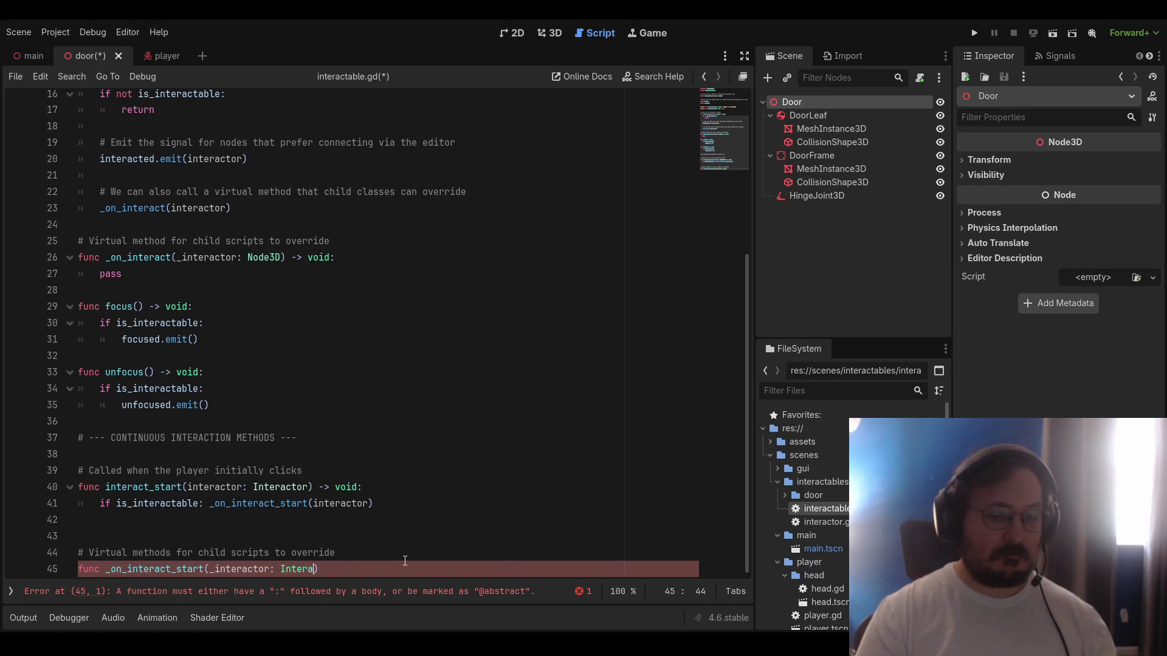
type("r)")
type("< vo")
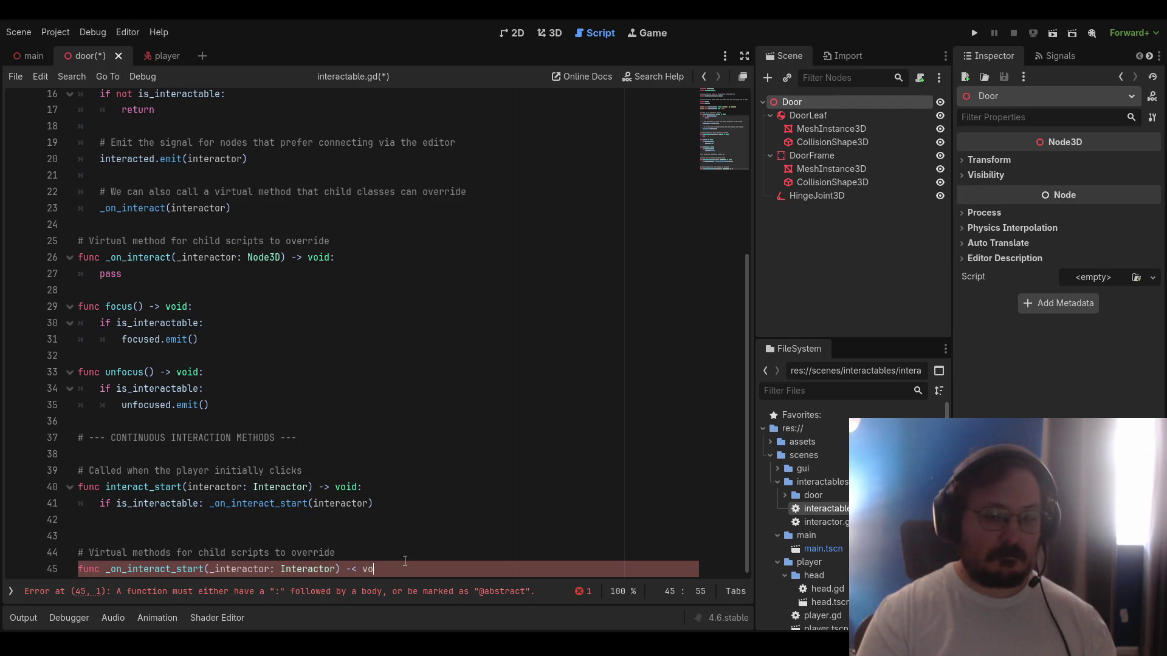
type("void: pass")
key("Return")
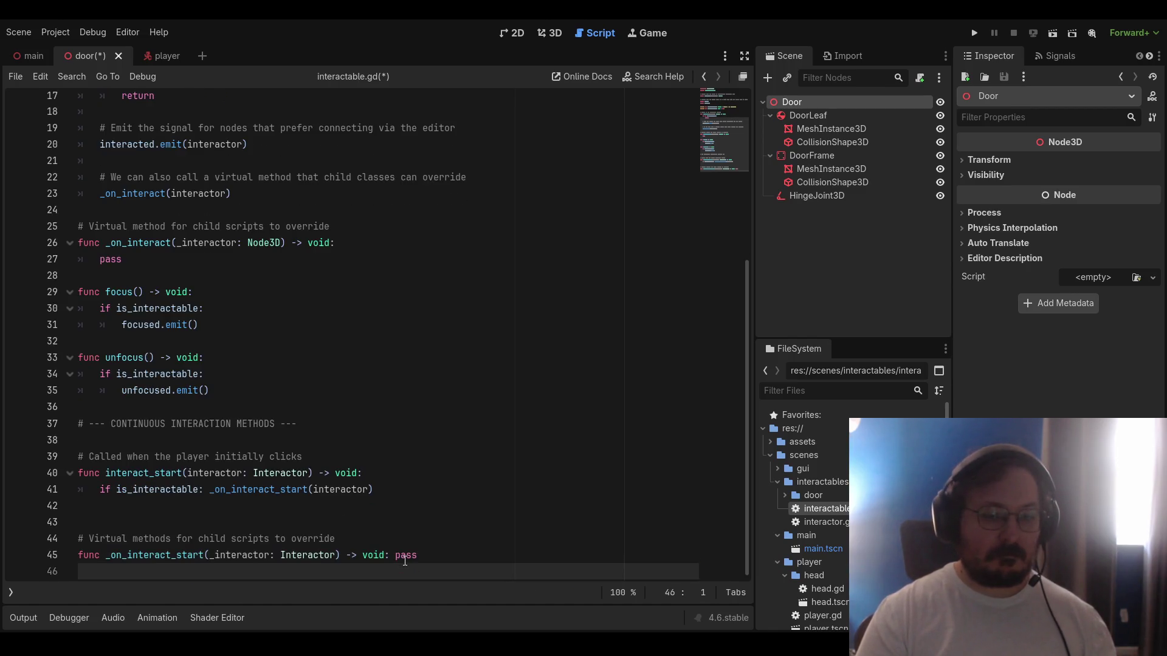
- Add _on_interact_process(_interactor, _delta: float) and _on_interact_stop(_interactor) pass stubs, then save
type("func _on_")
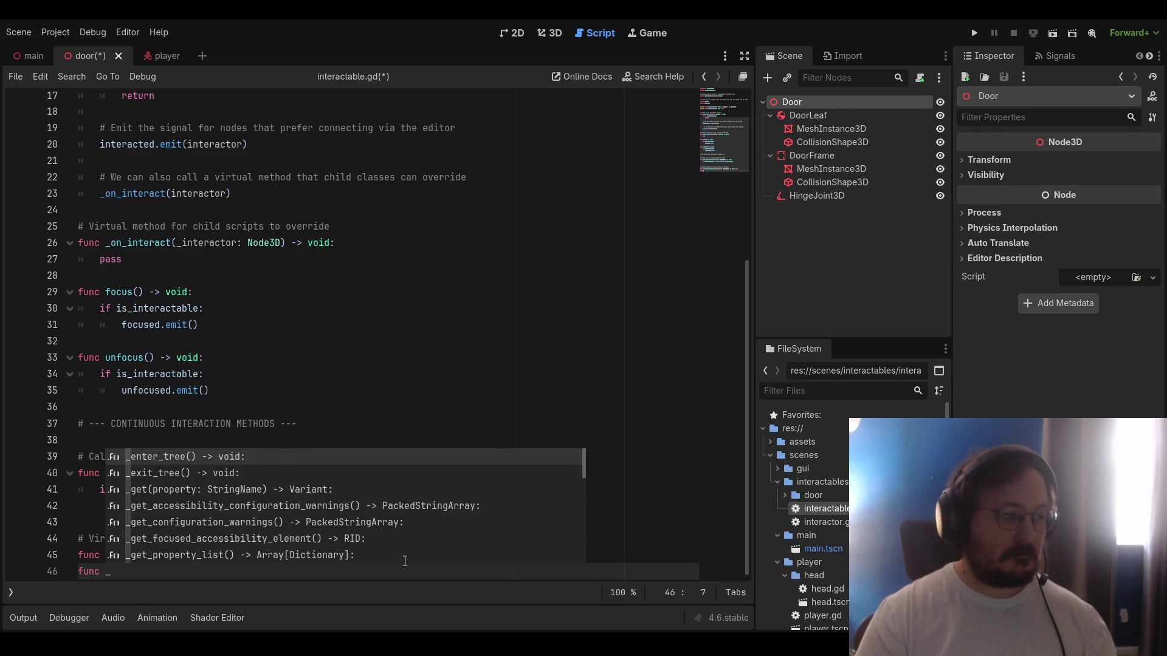
type("interact_process(_")
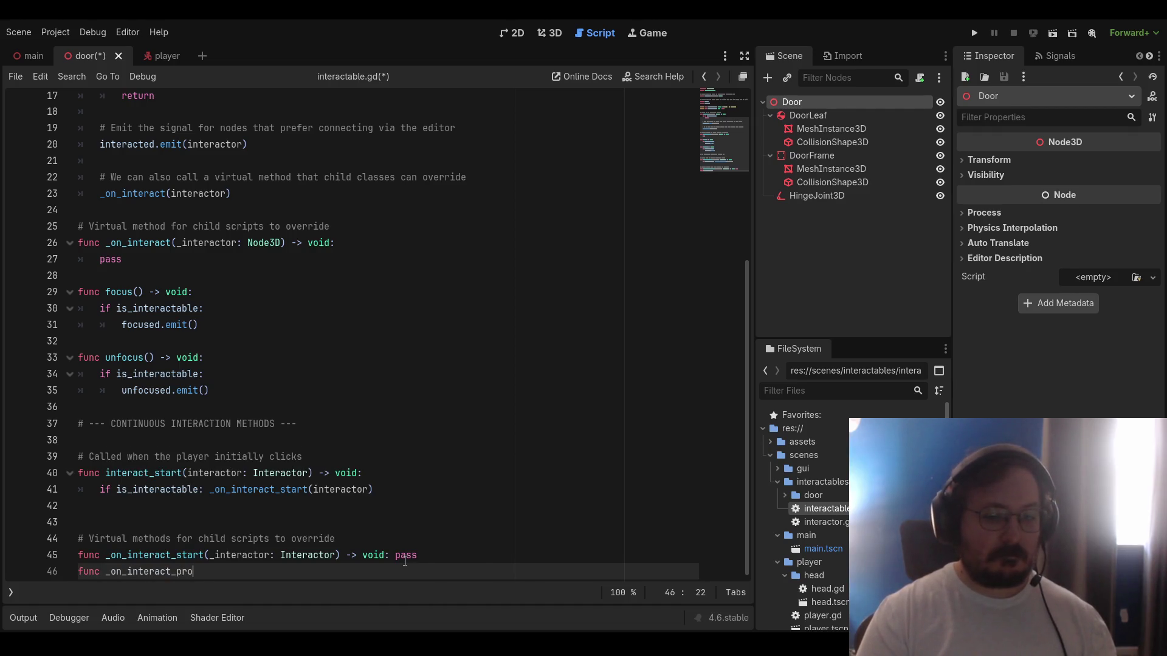
type("interactor: ")
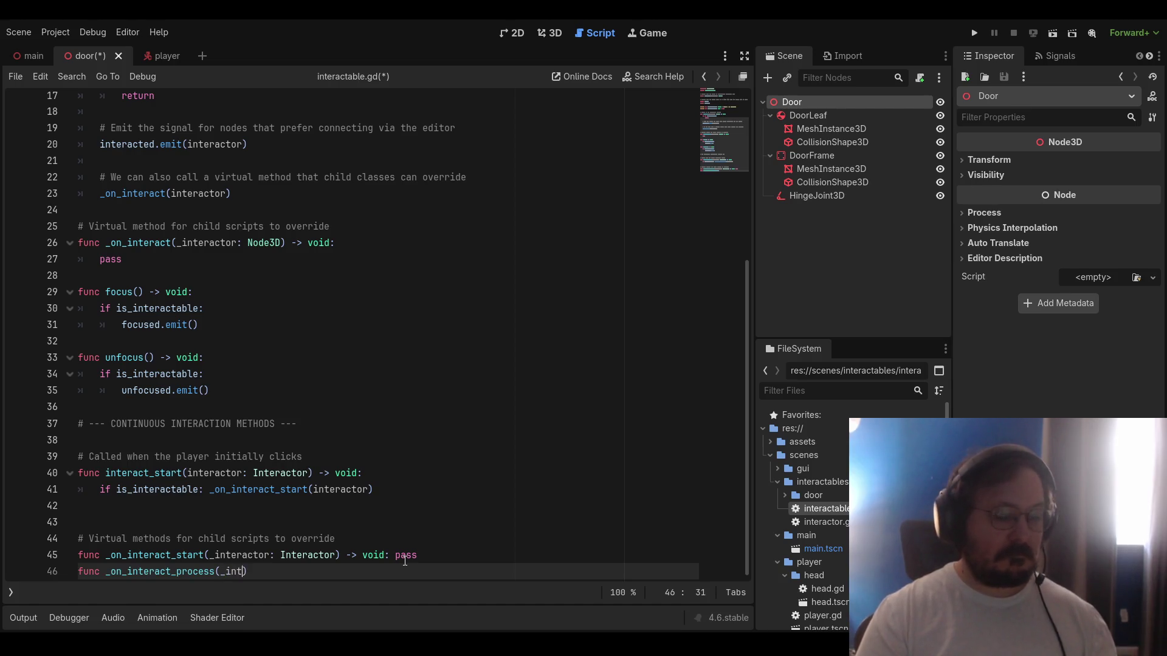
type("Interactor)")
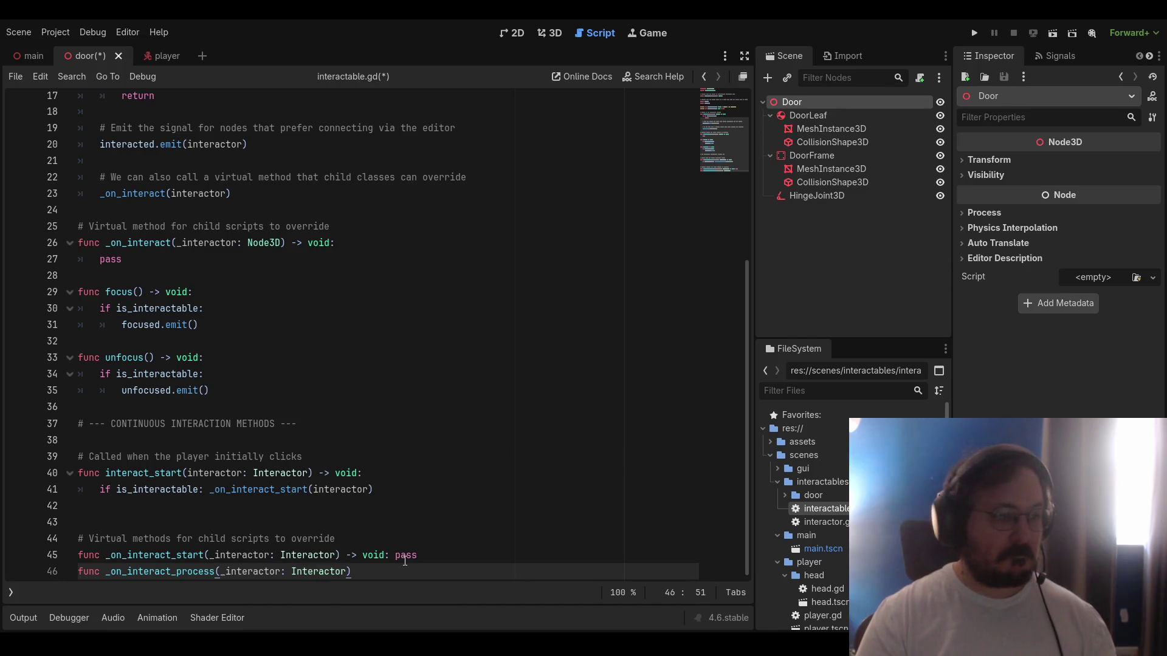
key("Left")
type(", _d")
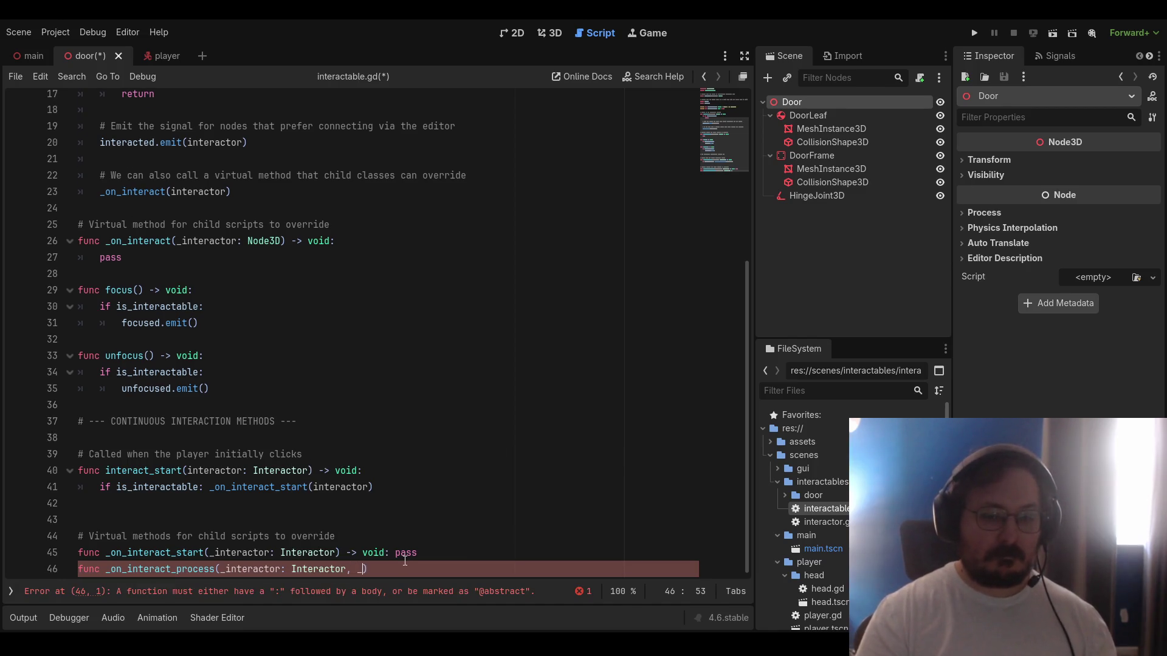
type("elta: ")
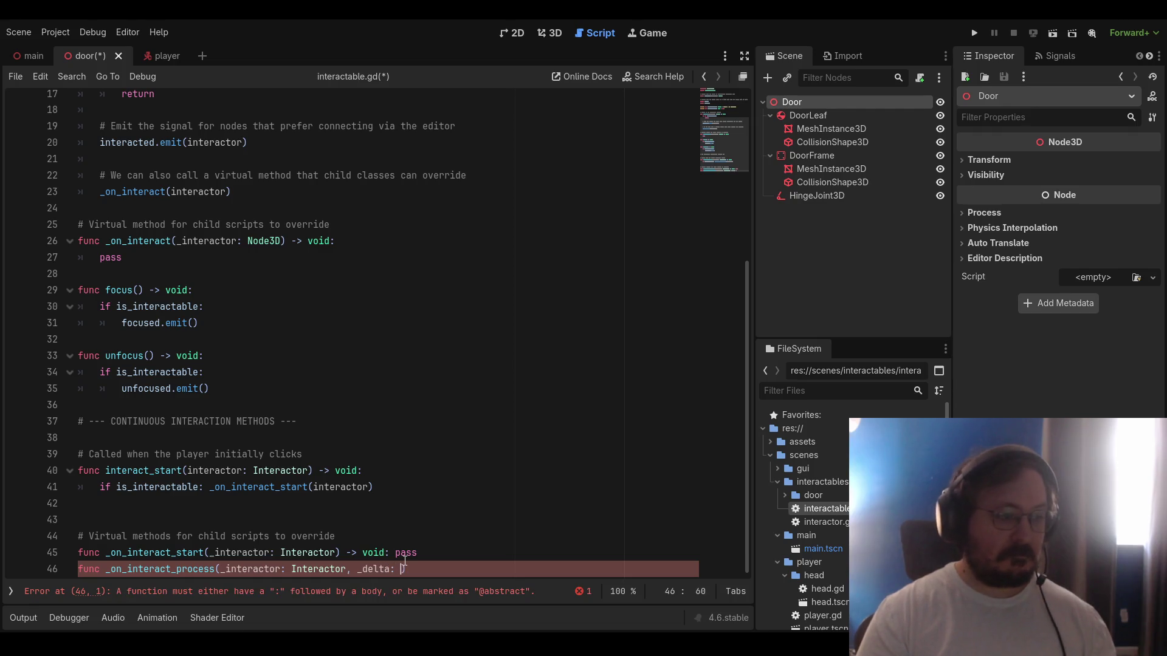
type("flaot")
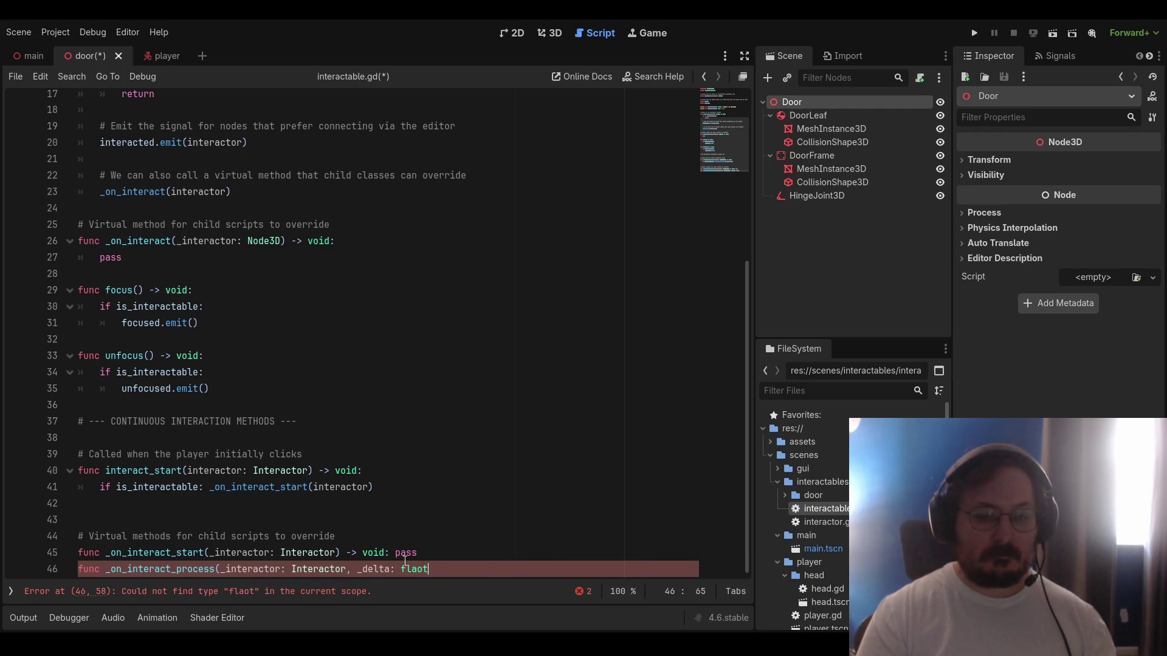
type("t)")
type(">")
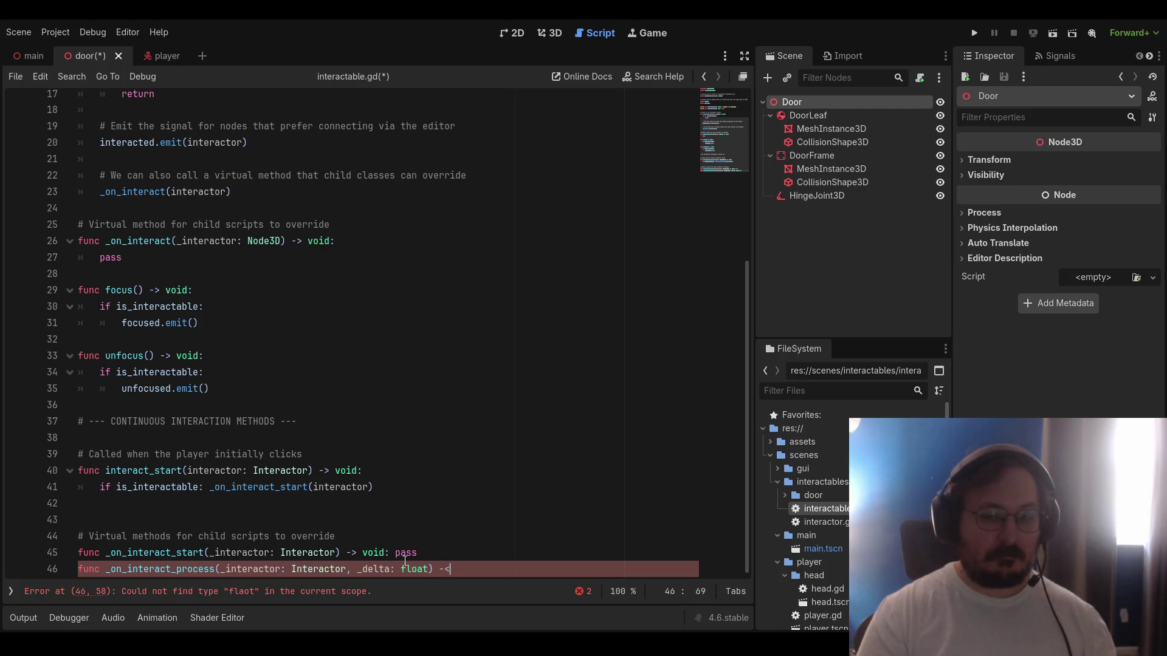
type("> void: pass")
key("Return")
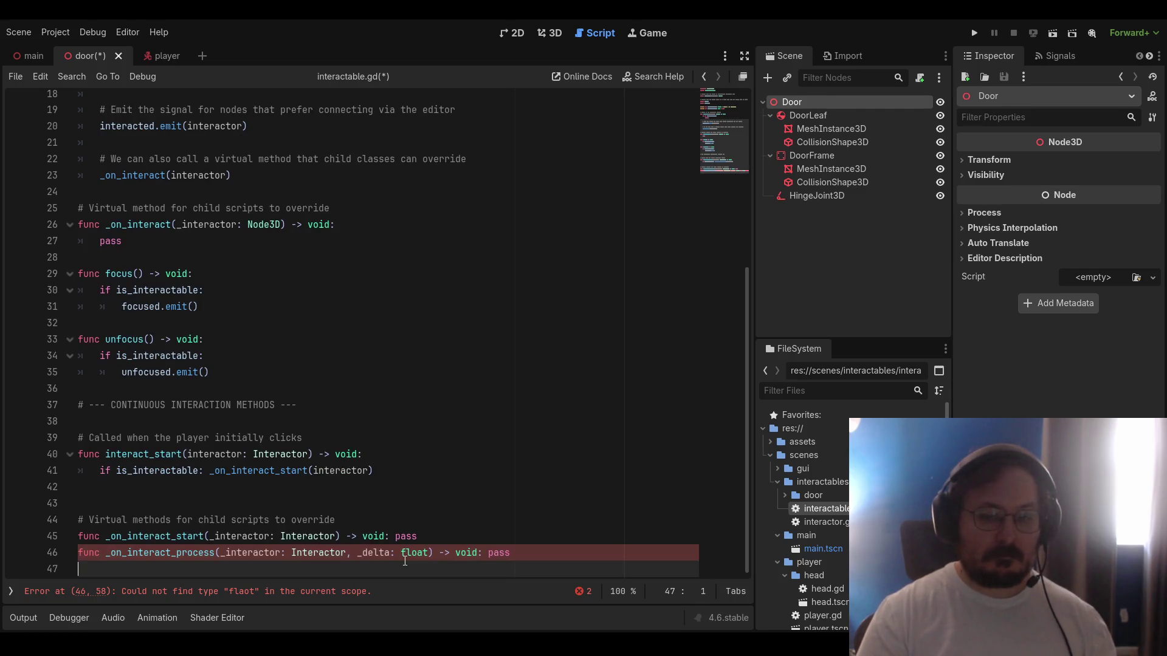
type("func _on_")
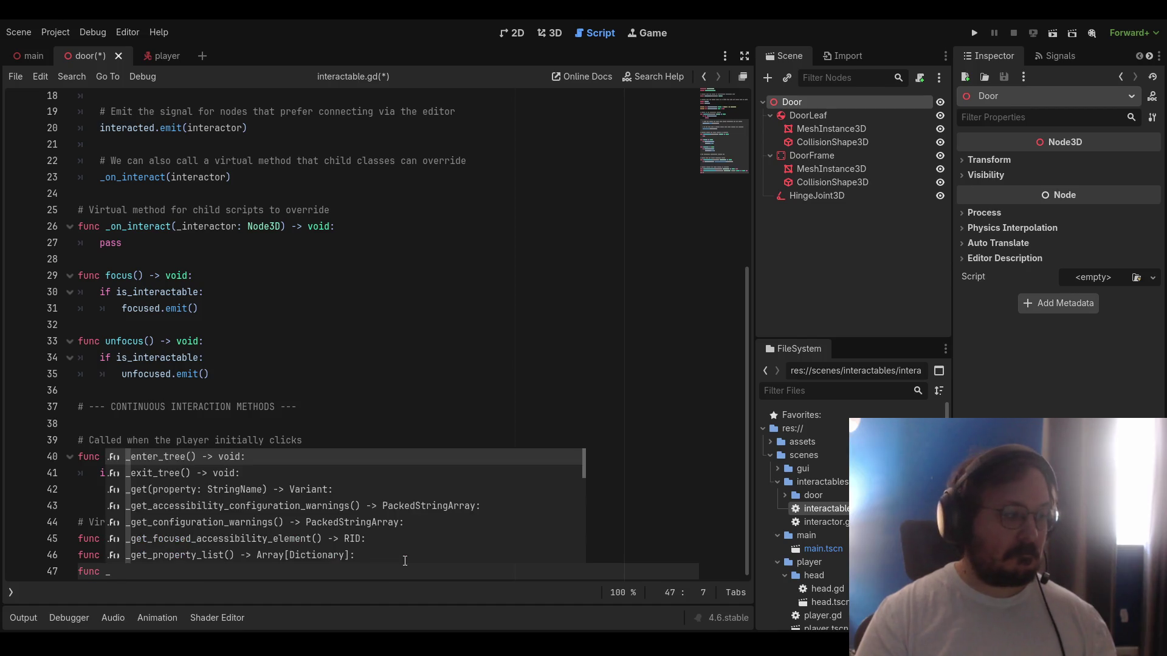
type("interact_stop()")
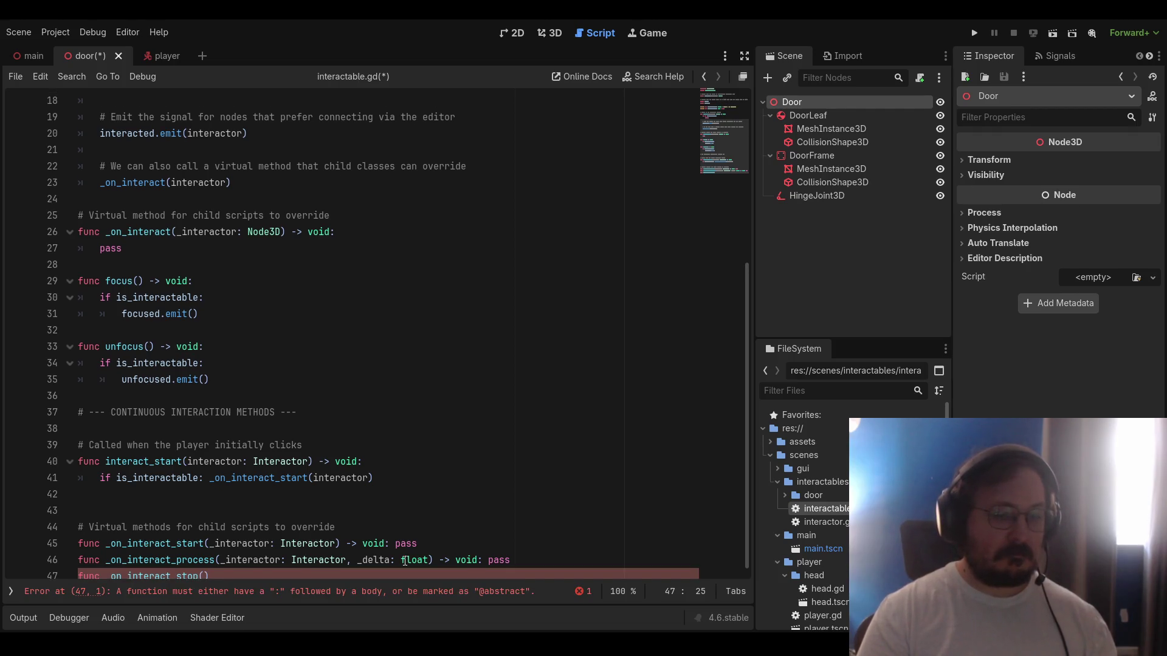
key("Left")
type("_int")
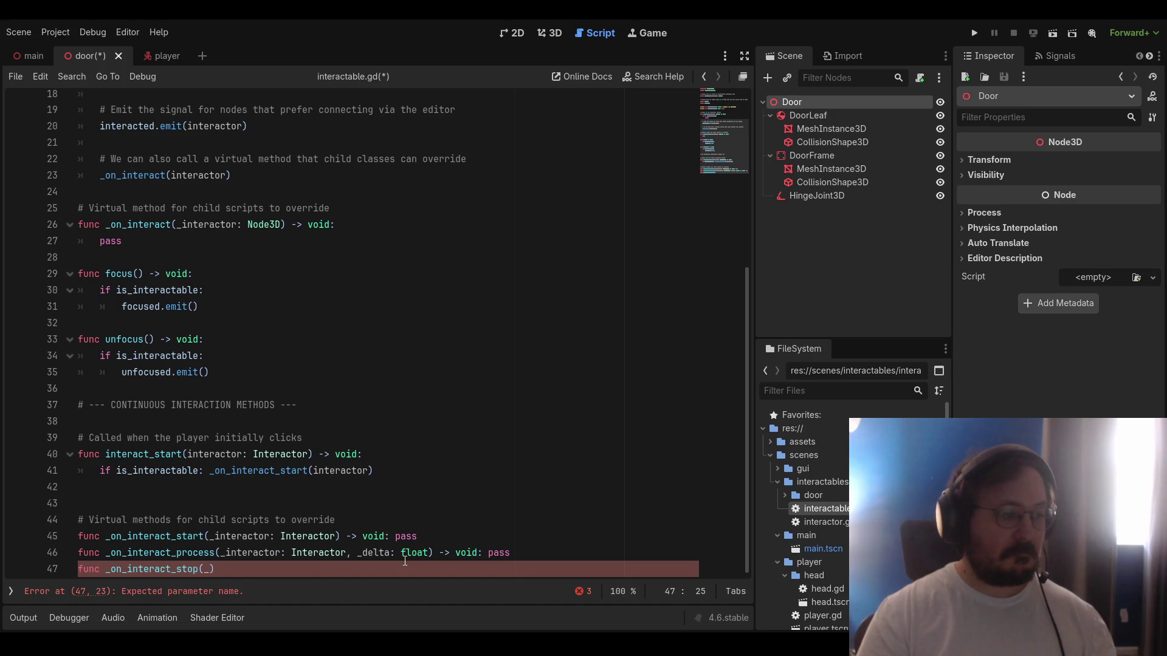
type("eractor: Interac")
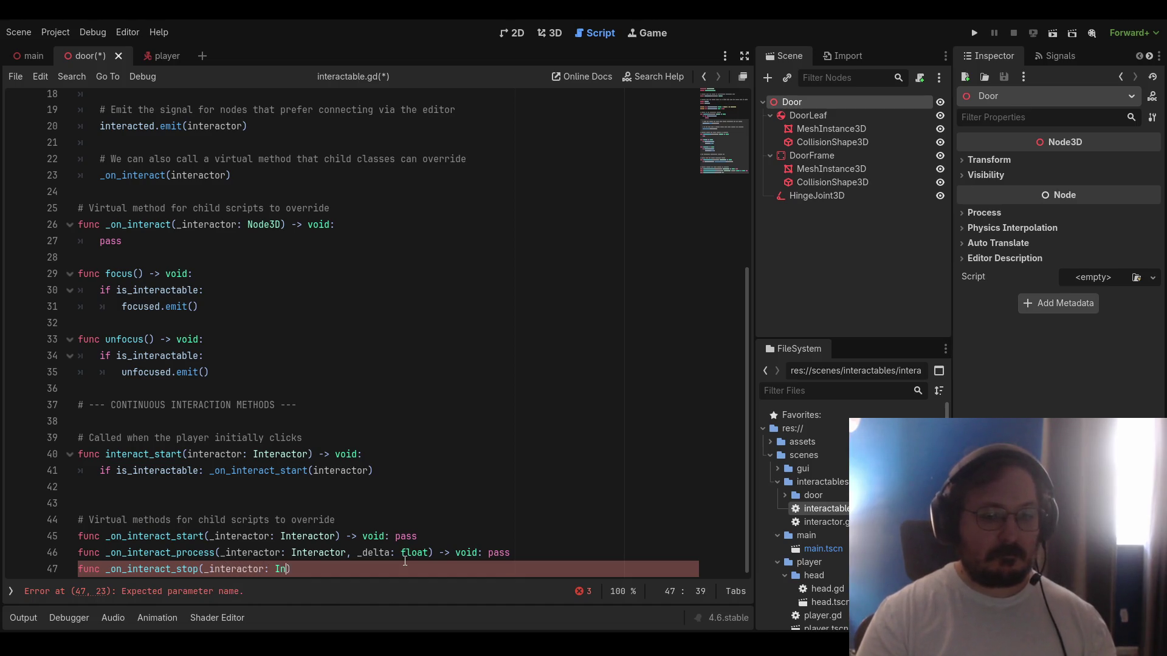
type("tor) ")
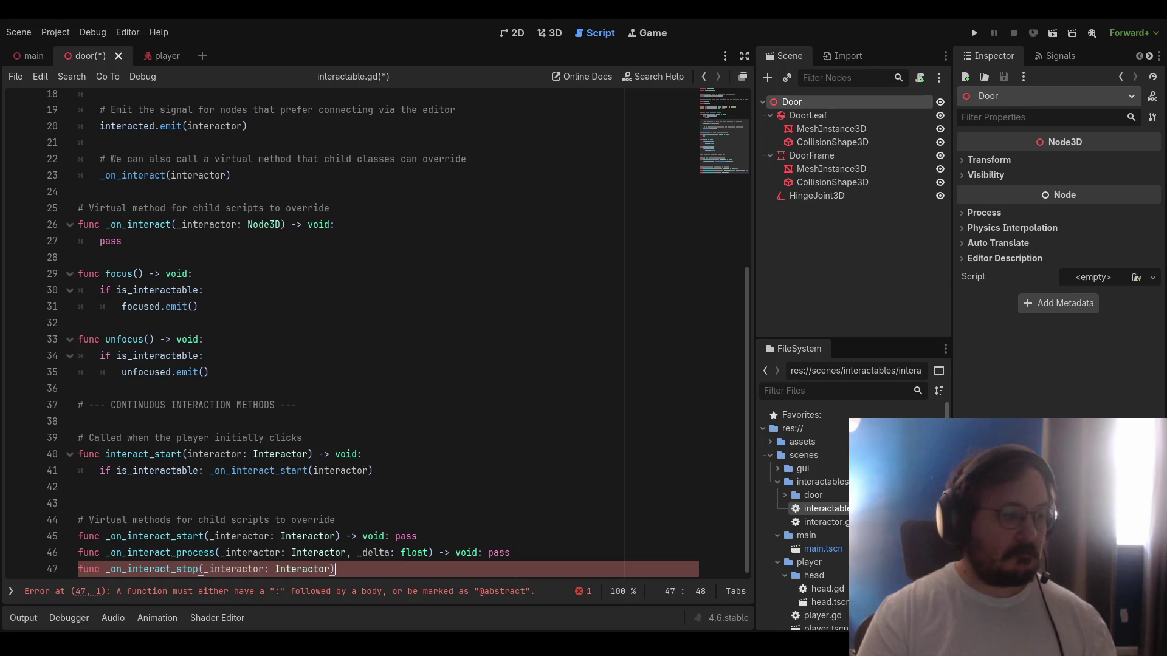
type("->")
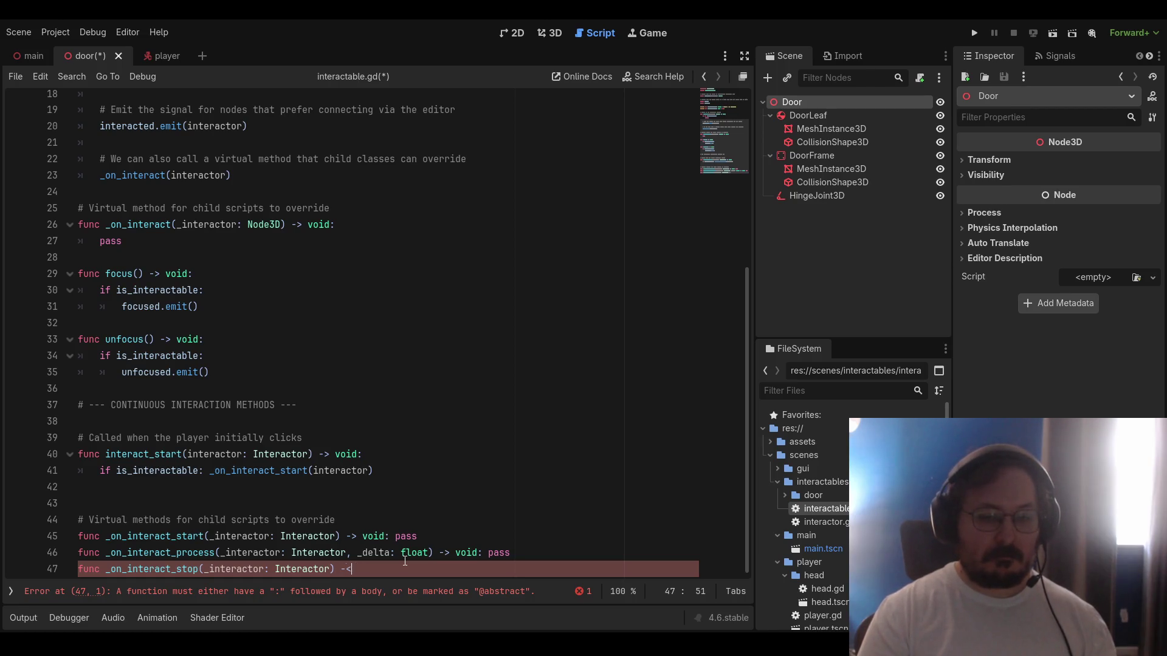
type(" void: pass")
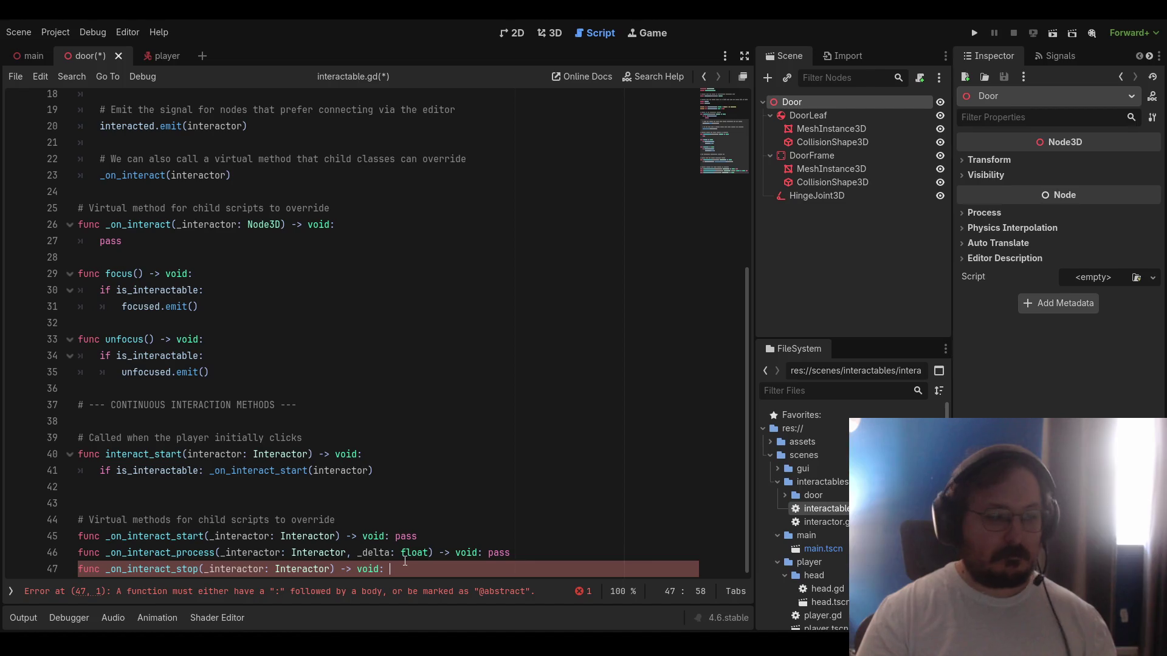
key("ctrl+s")
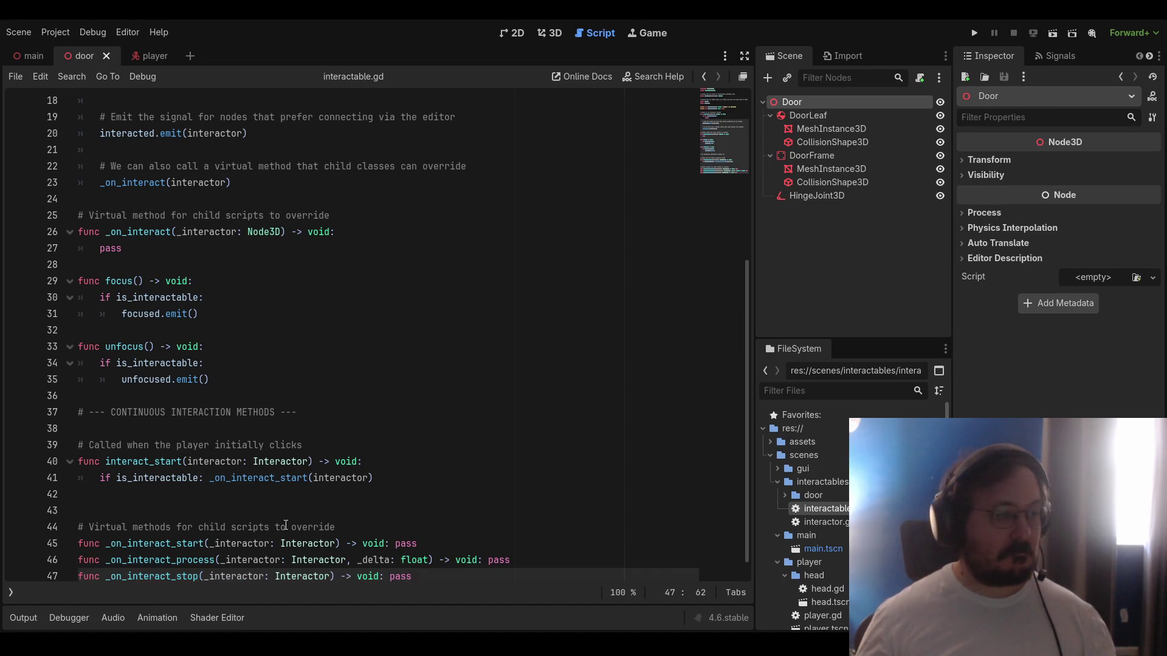
- Add func interact_process(interactor: Interactor) -> void calling _on_interact_process when is_interactable
left_click(225, 480)
left_click(234, 495)
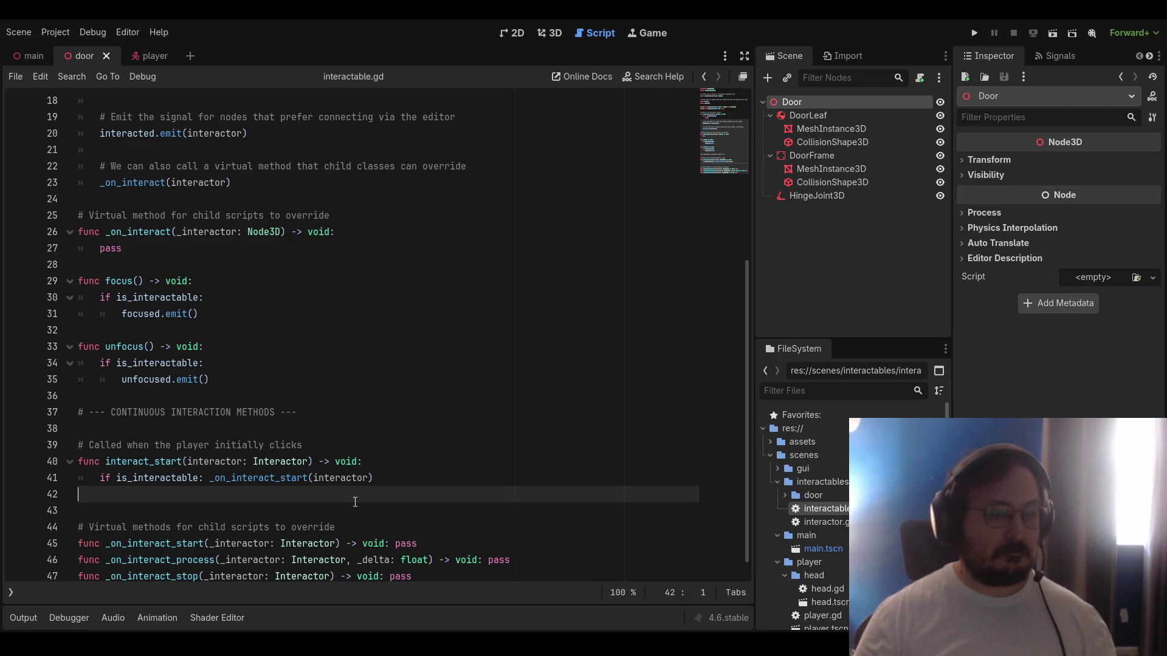
key("Return")
key("Return")
key("Up")
type("func ")
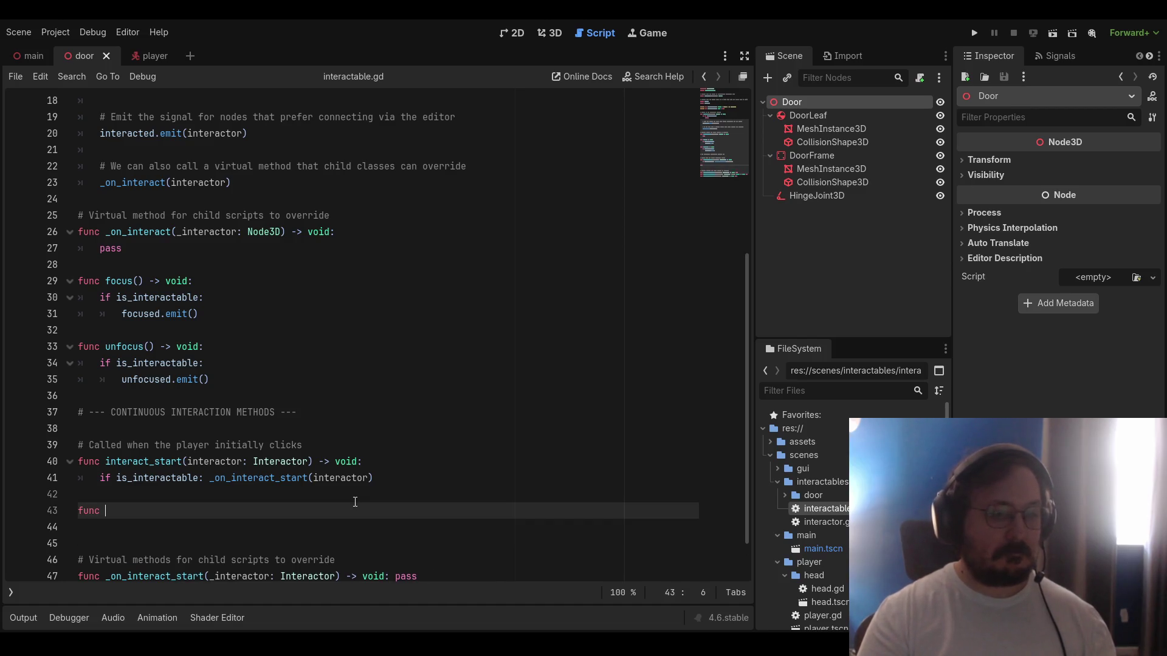
type("interact_")
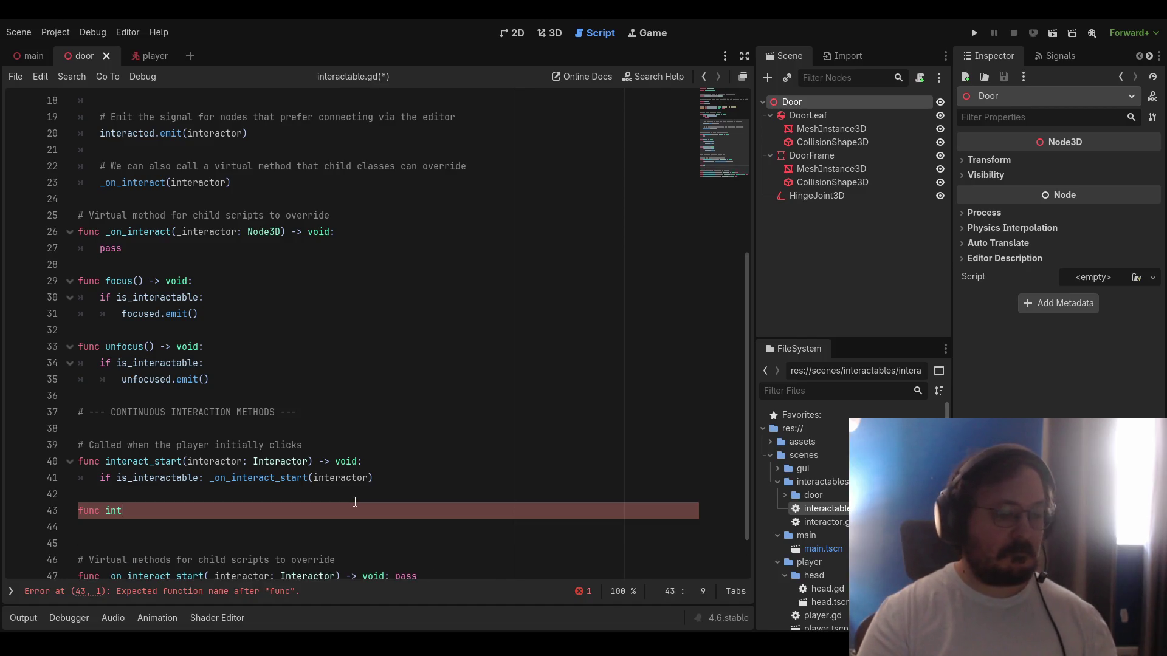
type("ess()")
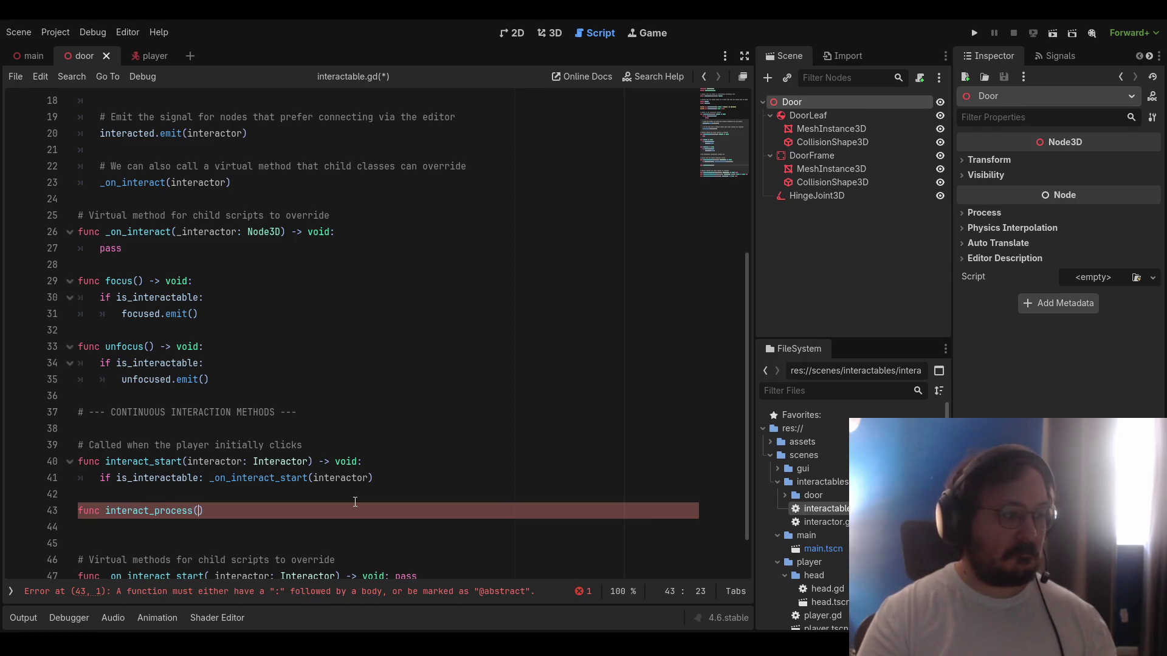
type("interactor: Interactor) -")
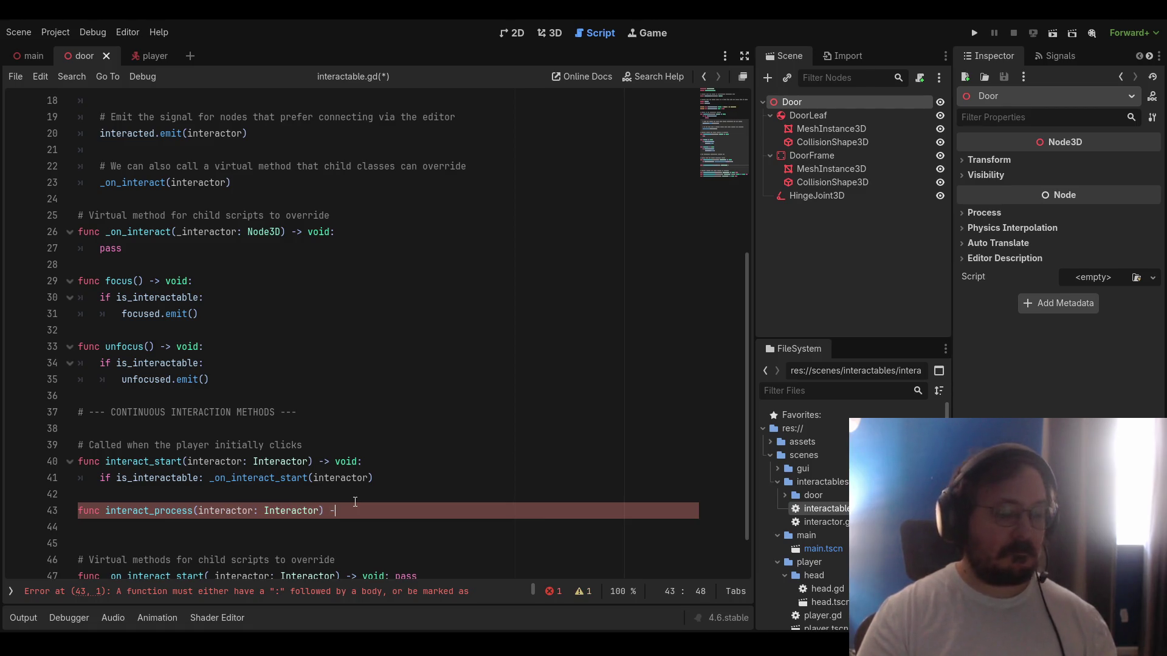
type("> void:")
key("Return")
type("if is_interactable")
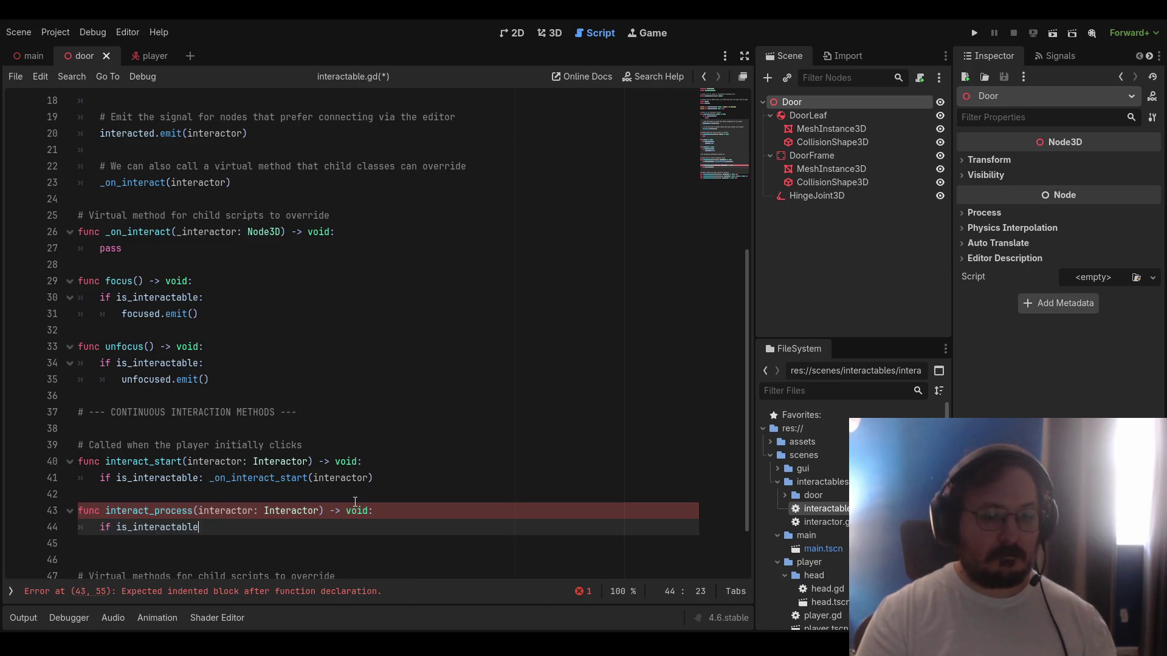
type(": _on_interac")
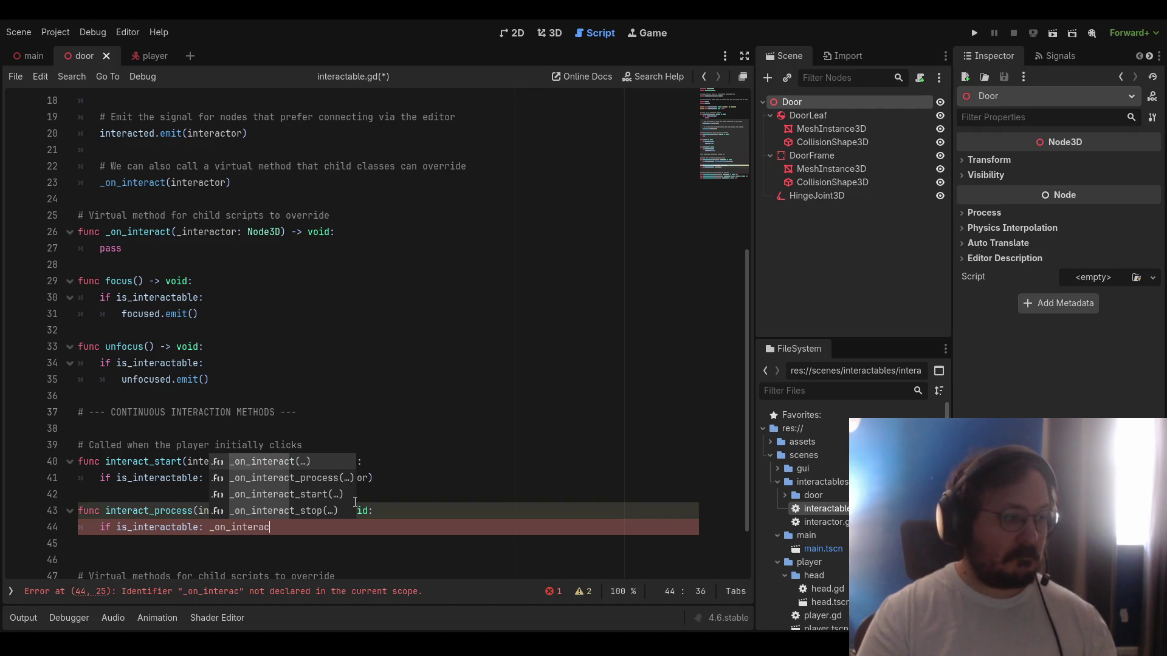
type("t_pro")
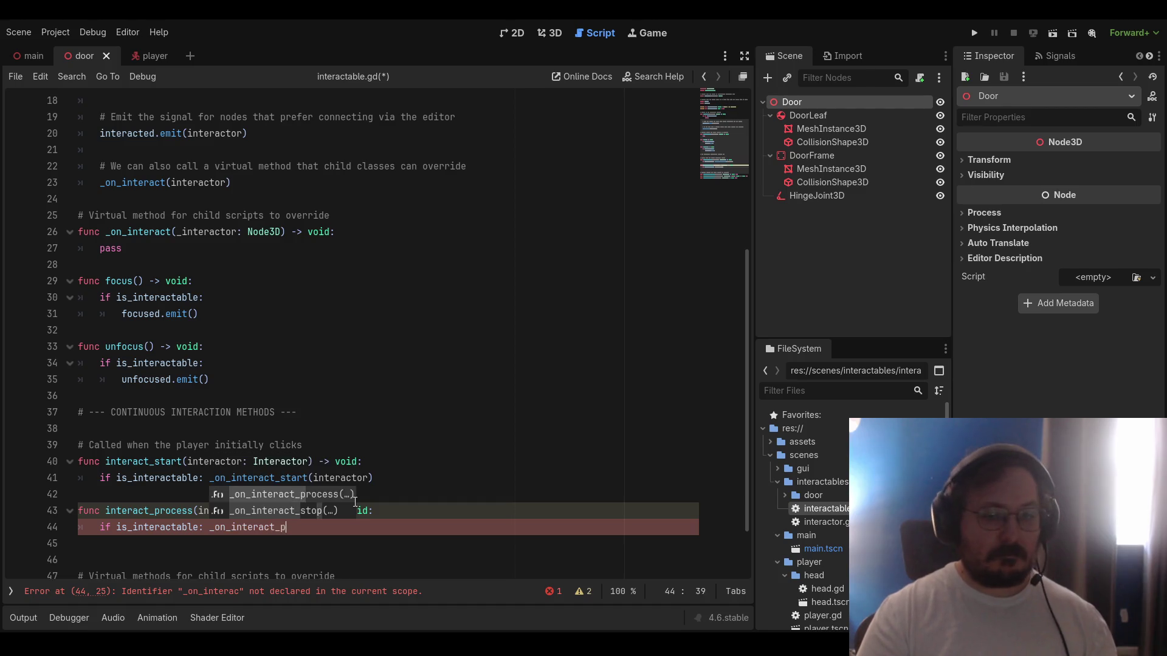
key("Return")
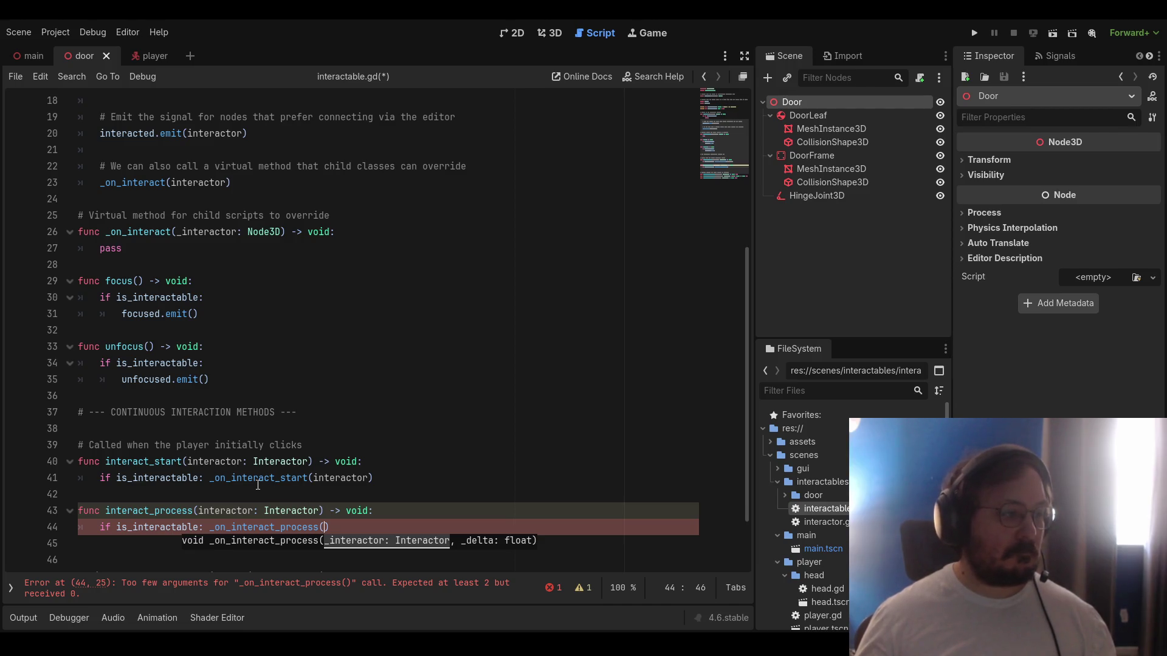
- Add a delta: float parameter and a 'Called every physics frame while the player holds the button' comment
left_click(239, 492)
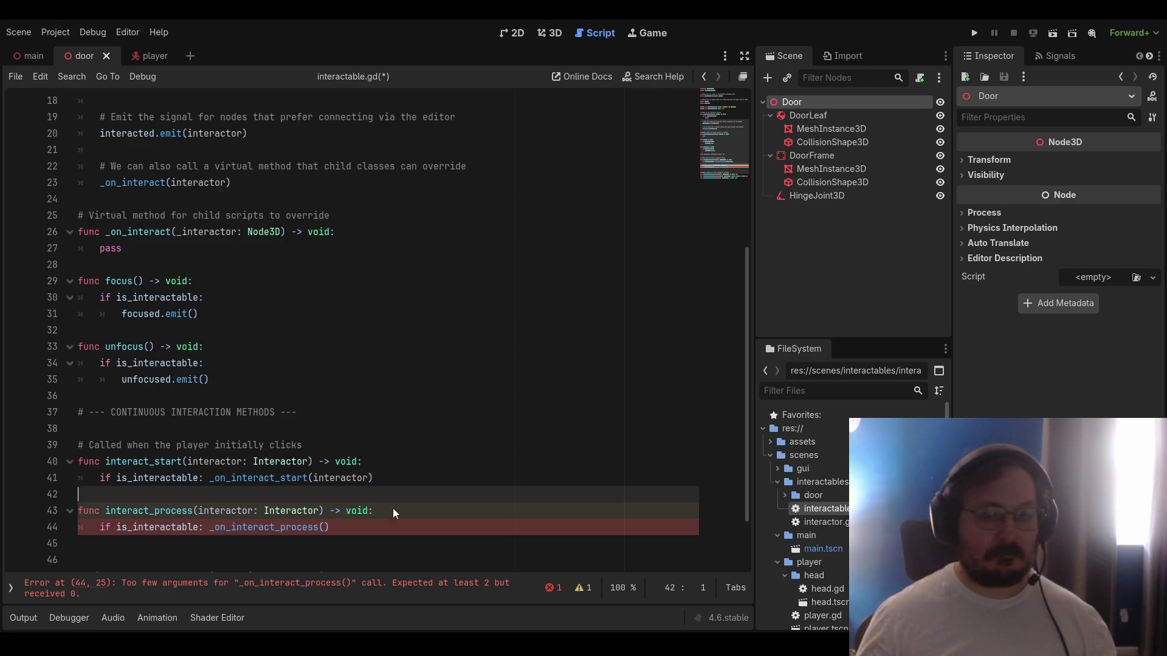
left_click(324, 511)
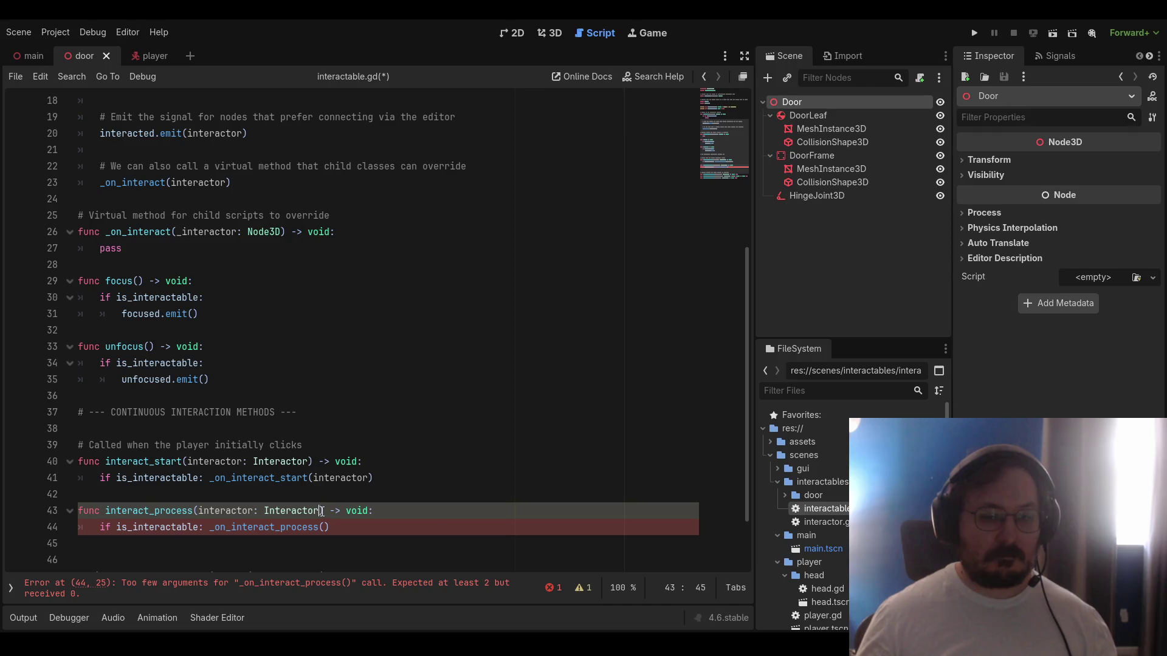
type(", delta: float")
left_click(340, 527)
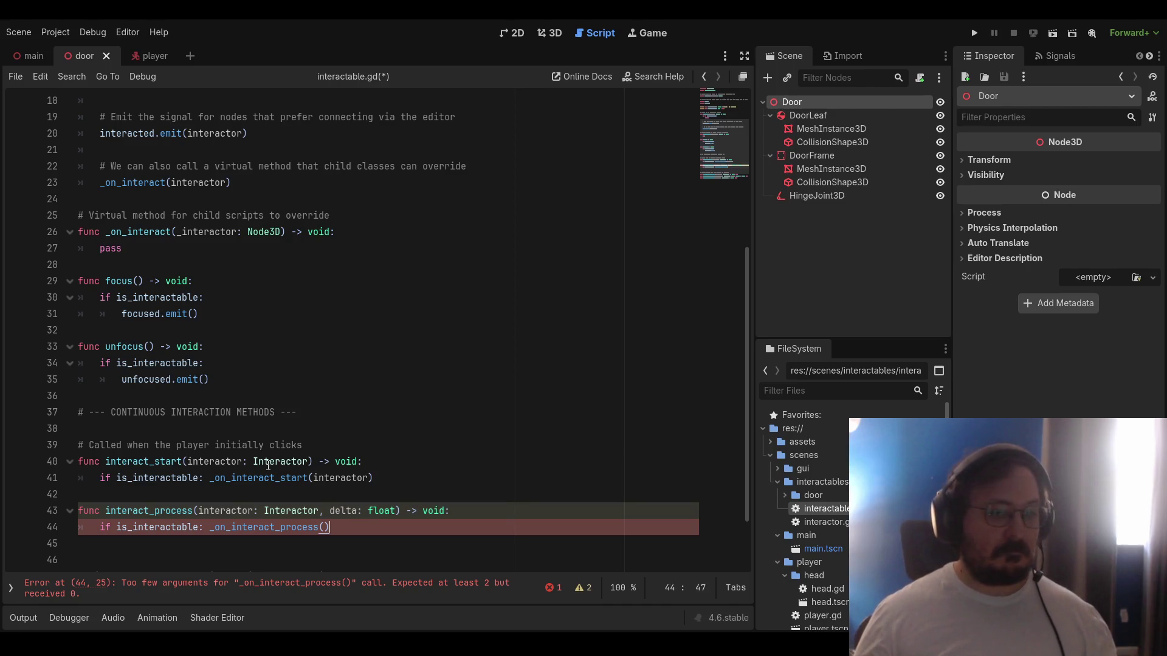
left_click(237, 493)
key("Return")
type("# Called every p")
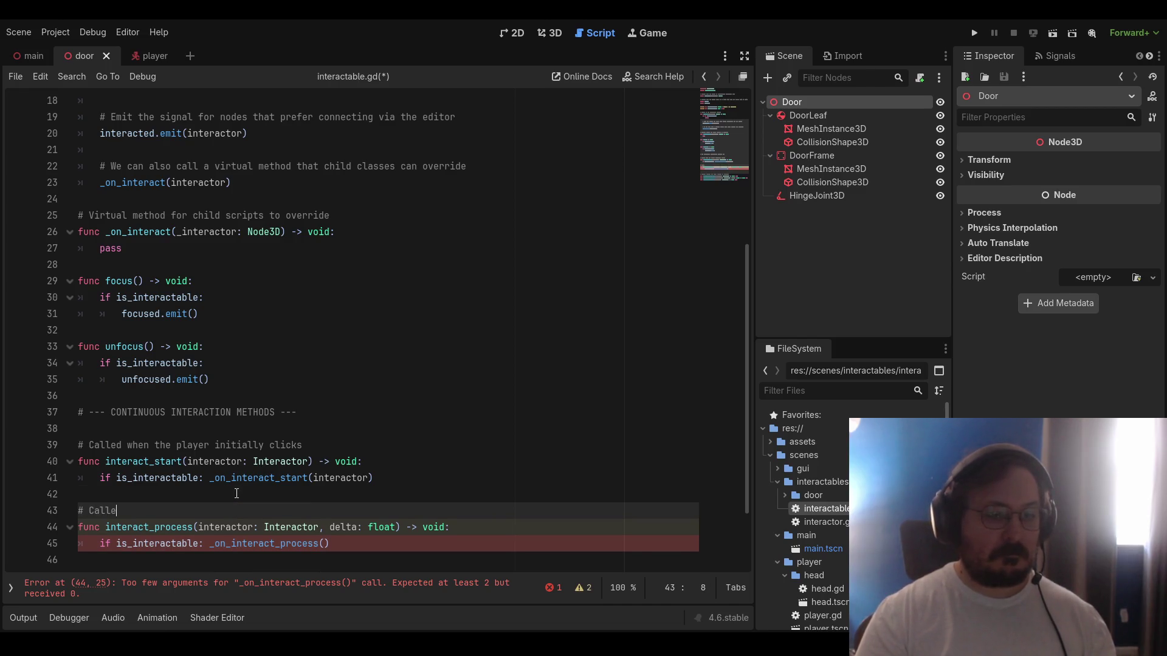
type("hysics frame")
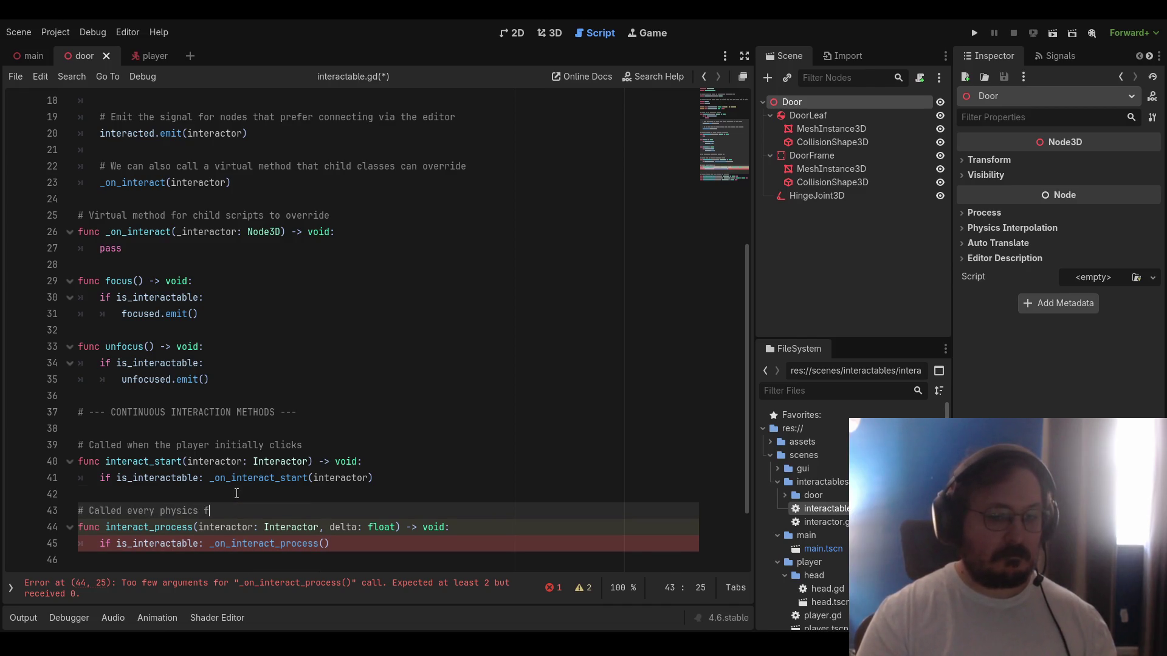
type(" while the player hol")
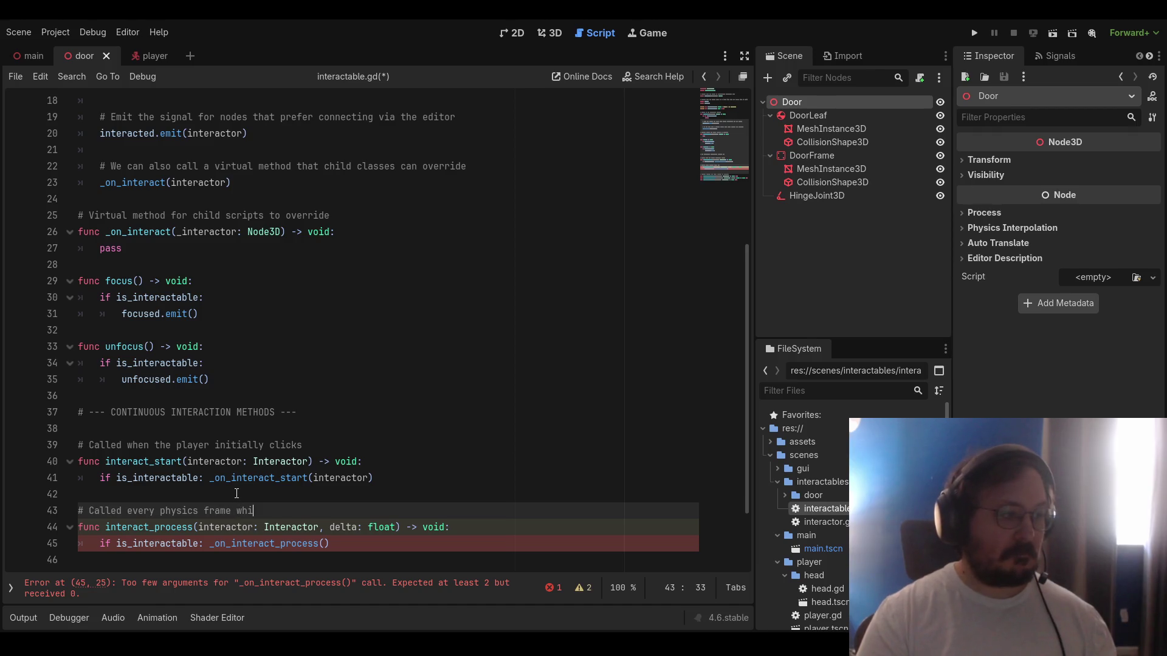
type("ds the button")
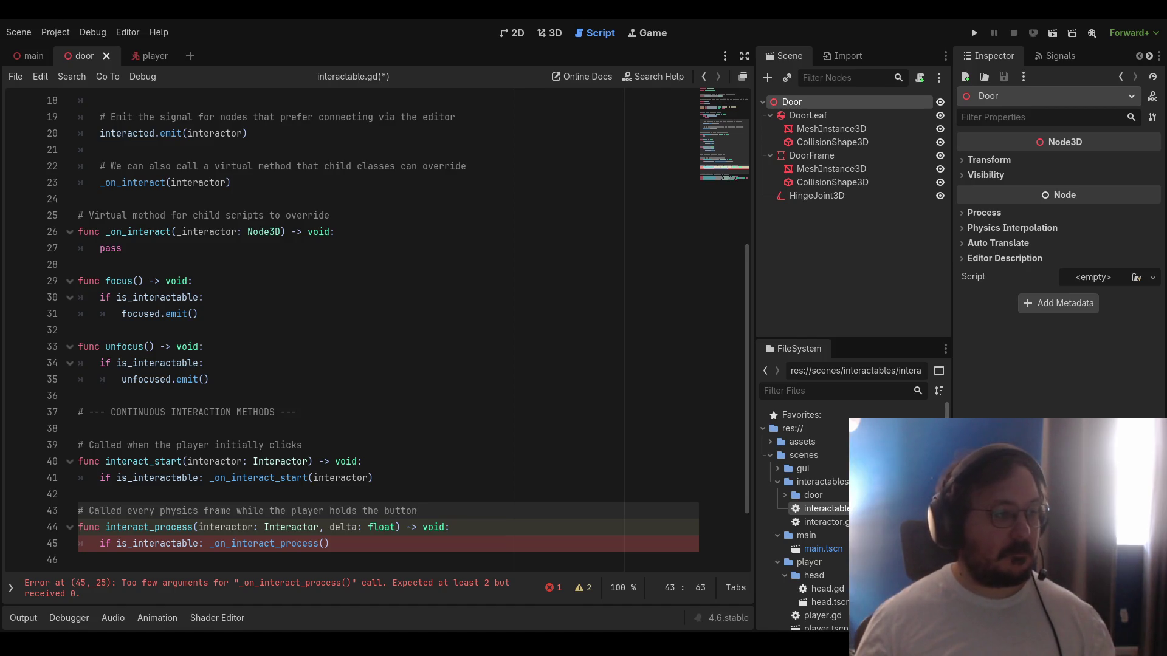
- Scroll down to the faulty _on_interact_process call in interact_process
scroll(257, 484, "down", 2)
left_click(358, 450)
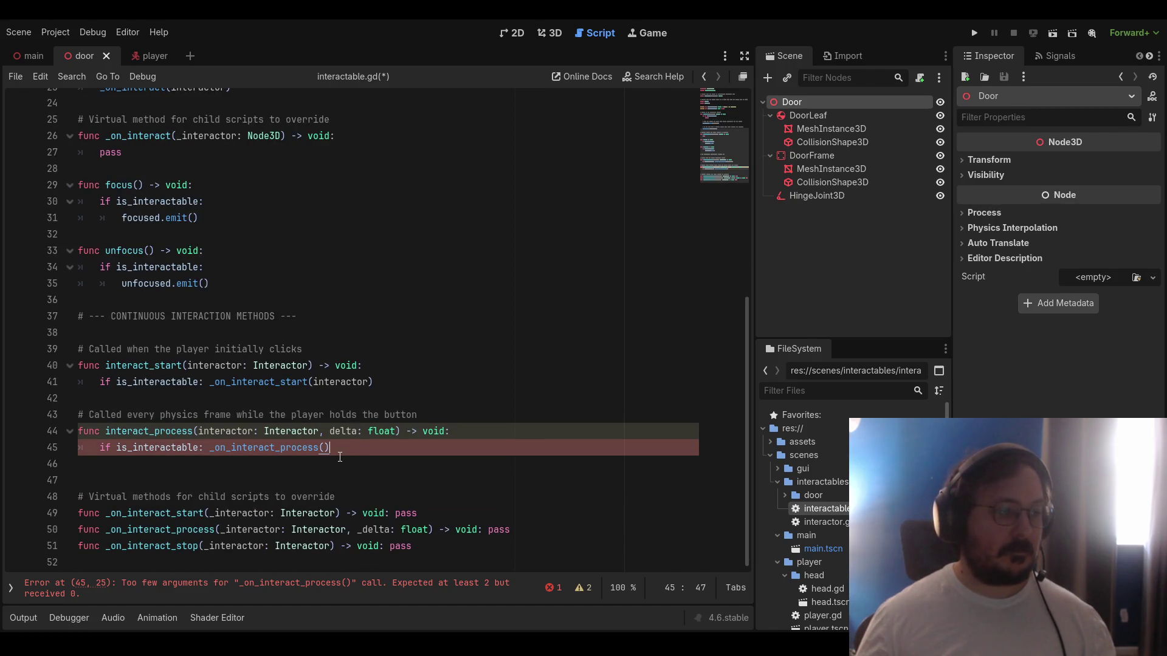
- Change line 45 to call _on_interact_process(interactor, delta) and open a new line below it
left_click(200, 447)
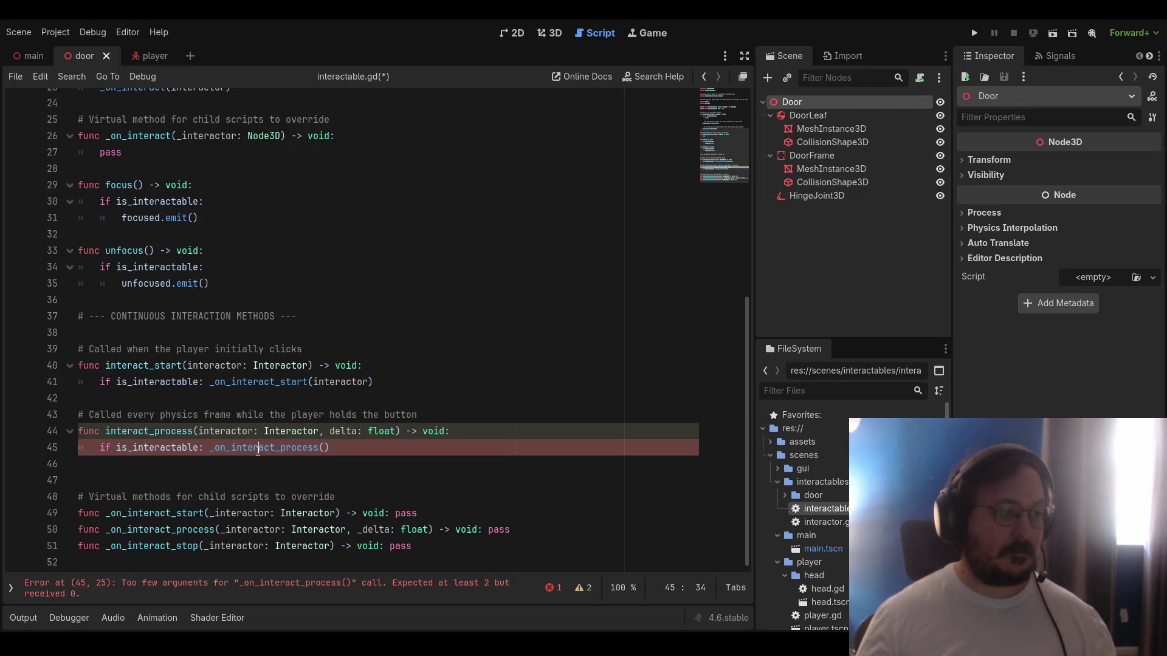
key("End")
key("Left")
type("interactor, delta")
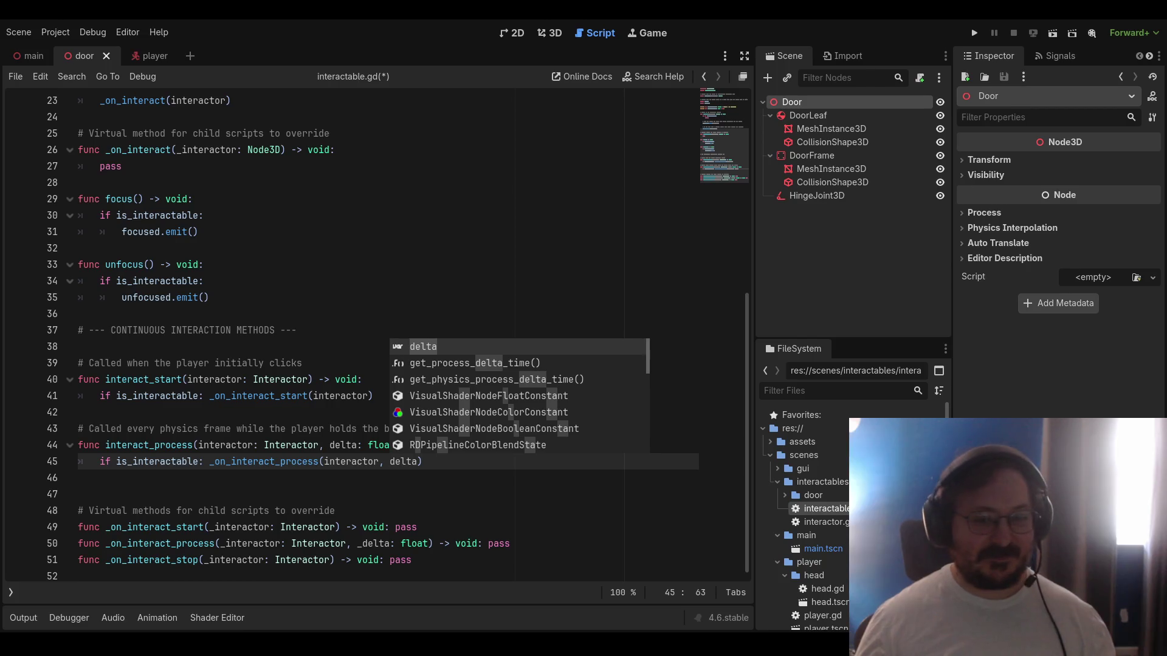
left_click(491, 494)
left_click(492, 461)
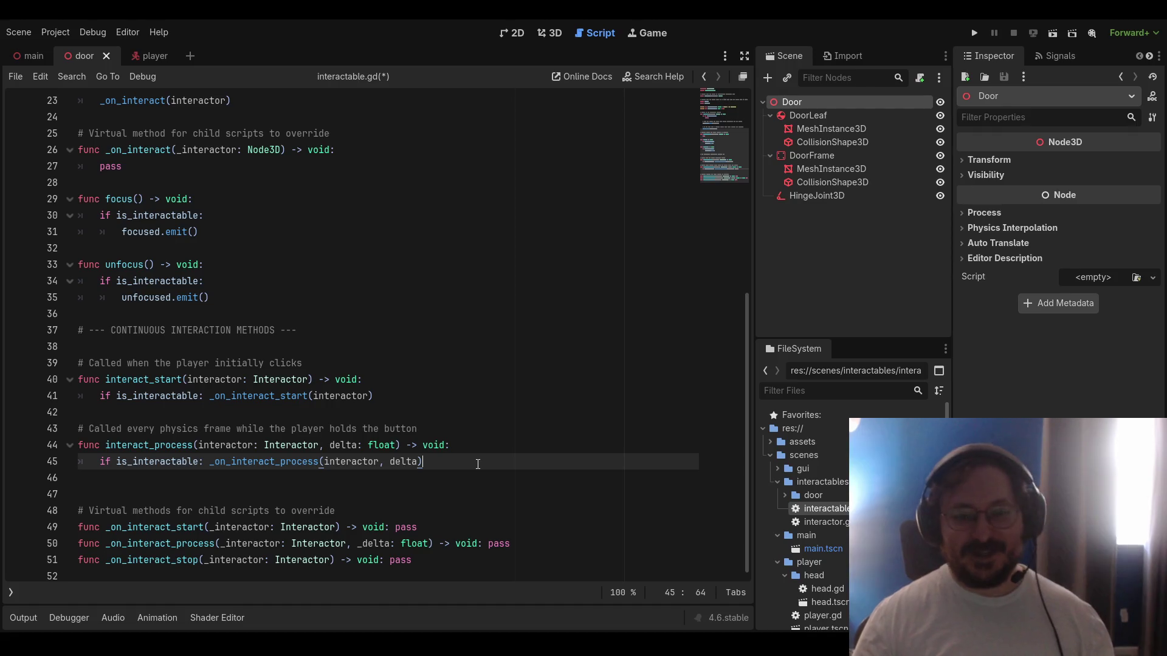
key("Return")
key("Return")
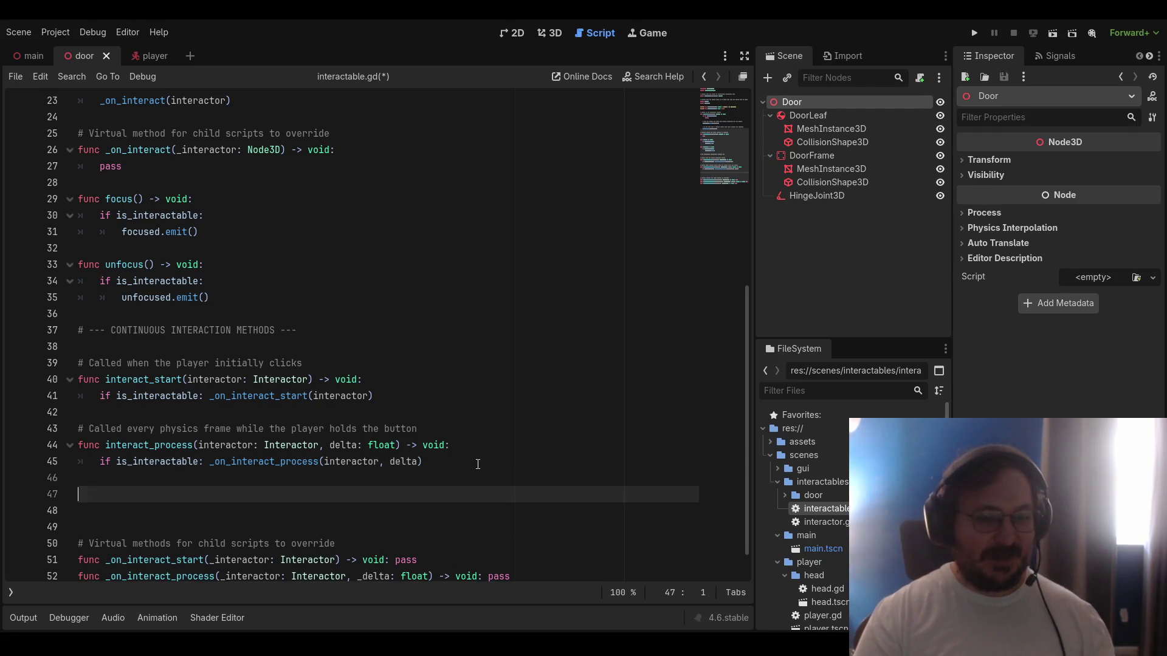
- Add the '# Called when the player releases the button' comment and interact_stop(interactor: Interactor) -> void signature
type("# Called")
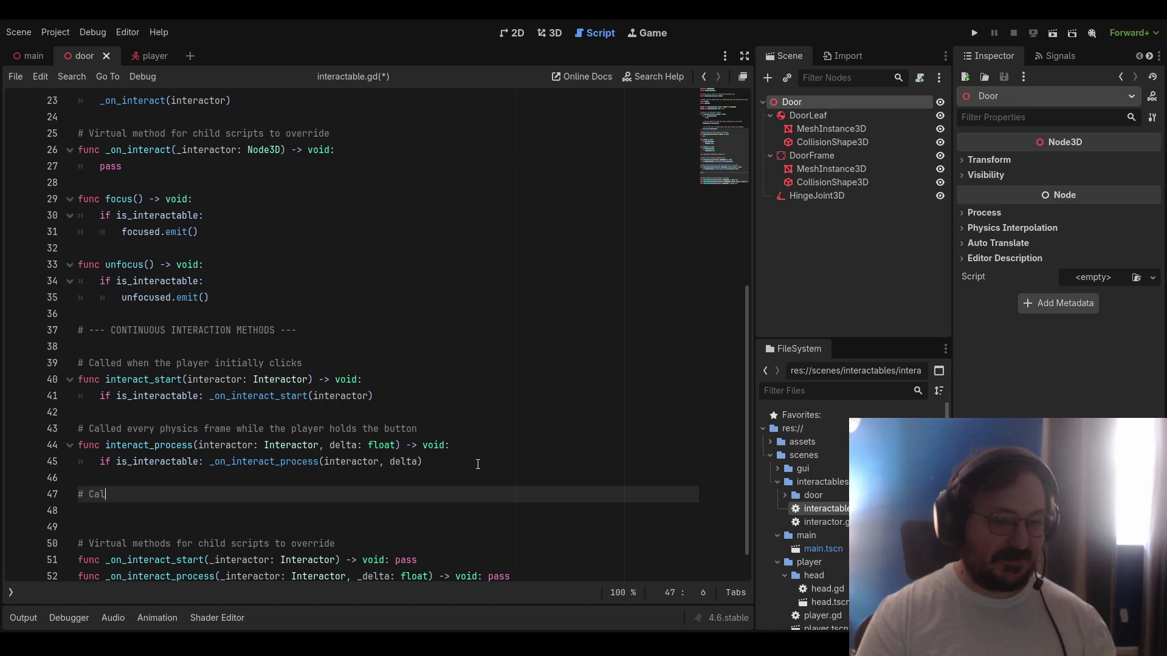
type(" when the player ")
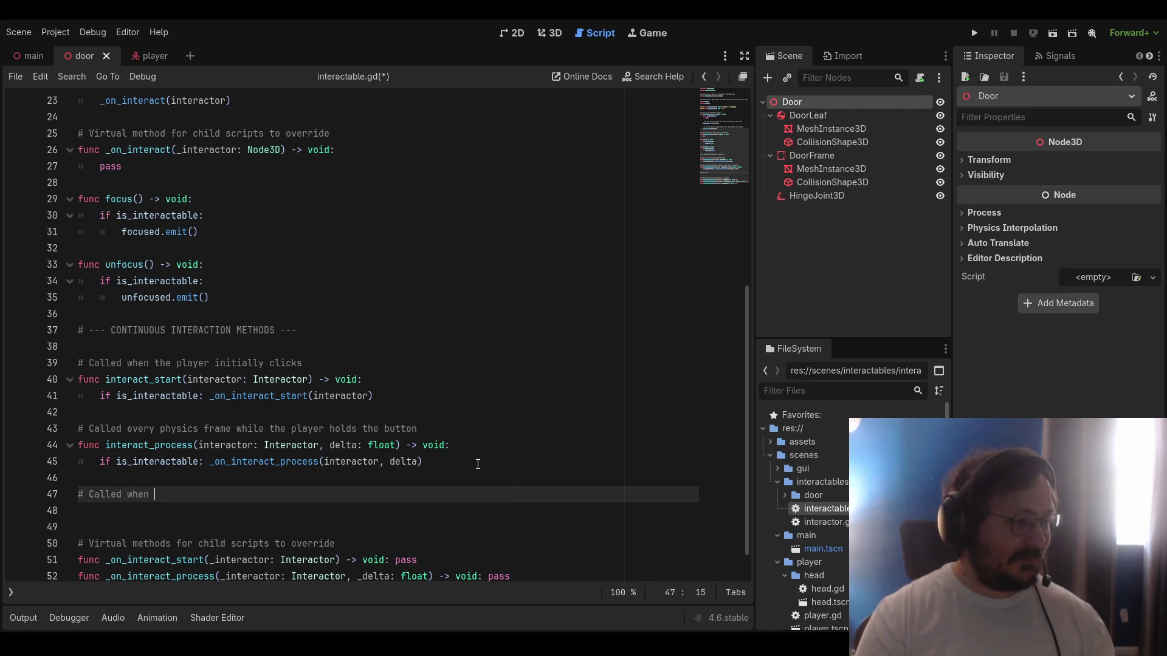
type("released")
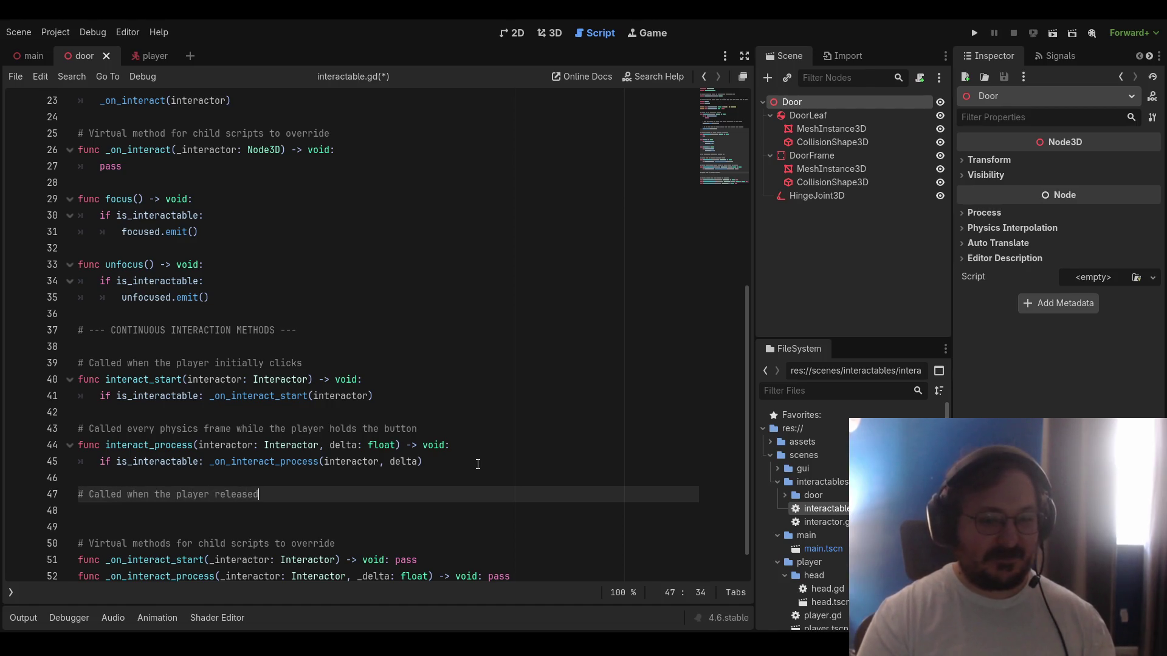
key("BackSpace")
type("s the button")
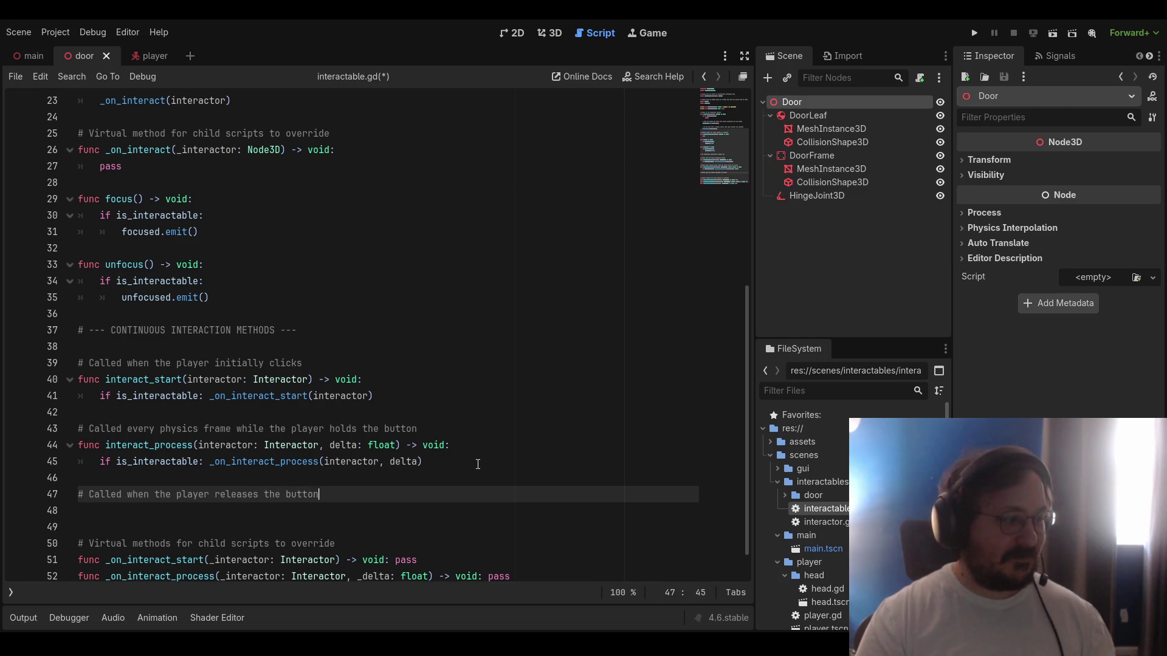
key("Return")
type("func interact_")
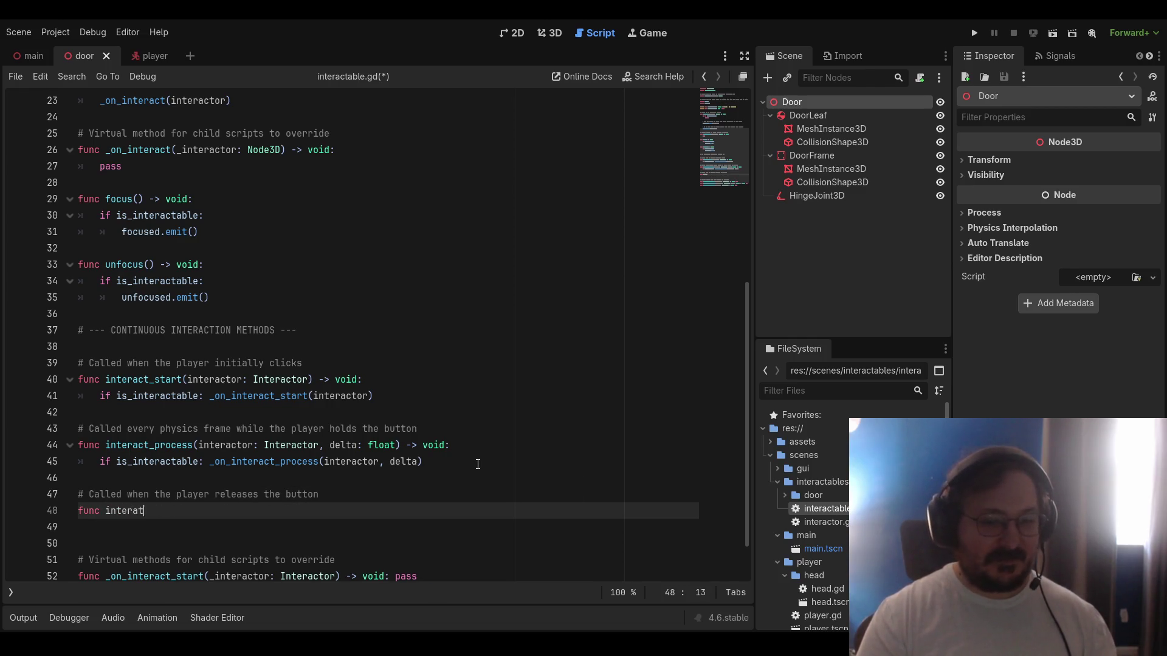
type("stop")
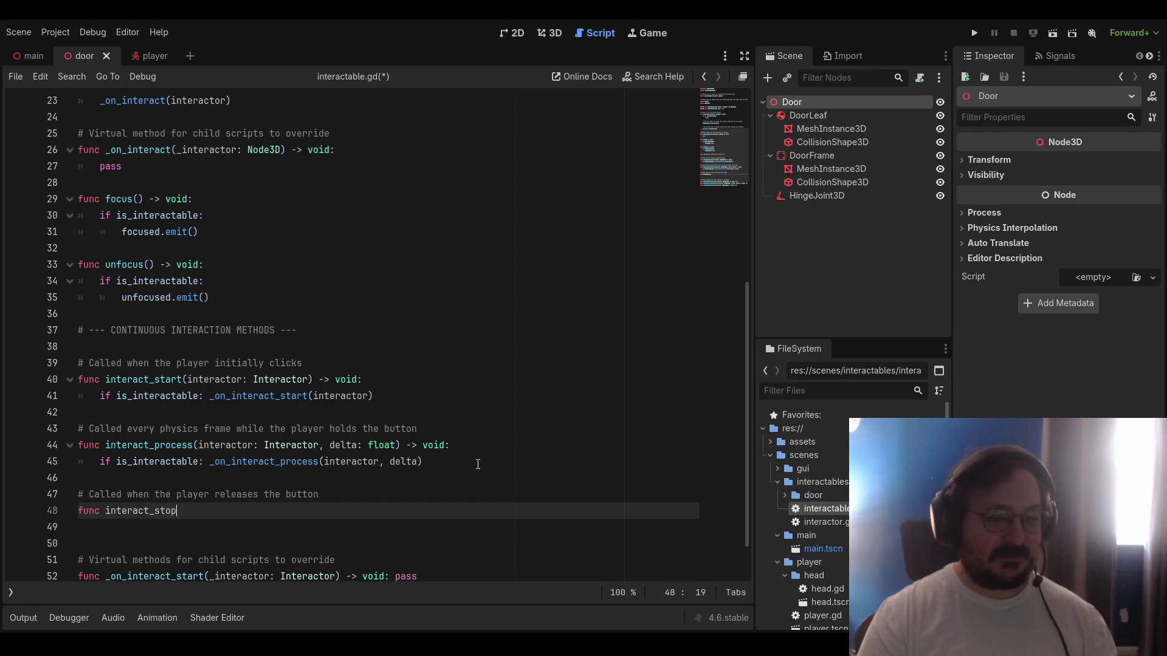
type("(interactor")
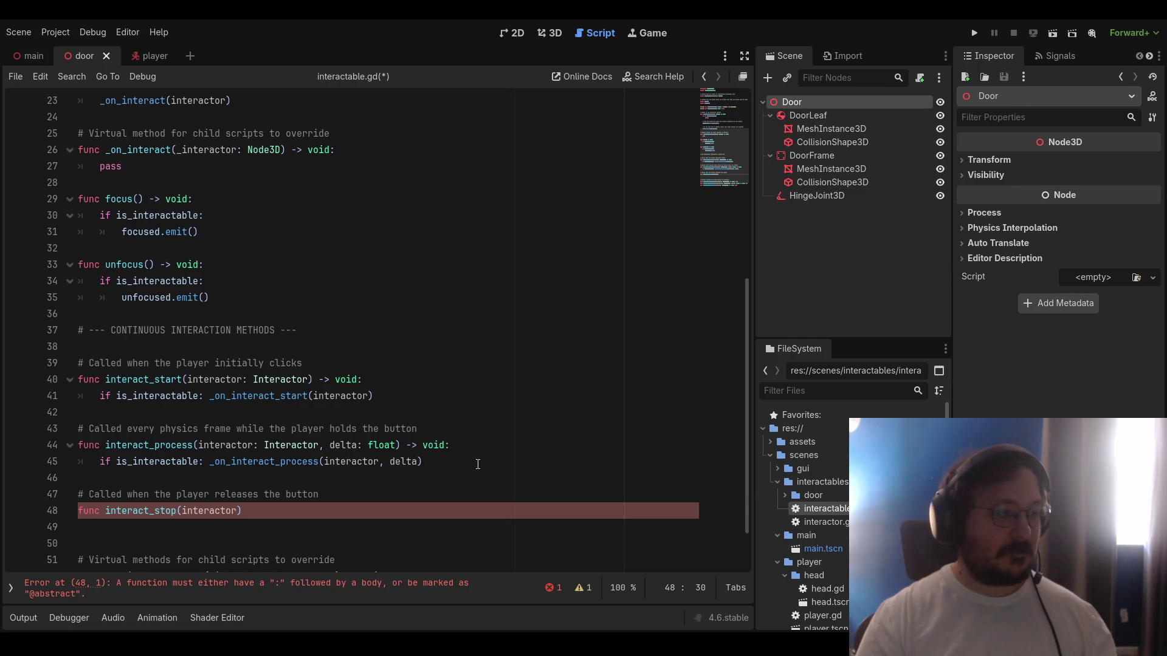
type(": Interactor) -> void:")
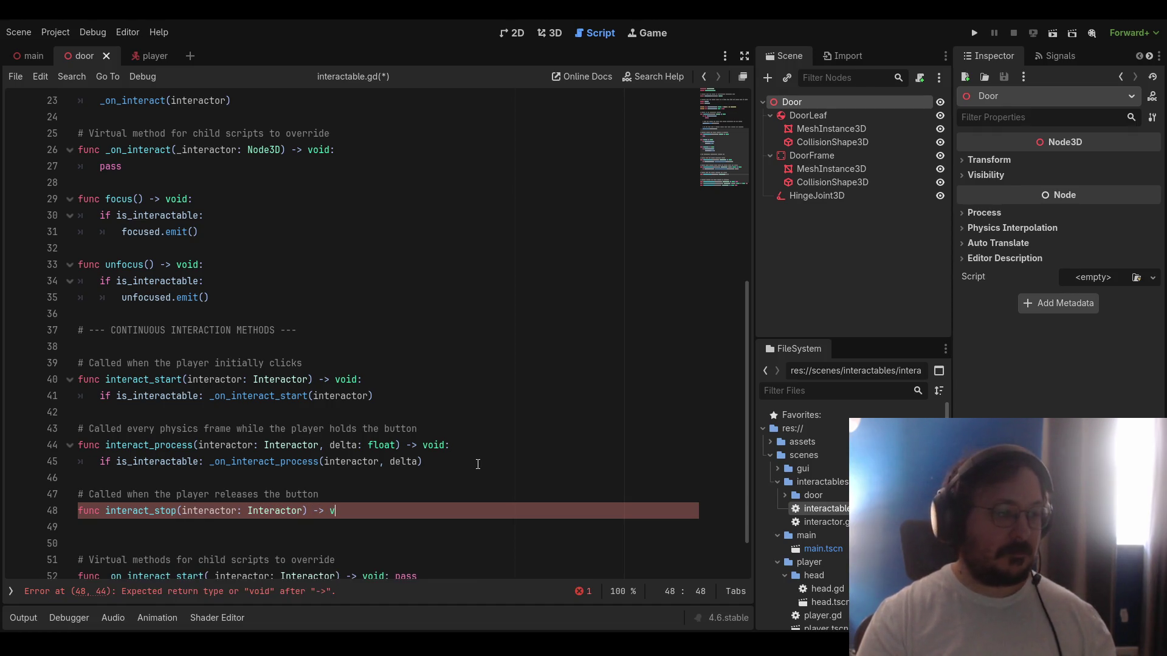
- Give interact_stop an 'if is_interactable: _on_interact_stop(interactor)' body and save the script
key("Return")
type("if i")
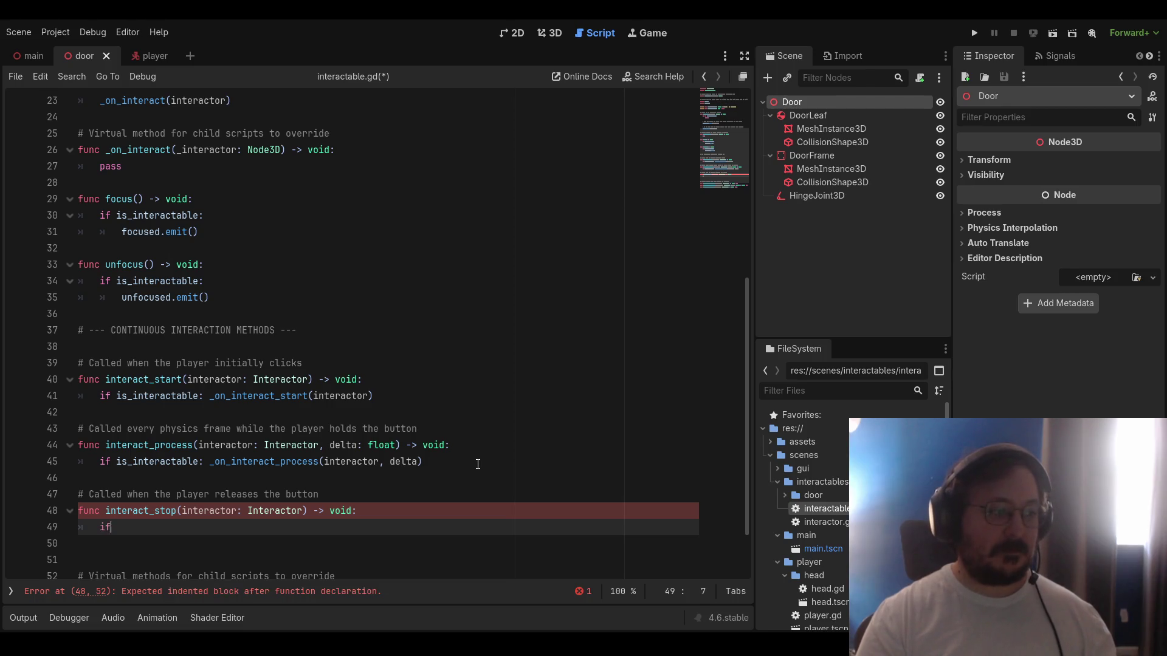
type("s_interactabl")
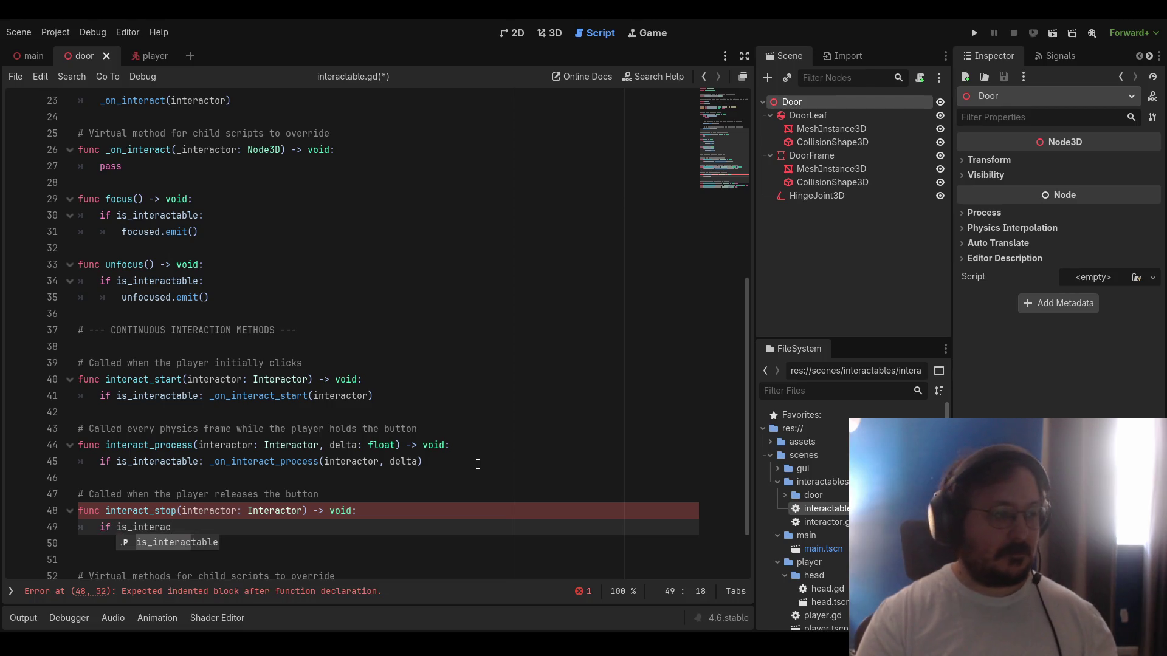
type("e: _on_inte")
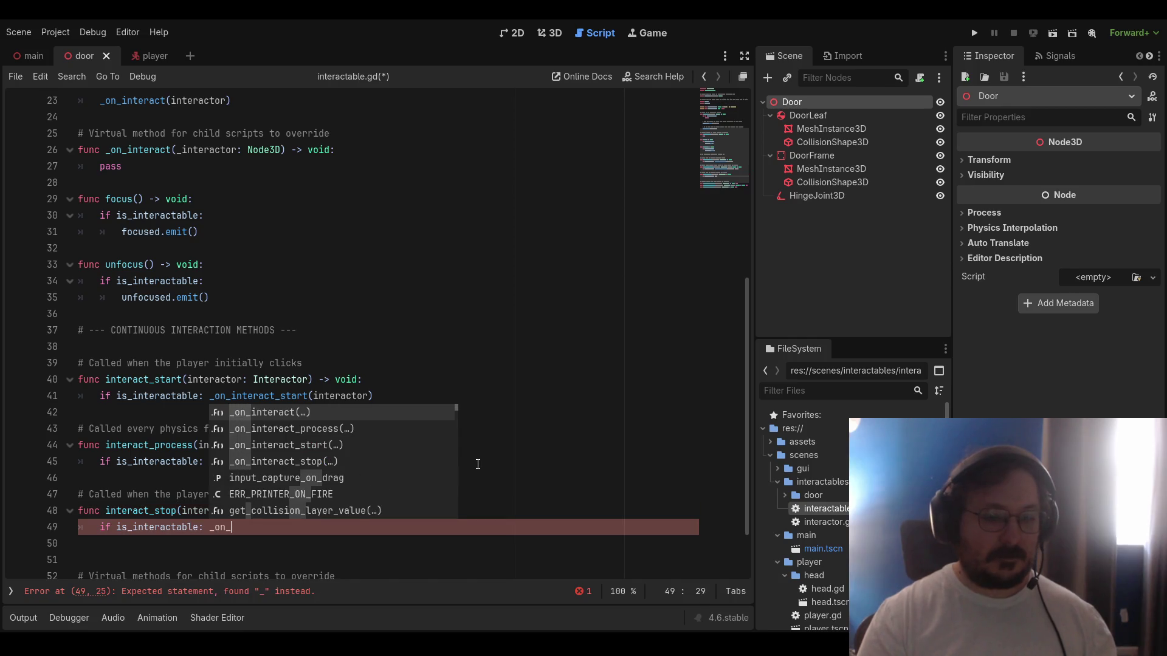
type("ract_sto")
key("Return")
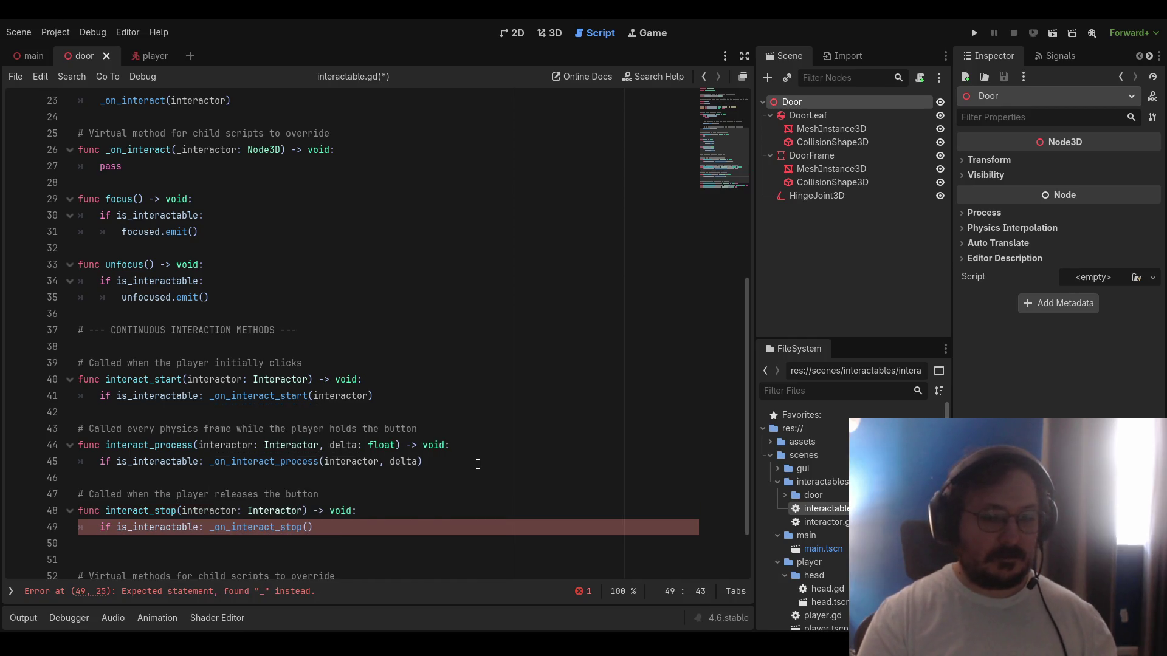
type("interactor)")
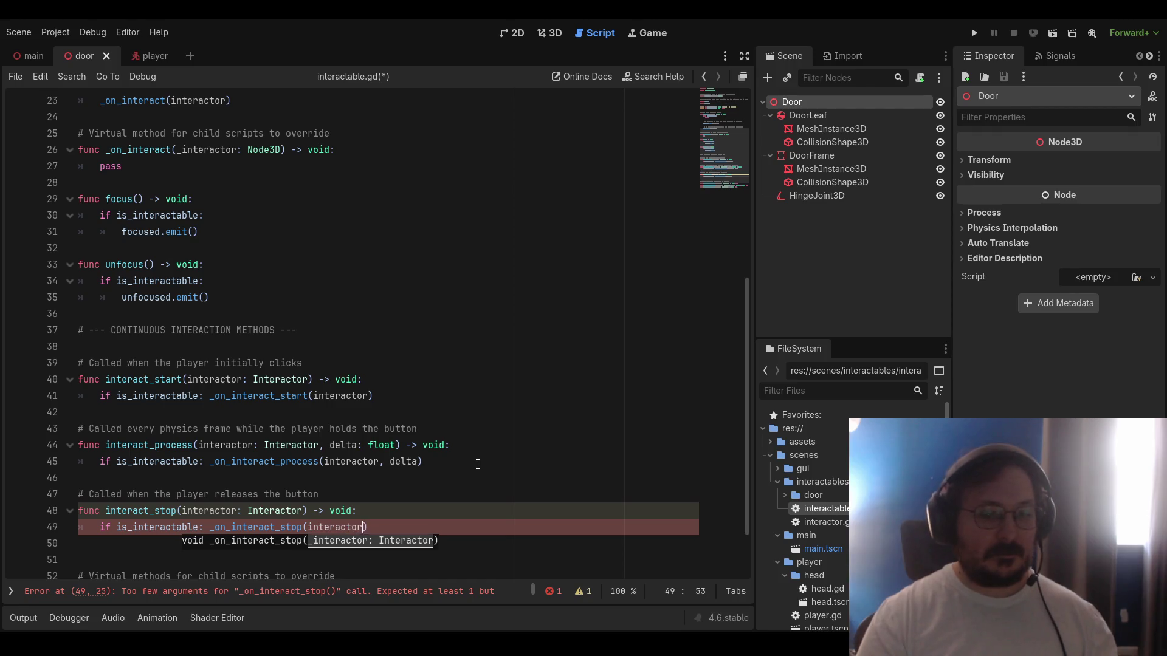
key("ctrl+s")
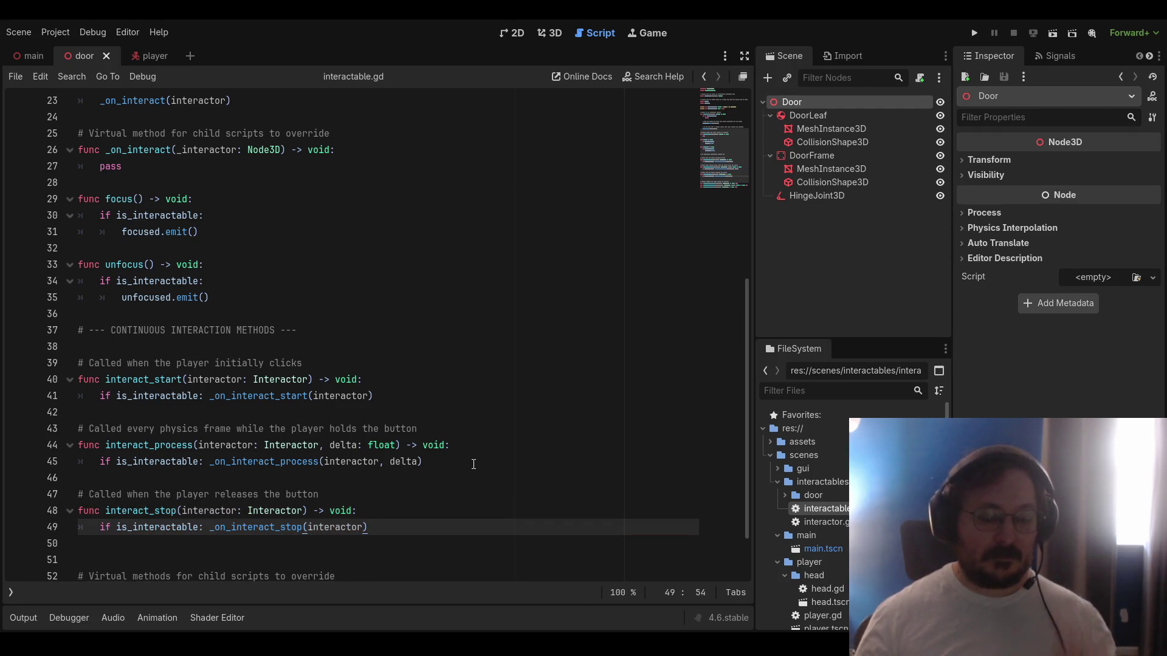
- Label the CONTINUOUS INTERACTION METHODS header START and paste a copy below the virtual stubs
scroll(366, 457, "down", 2)
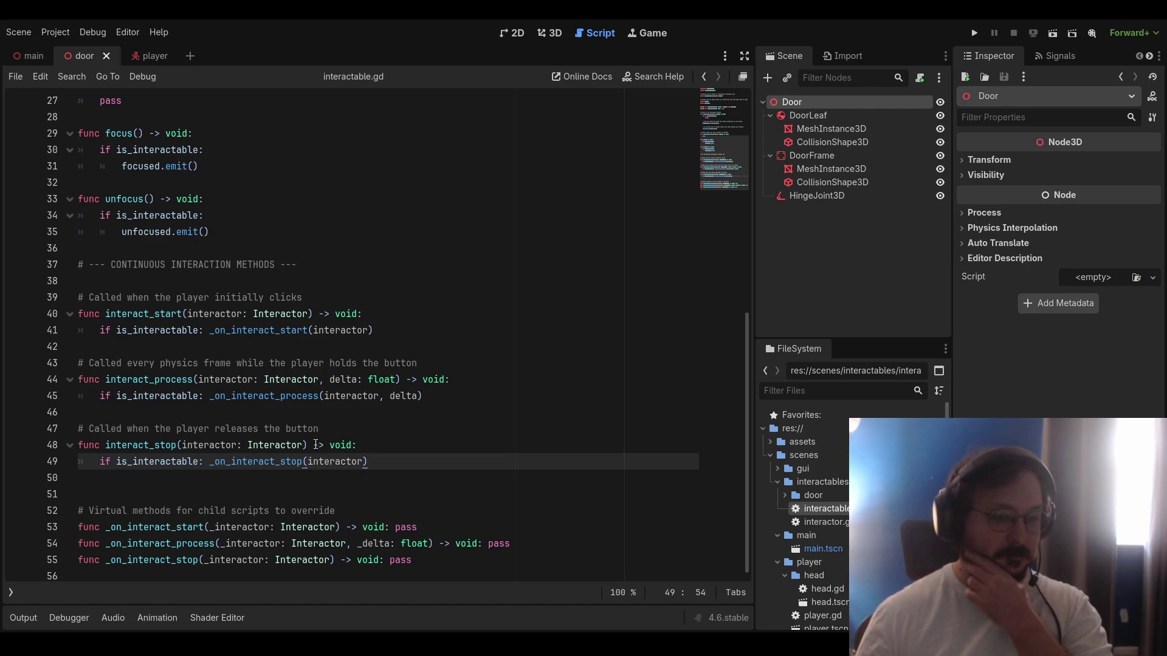
scroll(305, 443, "up", 5)
scroll(293, 442, "down", 5)
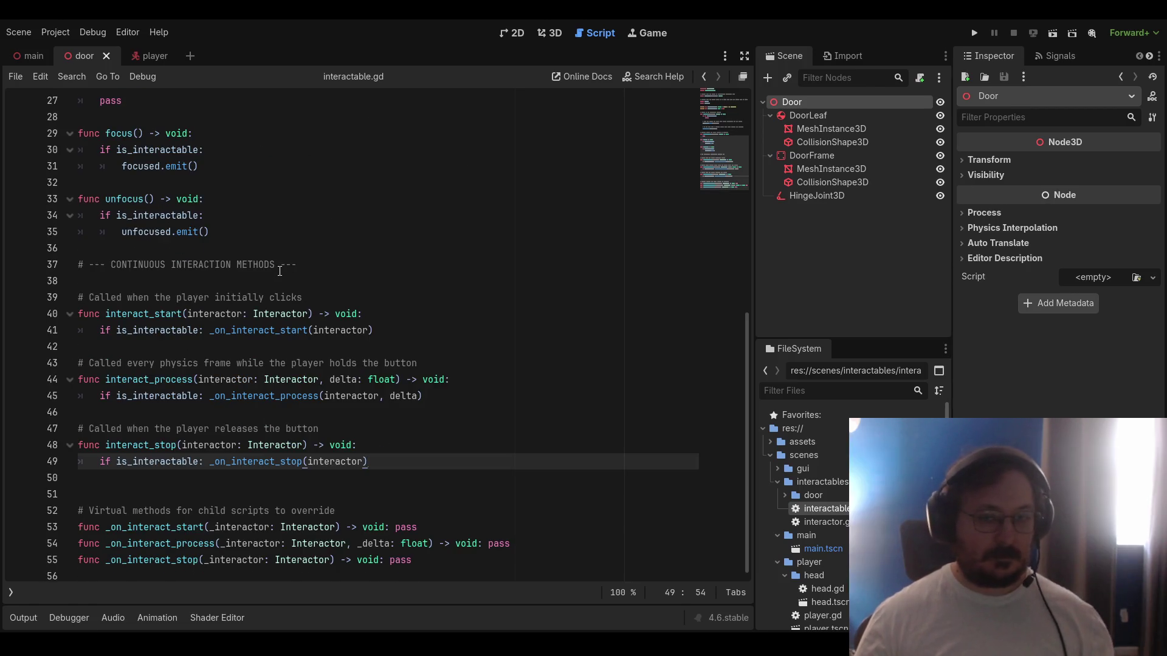
left_click(282, 265)
type("START")
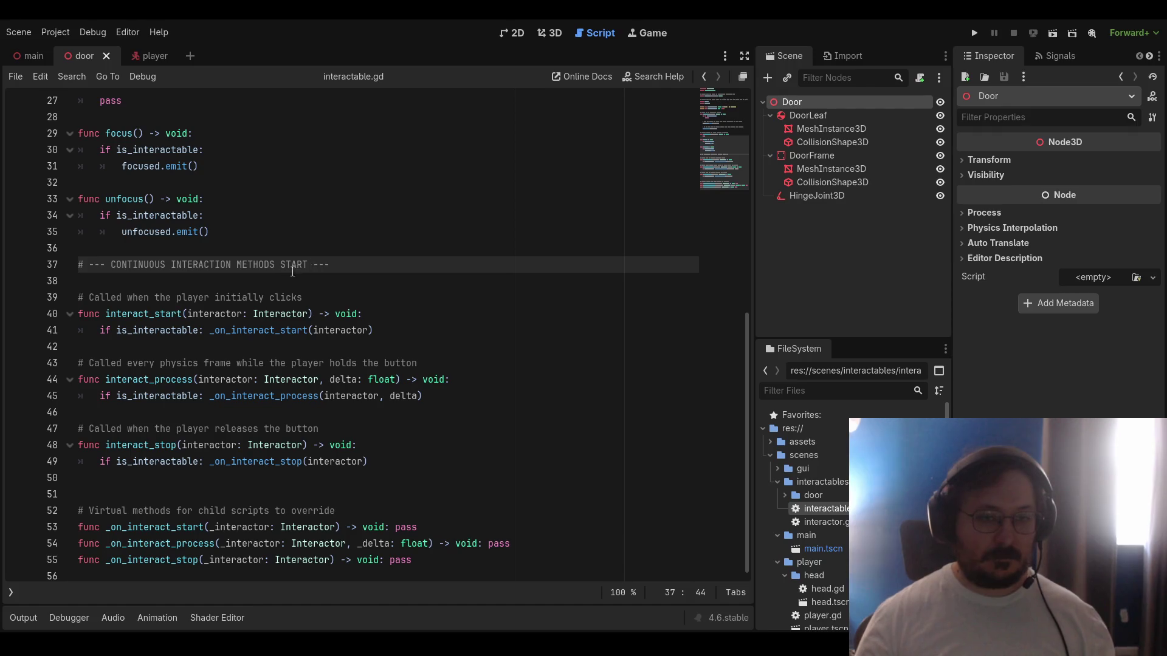
left_click_drag(351, 266, 64, 275)
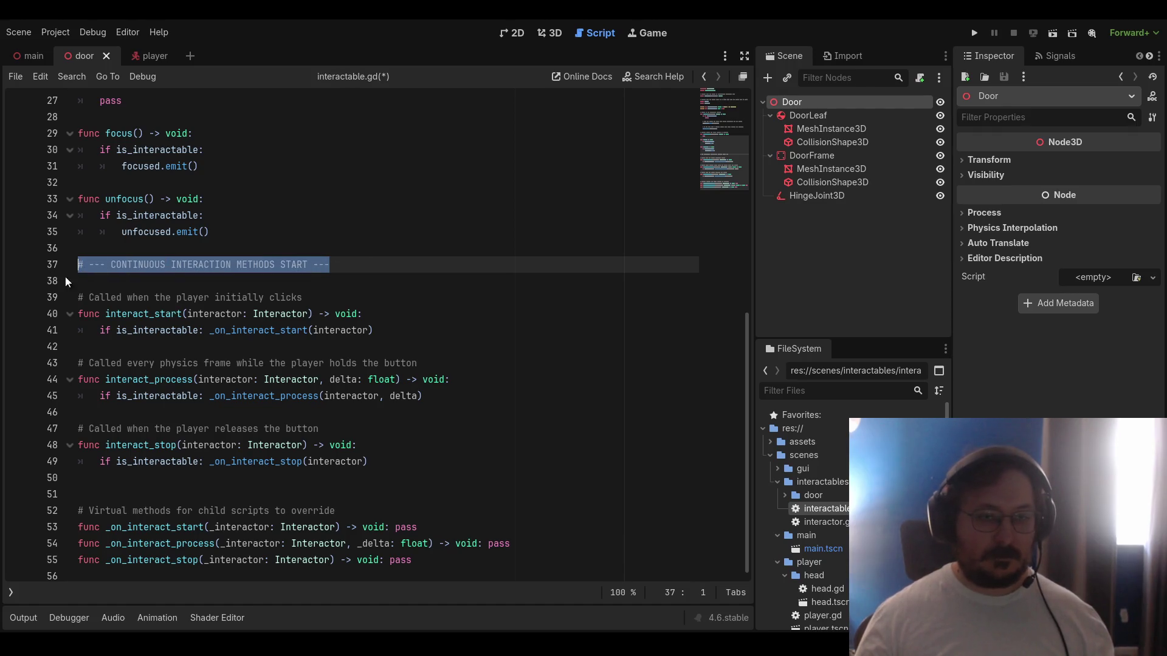
key("ctrl+c")
left_click(452, 562)
key("Return")
key("Return")
key("ctrl+v")
key("ctrl+s")
- Change the pasted marker's START to END and delete the extra blank line 51
double_click(302, 574)
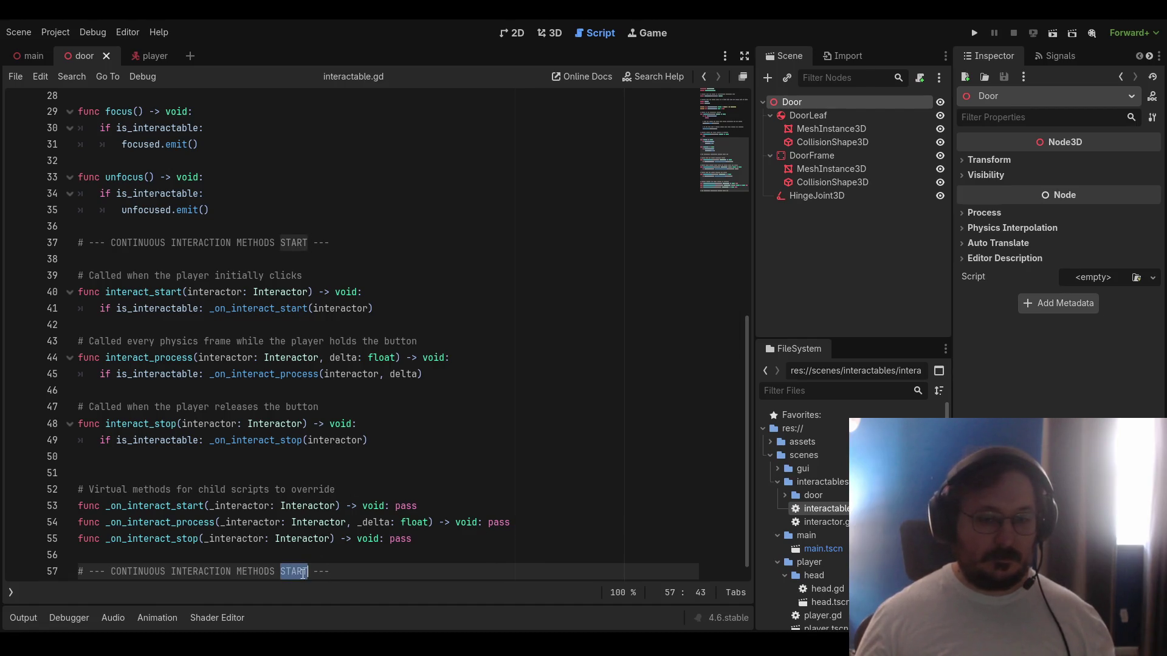
type("END")
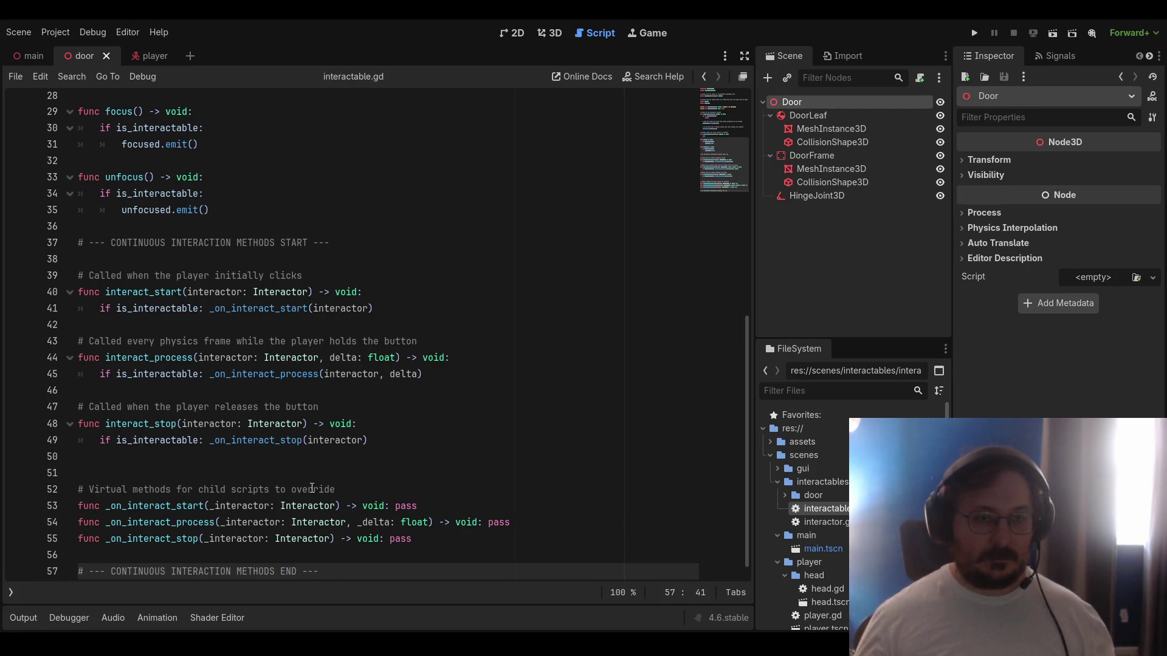
scroll(220, 478, "down", 1)
left_click(193, 457)
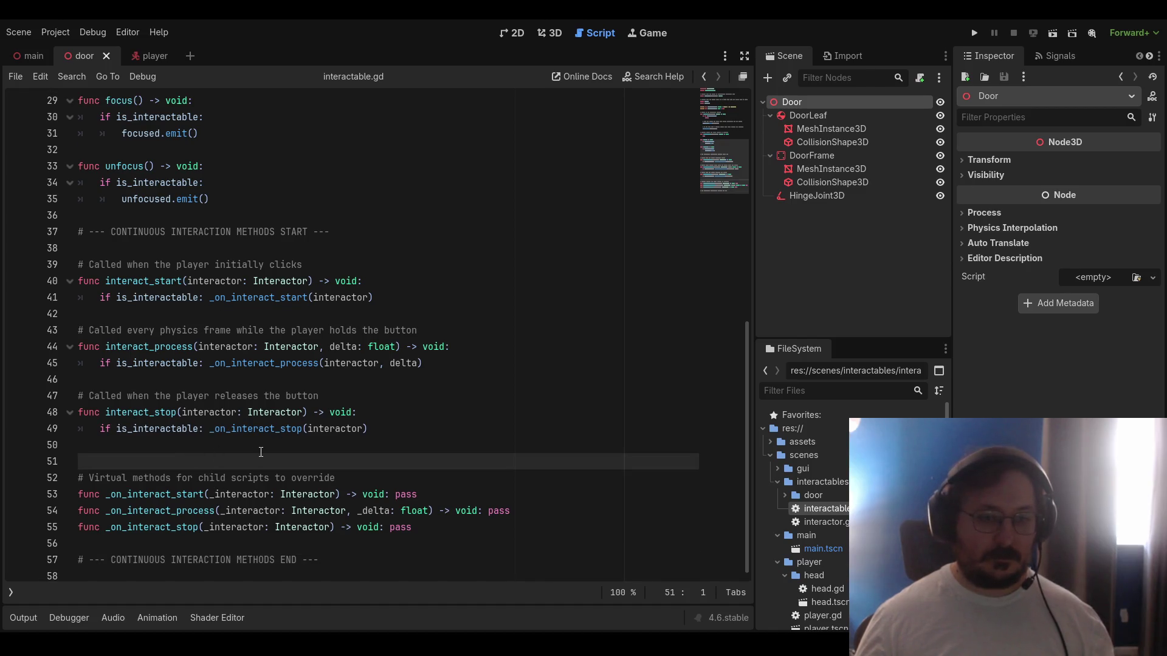
key("BackSpace")
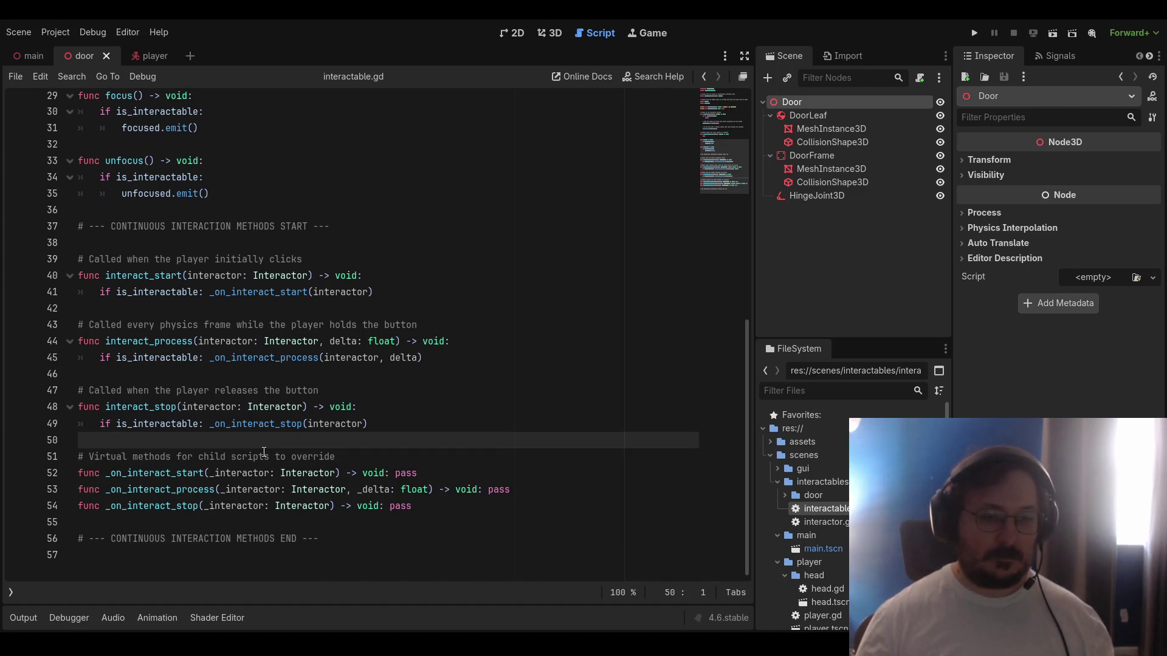
scroll(258, 452, "up", 5)
left_click(282, 452)
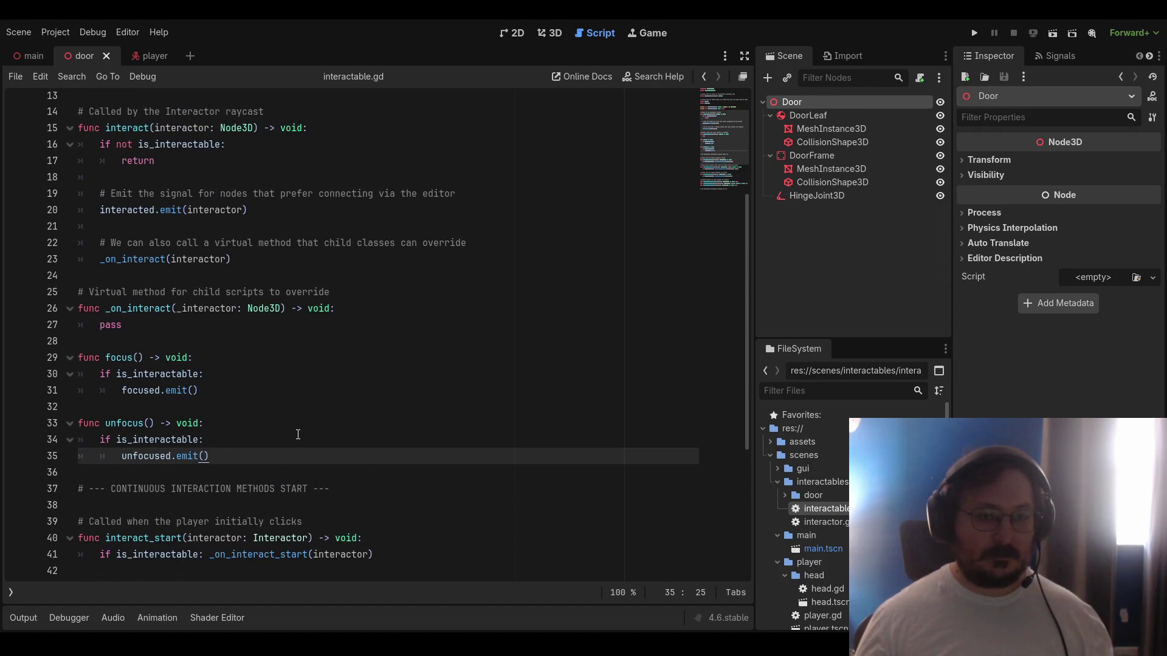
- Delete the old _on_interact virtual stub together with its comment line
left_click(296, 436)
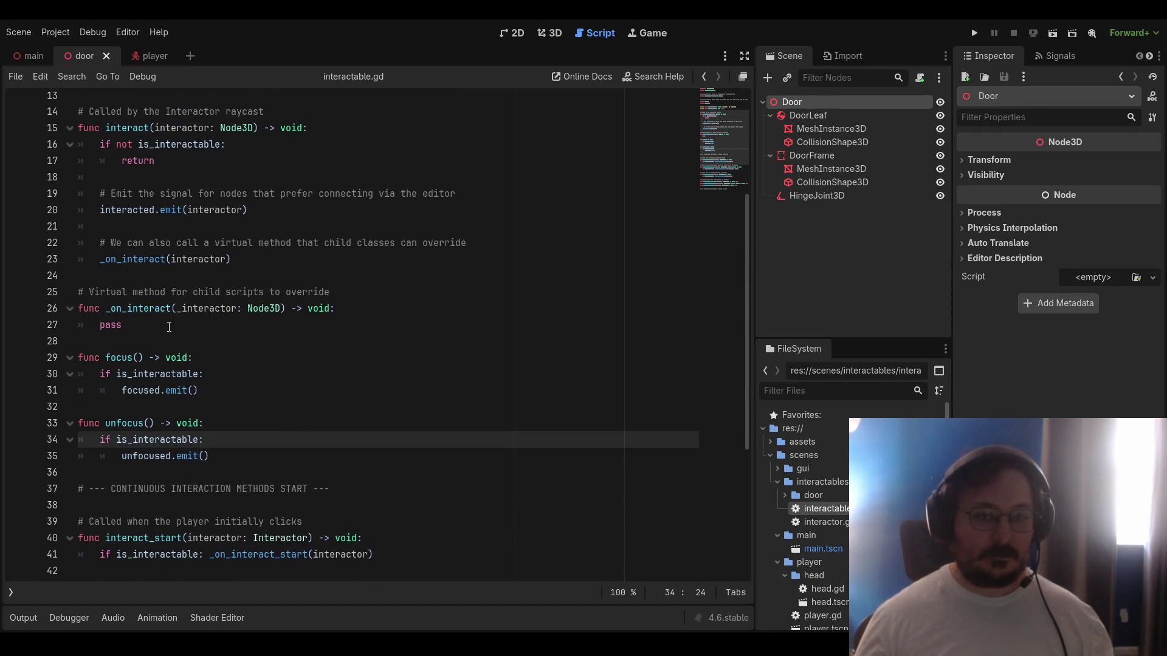
scroll(161, 328, "down", 5)
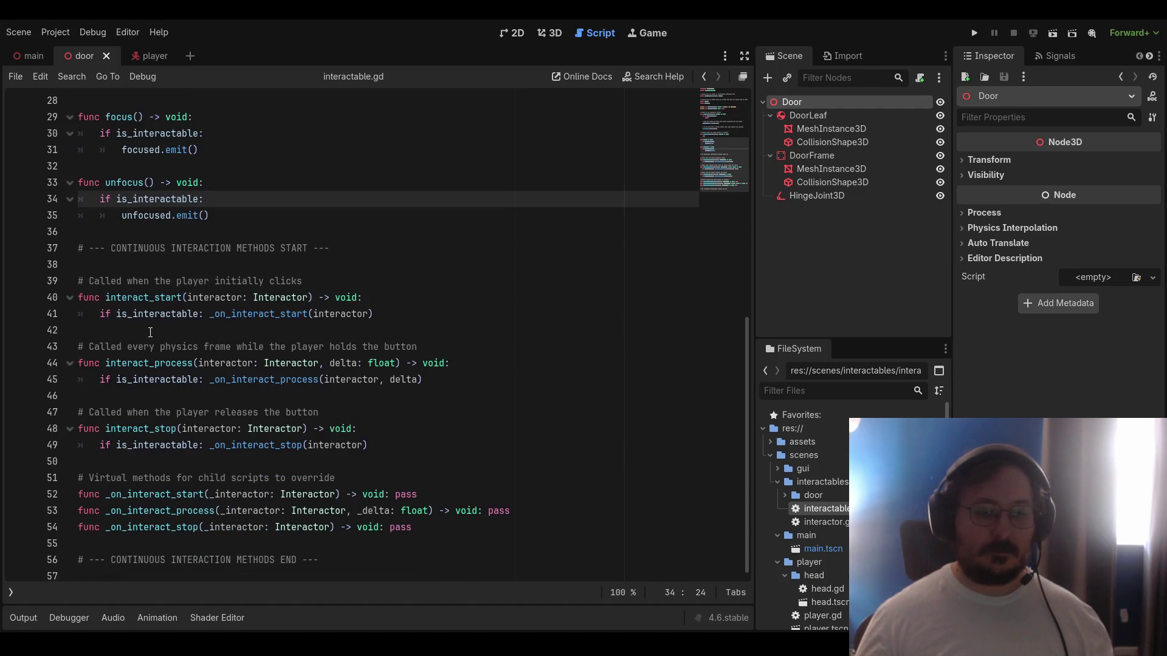
scroll(149, 333, "up", 2)
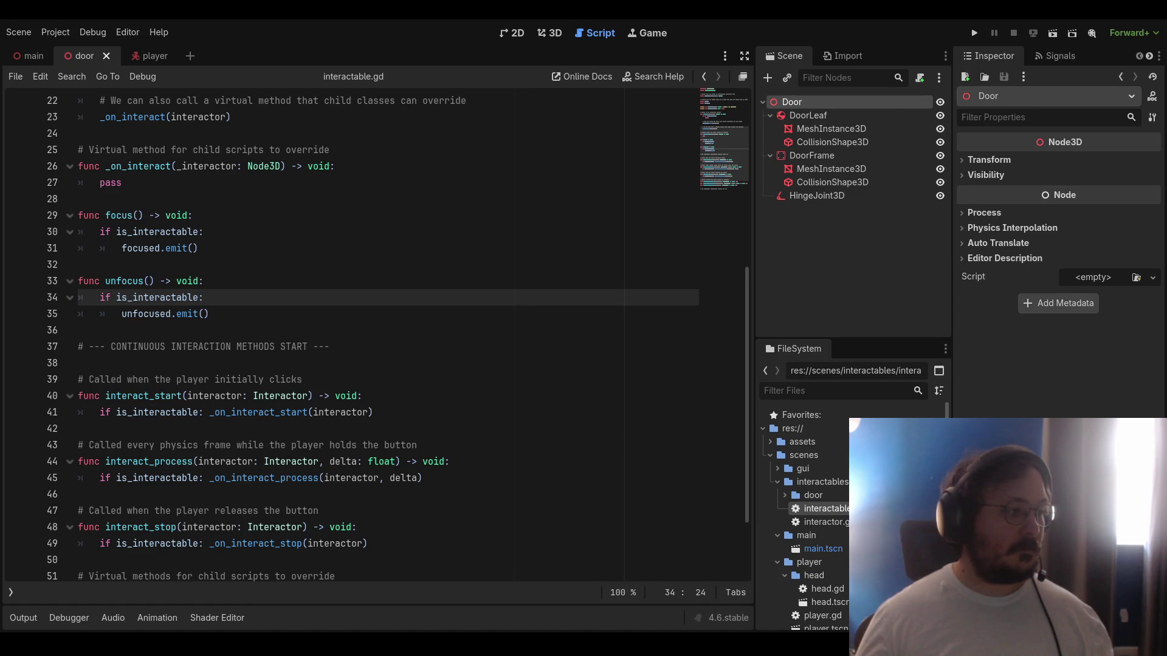
left_click_drag(124, 183, 53, 160)
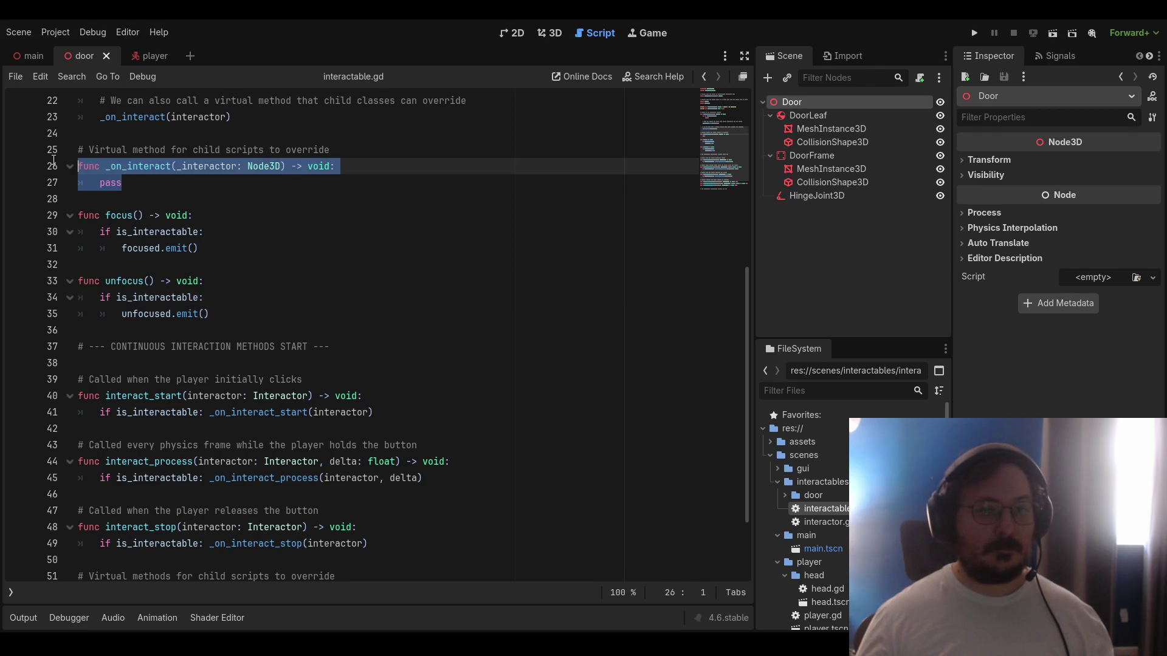
left_click_drag(124, 182, 68, 151)
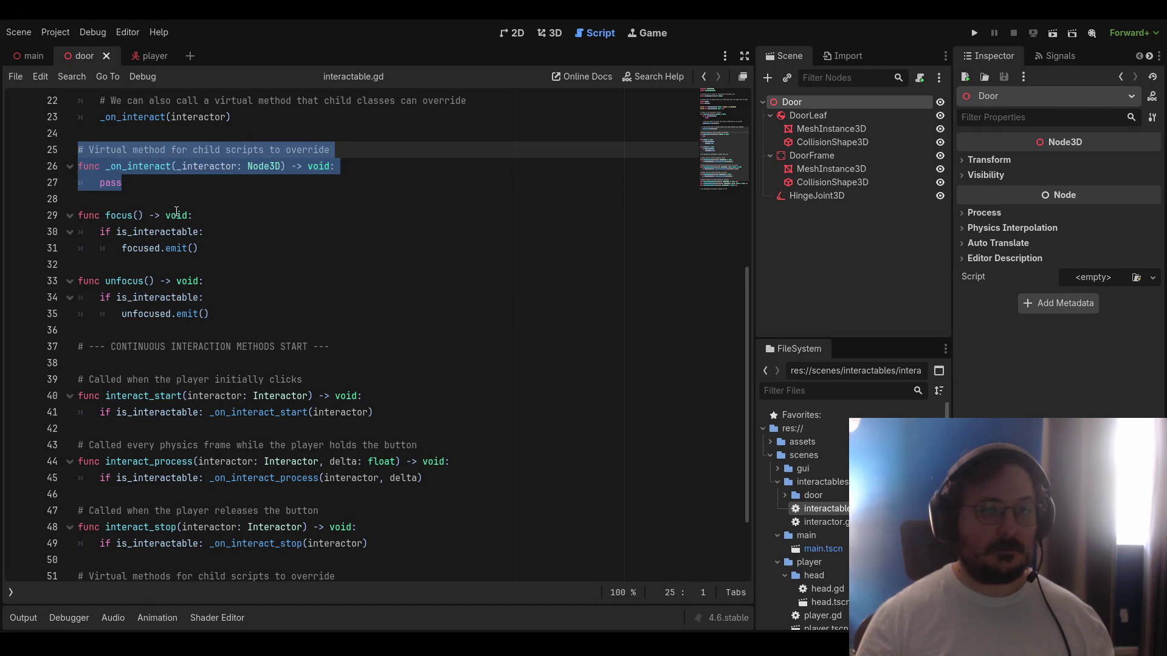
key("BackSpace")
key("BackSpace")
key("BackSpace")
- Delete the old one-shot interact function and its comments above focus()
scroll(183, 215, "up", 6)
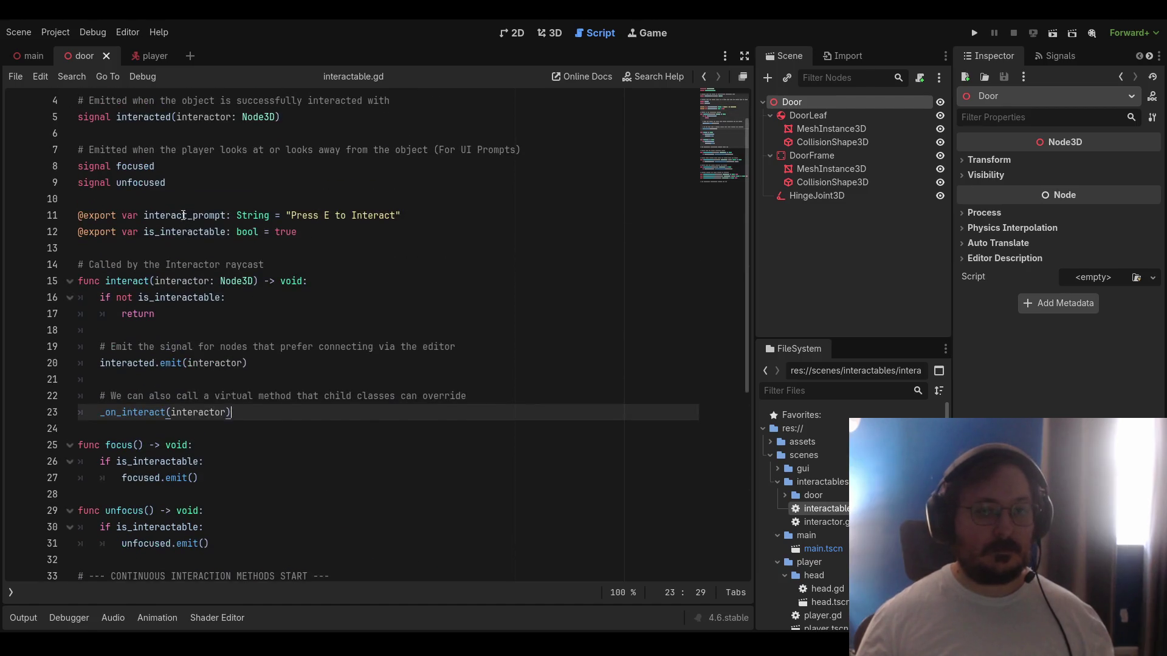
left_click(164, 313)
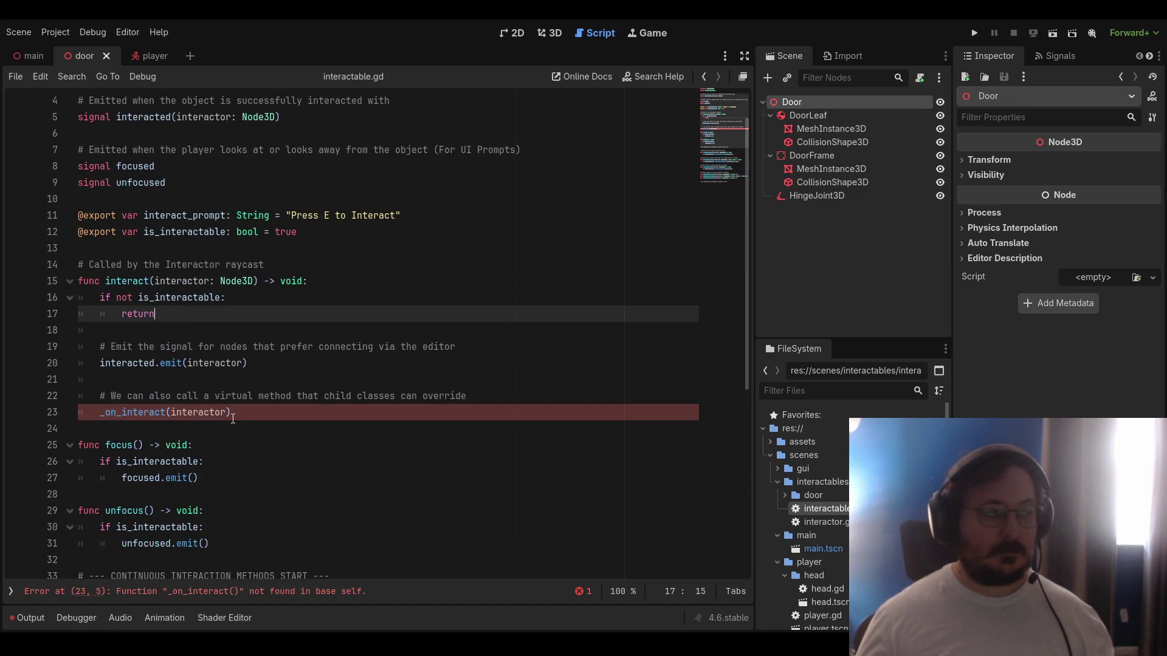
left_click(240, 413)
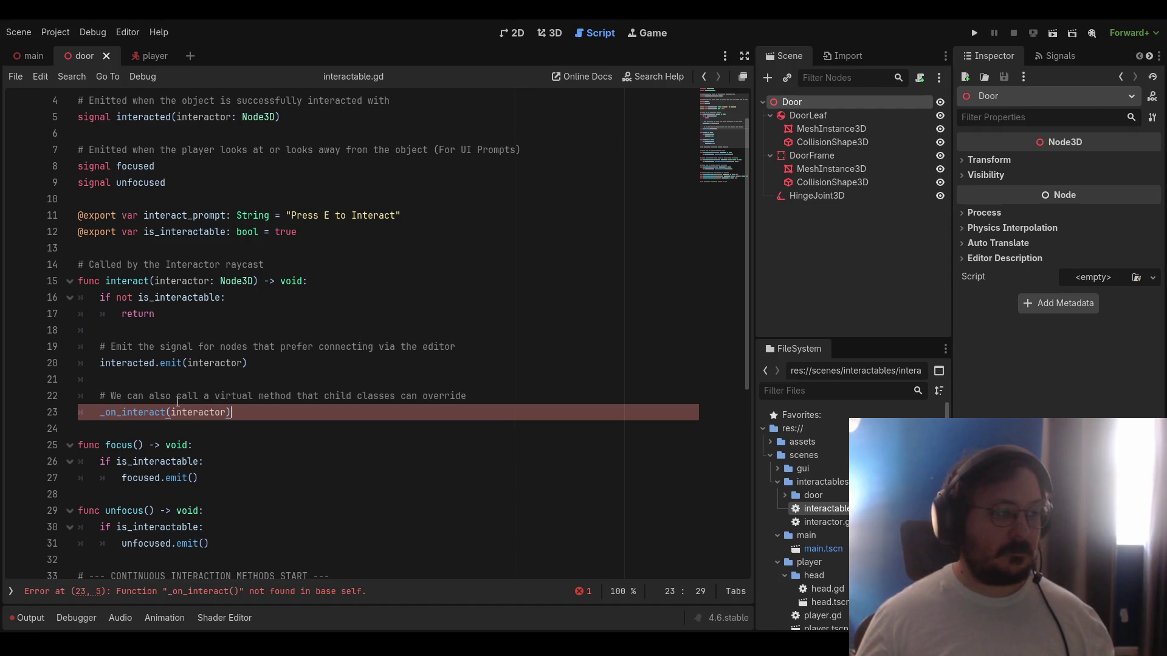
mouse_move(252, 415)
left_mouse_down()
mouse_move(91, 396)
mouse_move(36, 330)
mouse_move(25, 269)
left_mouse_up()
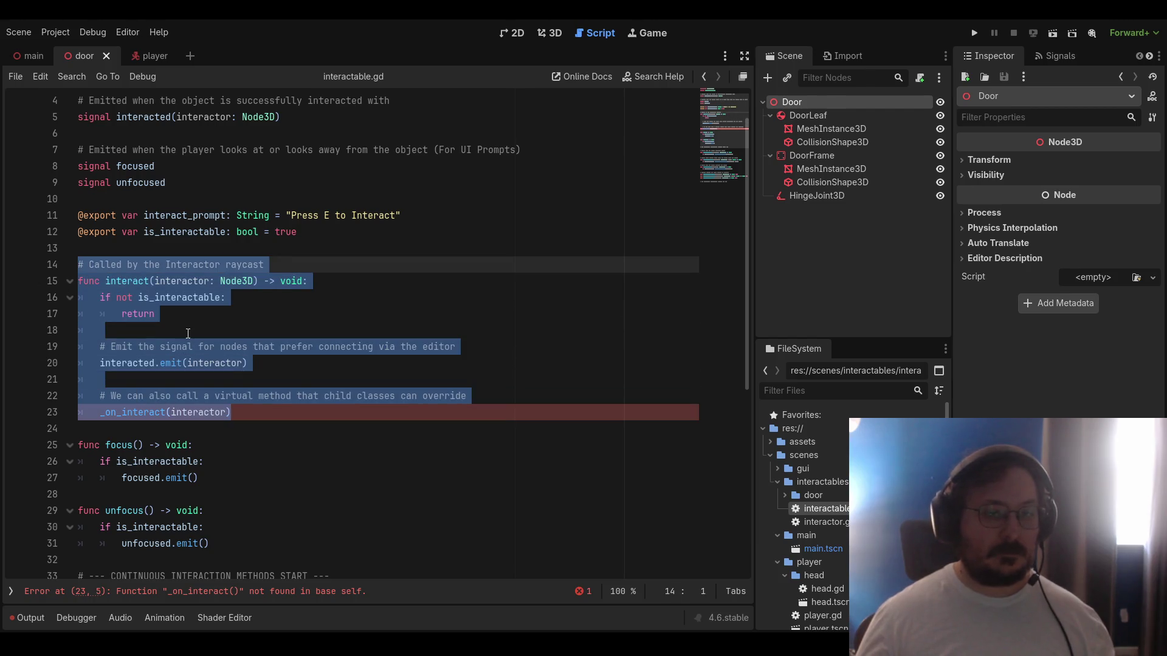
key("BackSpace")
key("BackSpace")
key("BackSpace")
scroll(194, 333, "down", 3)
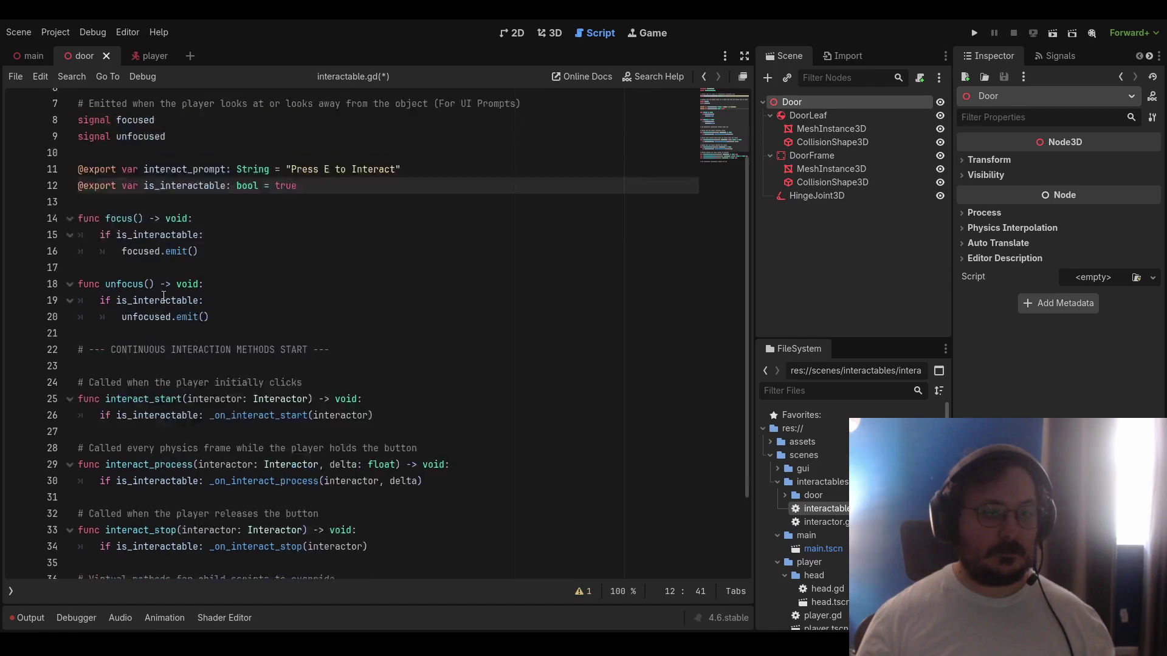
scroll(206, 331, "up", 4)
left_click(220, 330)
left_click(206, 297)
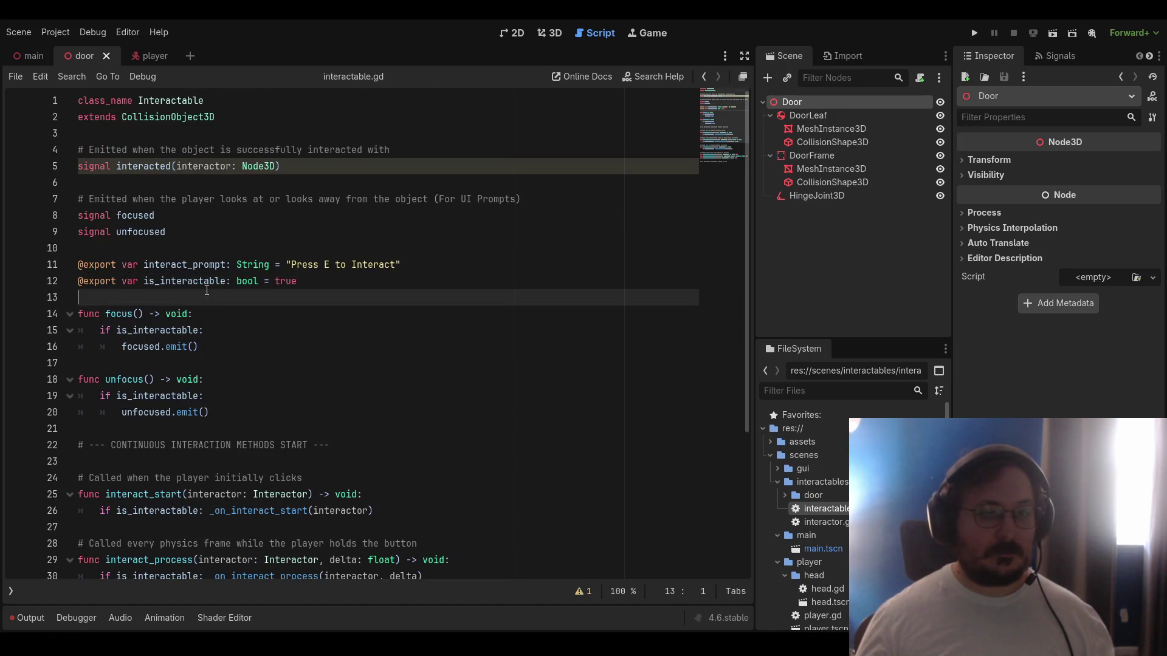
- Review the signals at the top of the cleaned-up interactable.gd
left_click(240, 248)
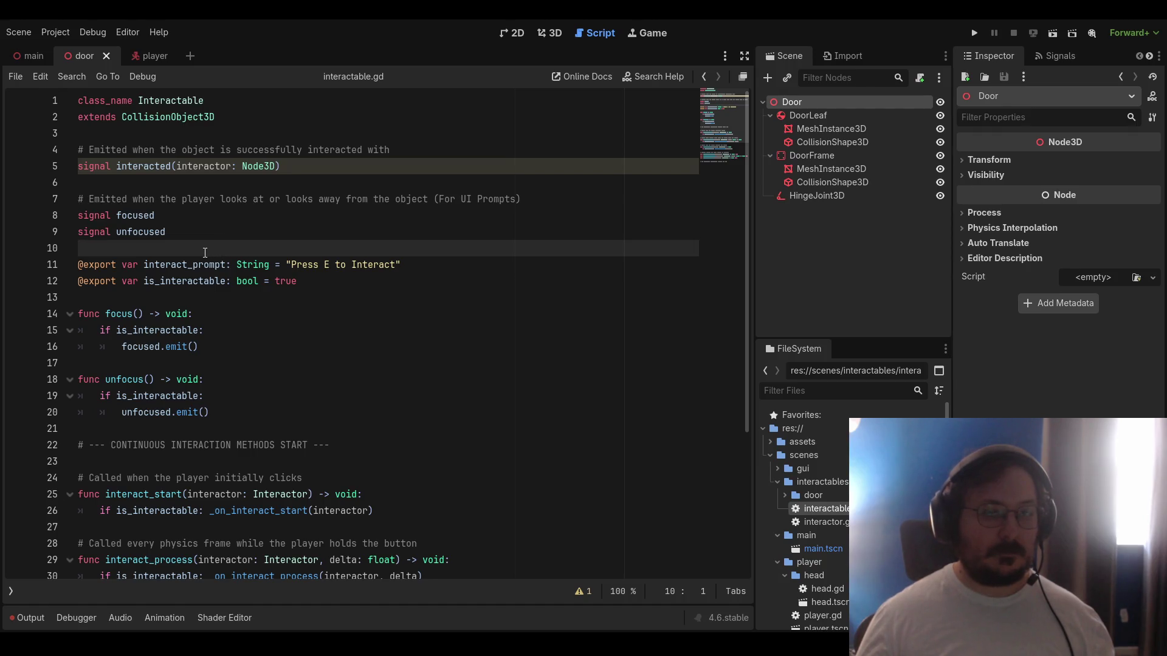
scroll(193, 259, "down", 4)
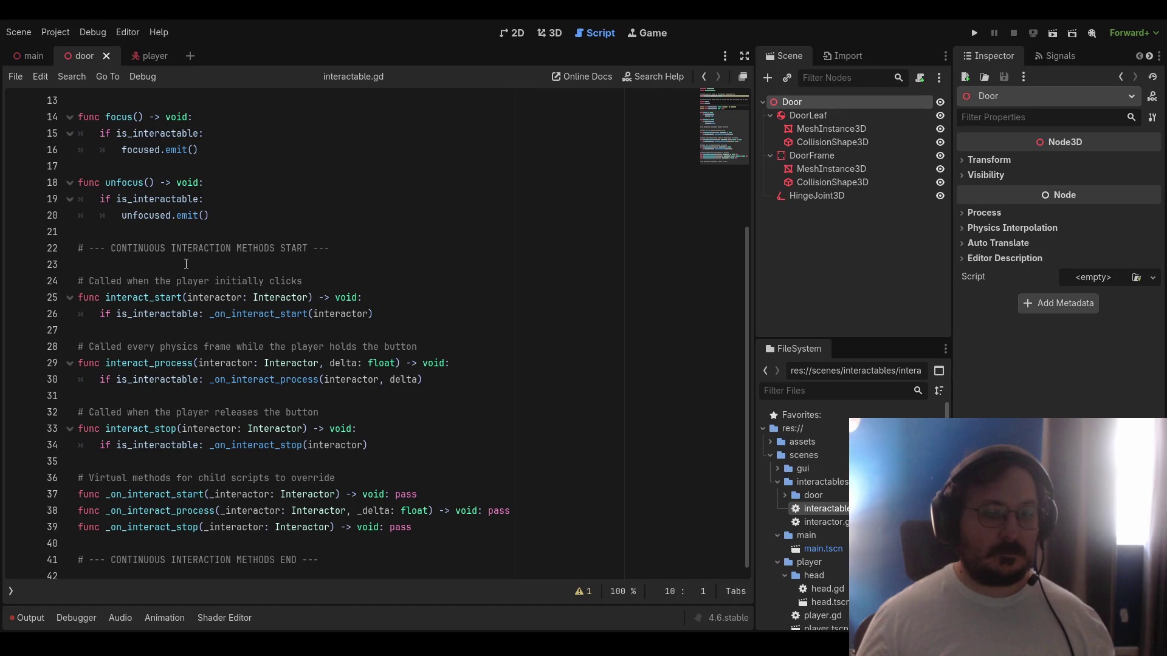
scroll(185, 264, "up", 4)
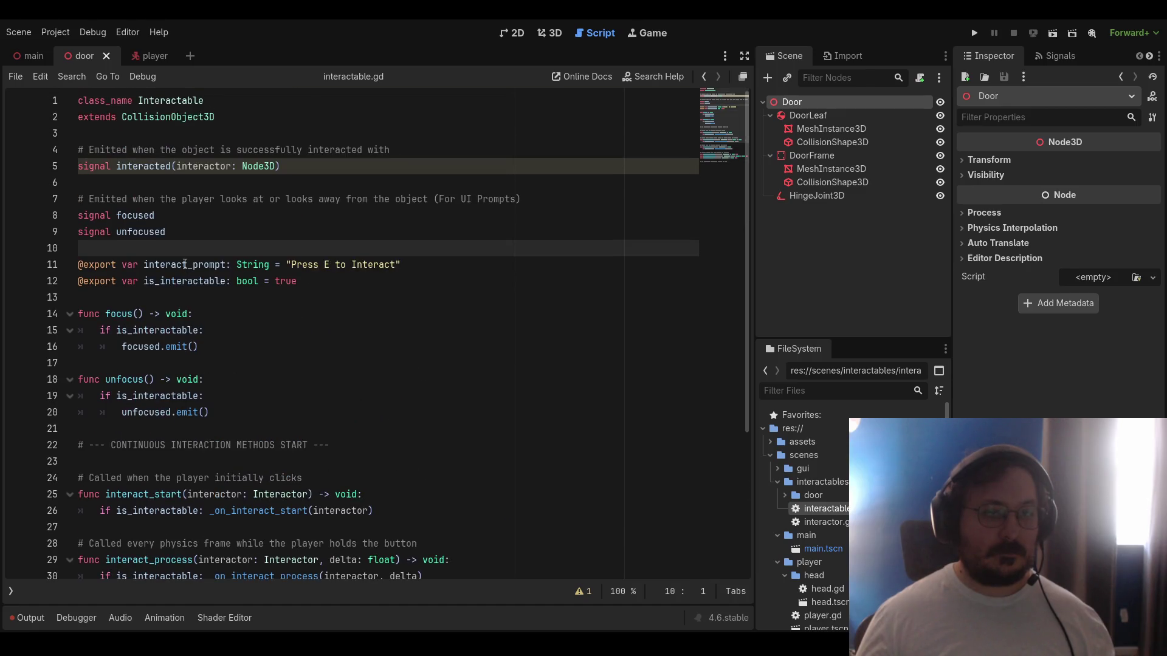
left_click(234, 232)
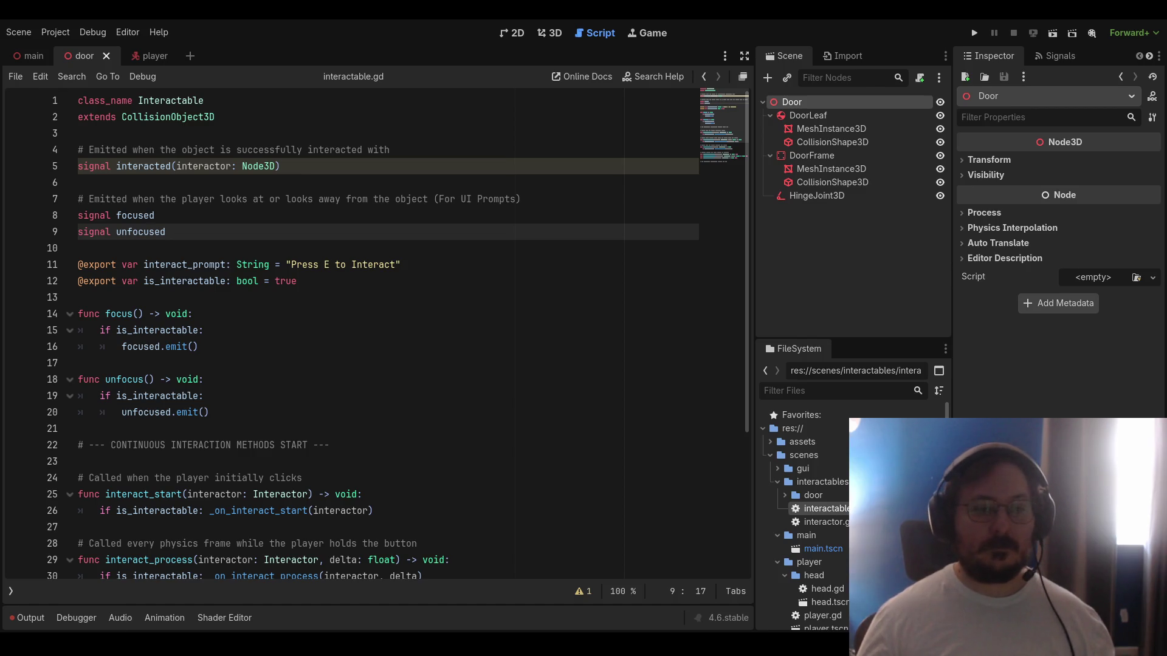
- Switch the script editor to interactor.gd via the scripts list, then collapse the list
left_click(10, 591)
left_click(59, 131)
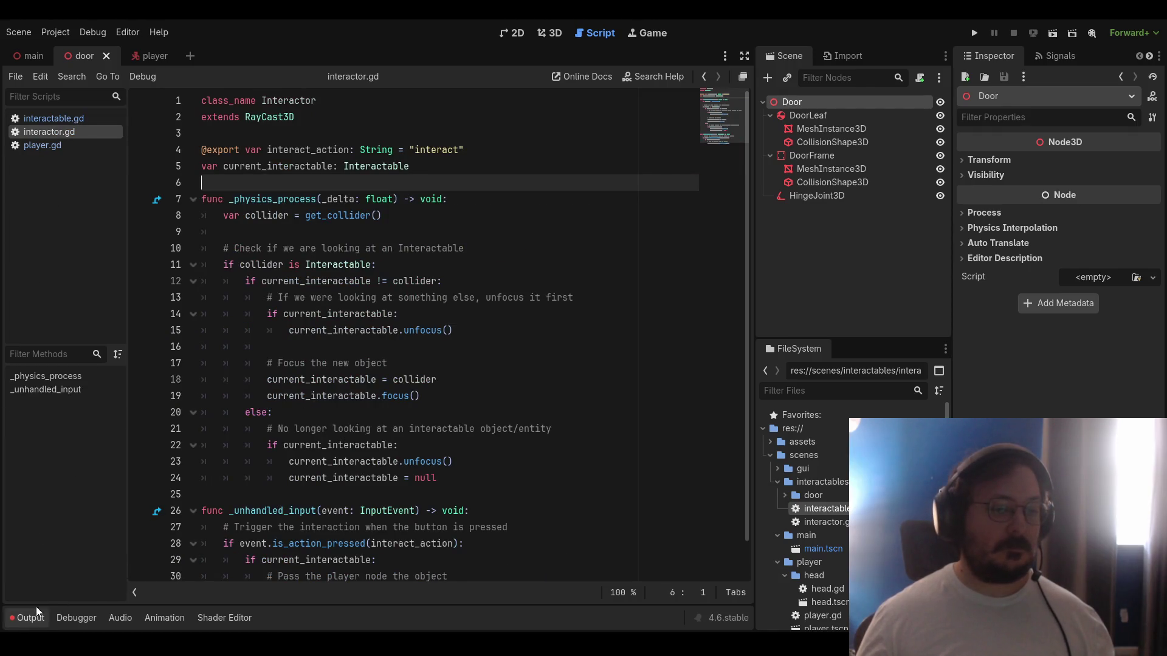
left_click(136, 593)
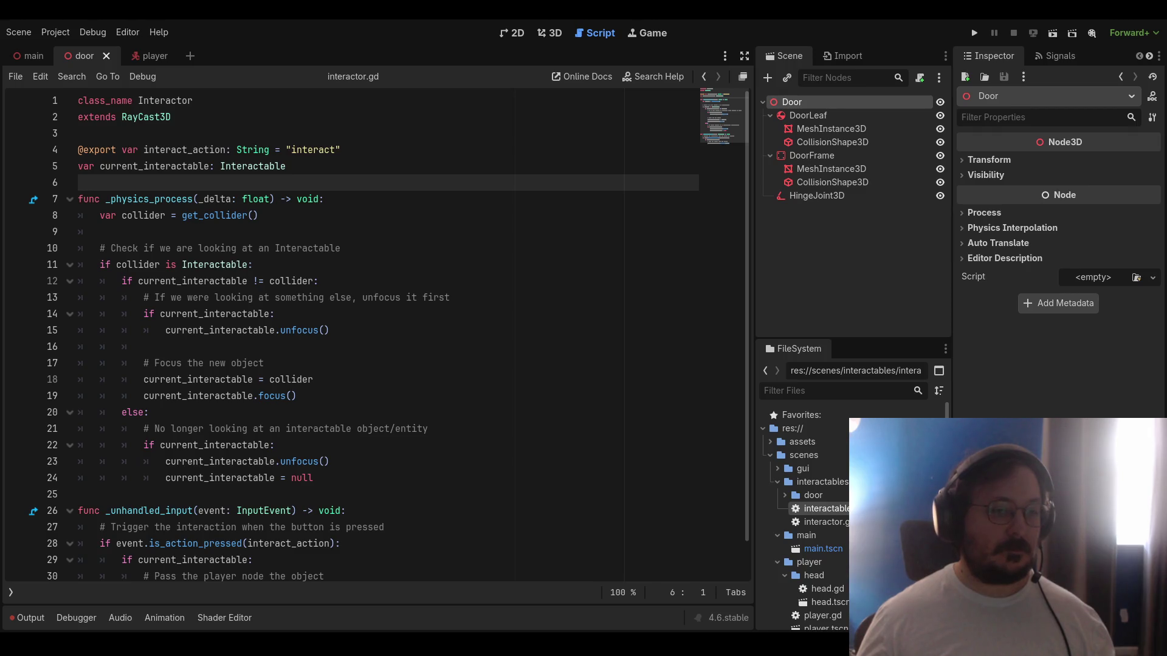
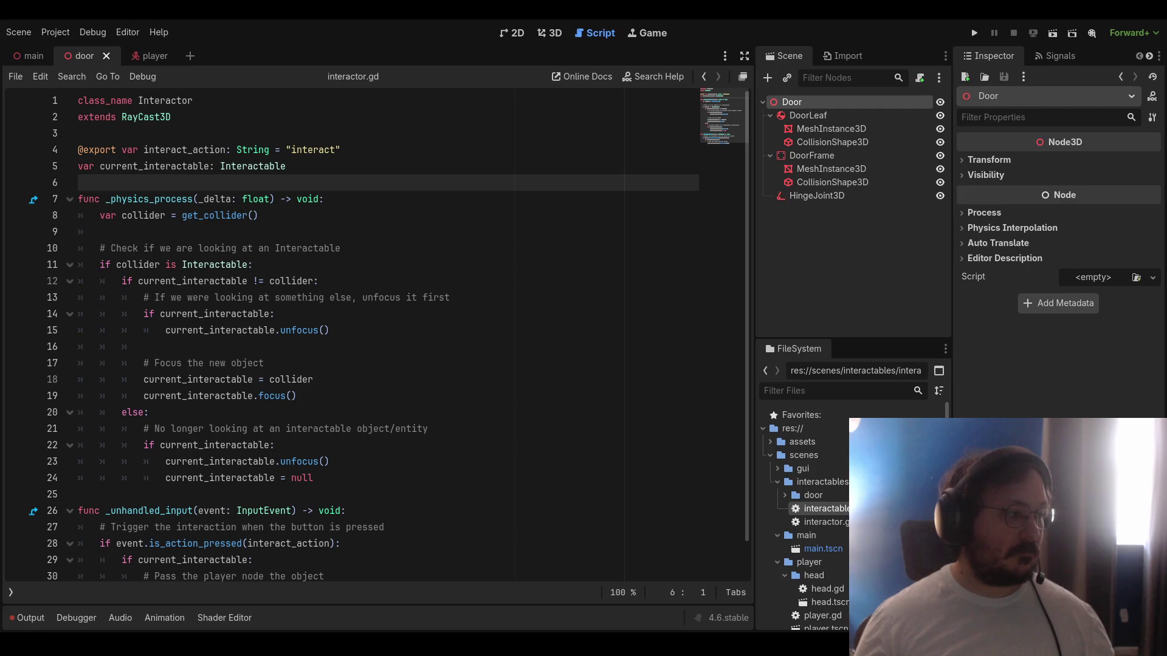
- Declare grabbed_interactable: Interactable below current_interactable, commented 'Tracks what we are currently holding'
left_click(169, 131)
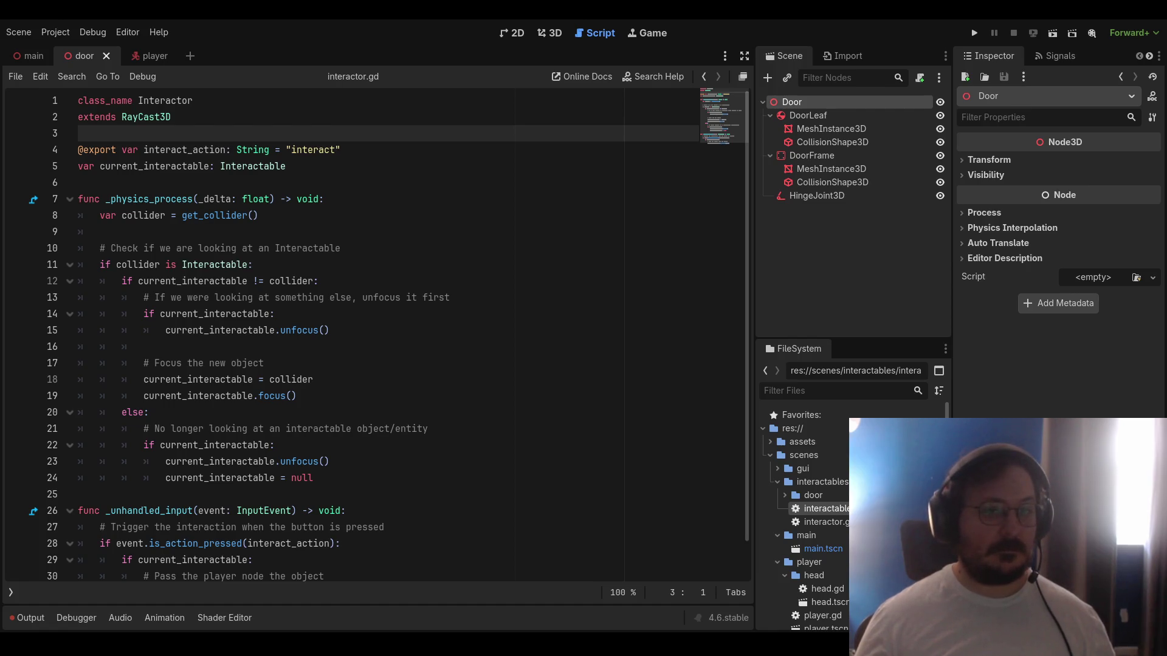
left_click(298, 166)
key("Return")
type("var grabbed_interactable: Interact")
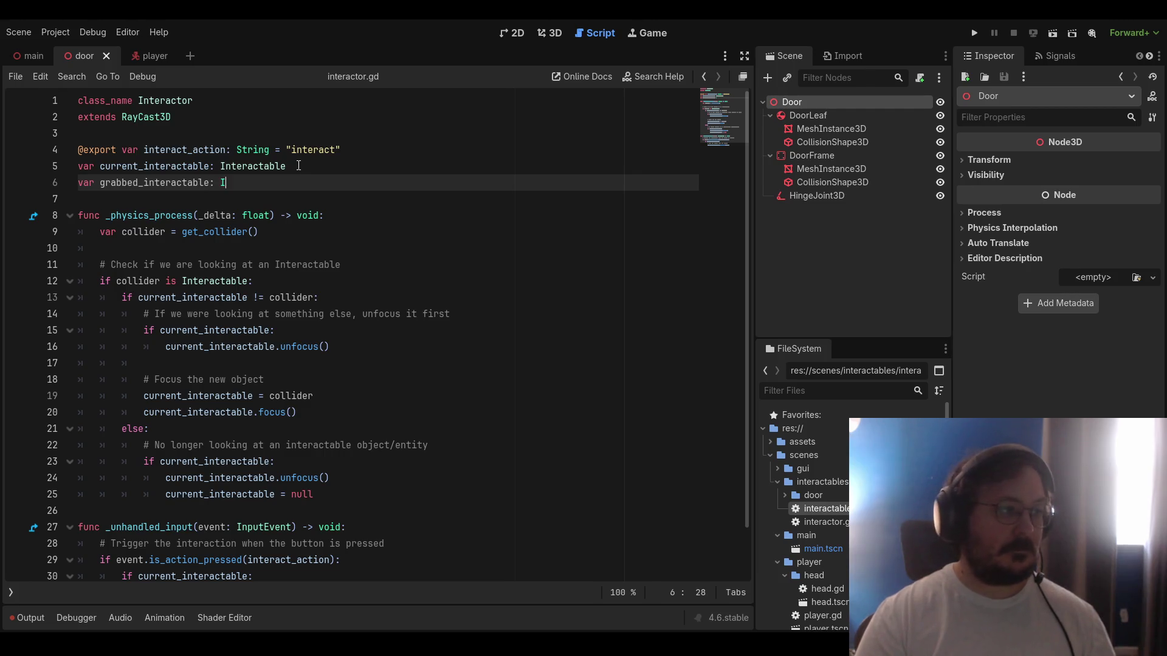
type("able # Trac")
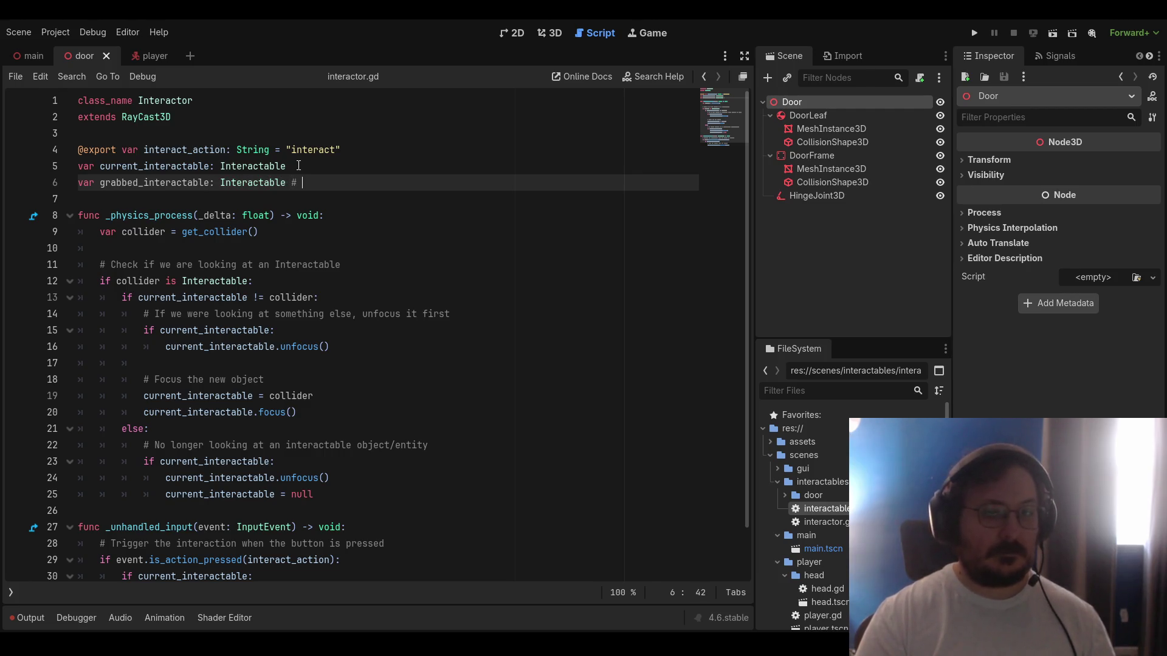
type("ks what we are curren")
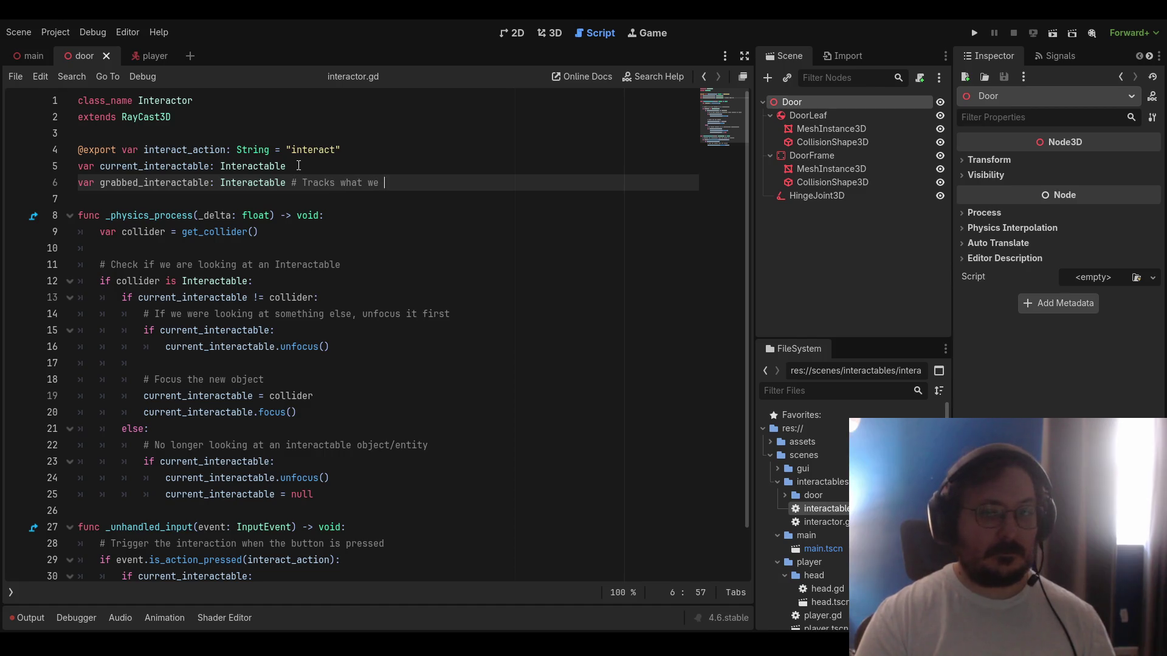
type("tly holding")
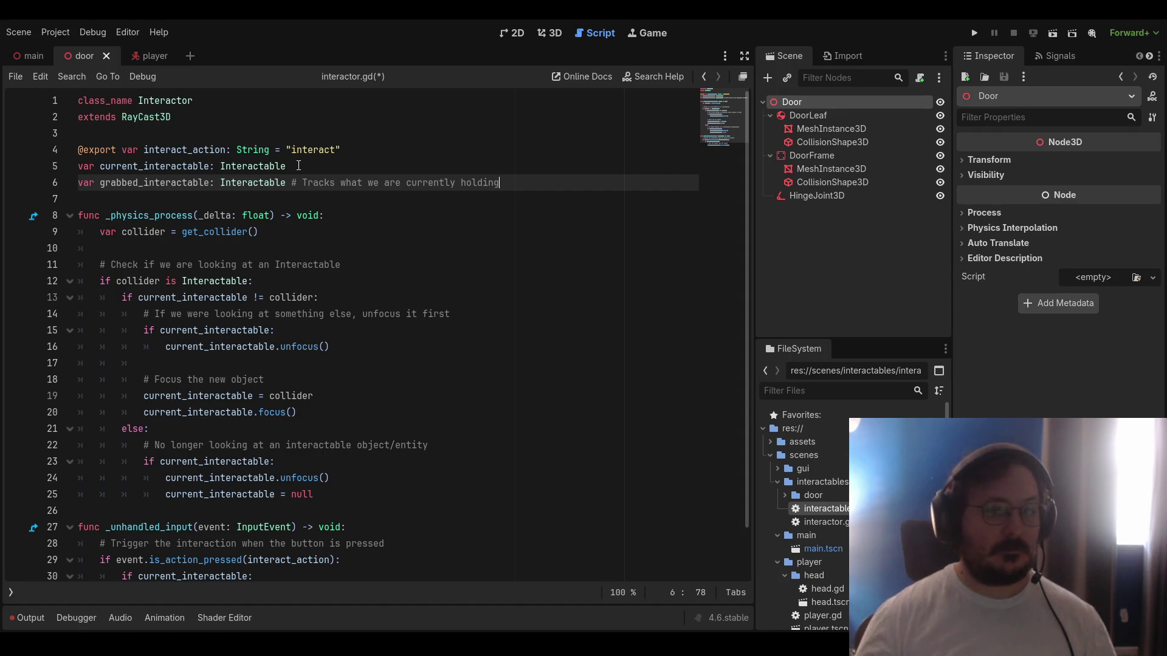
key("Down")
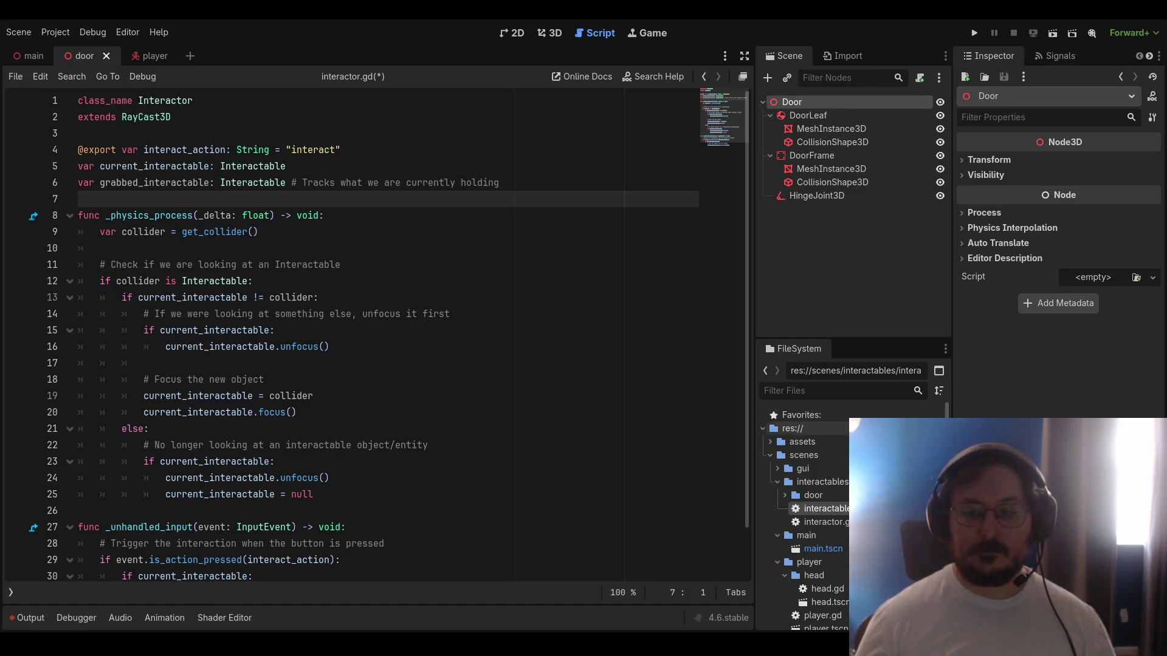
- Open the door folder in the FileSystem dock to reach physics_door.gd
scroll(802, 449, "down", 2)
double_click(785, 441)
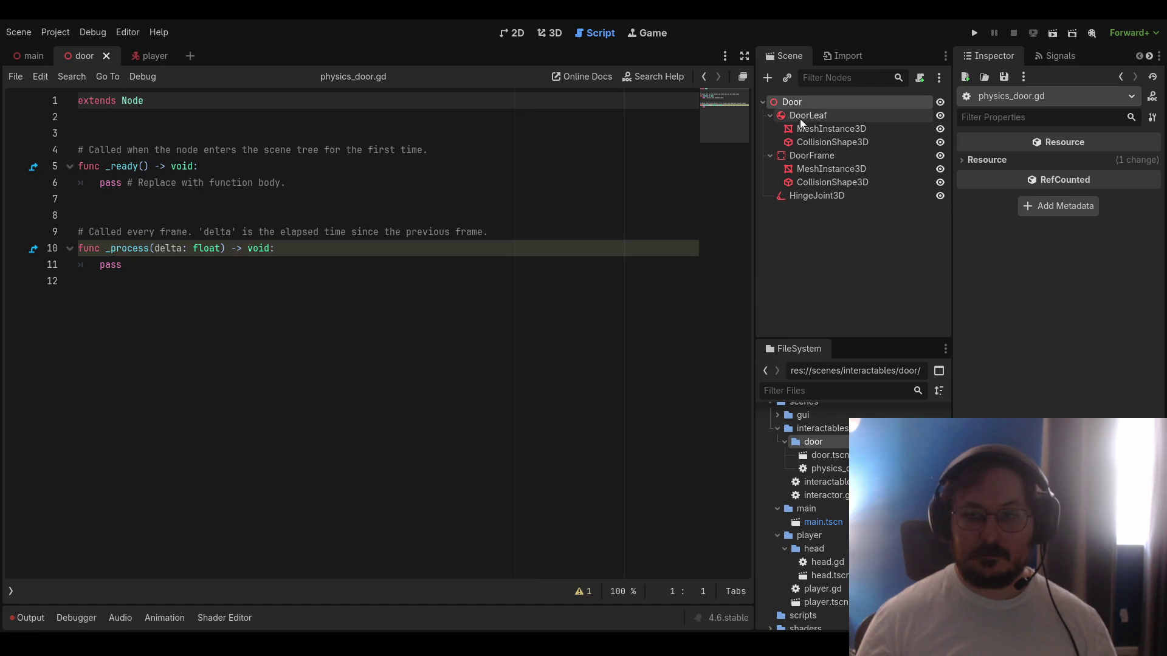
- Attach physics_door.gd to DoorLeaf and add class_name PhysicsDoor at the top
left_click(771, 156)
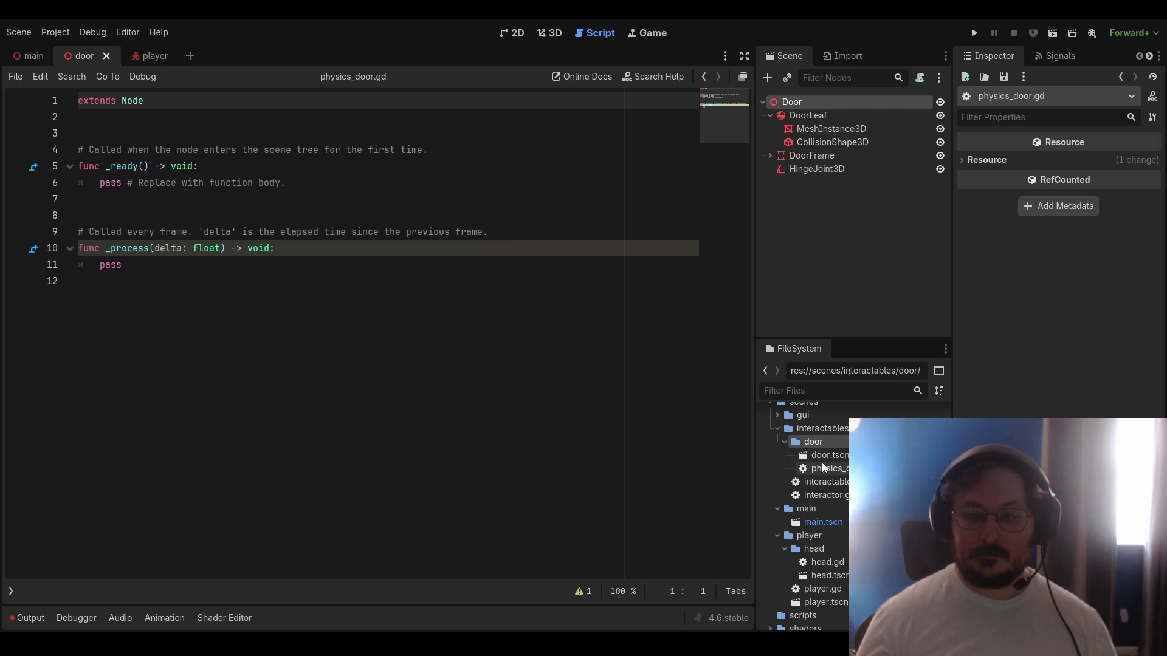
mouse_move(819, 465)
left_mouse_down()
mouse_move(802, 248)
mouse_move(808, 113)
left_mouse_up()
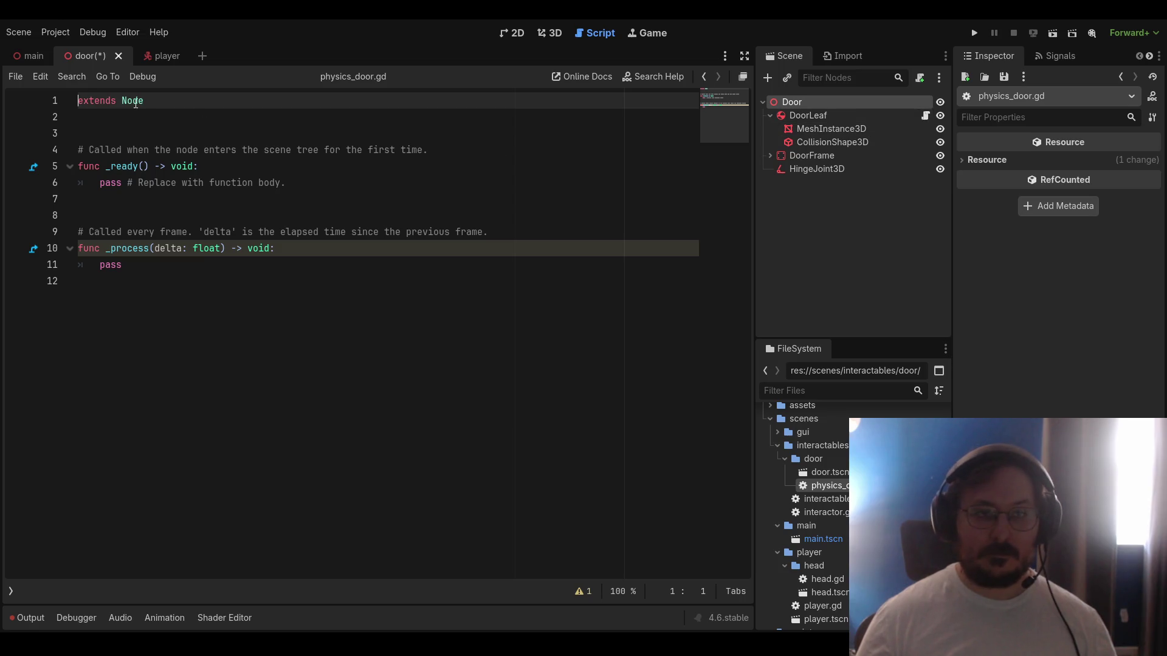
key("Return")
key("Up")
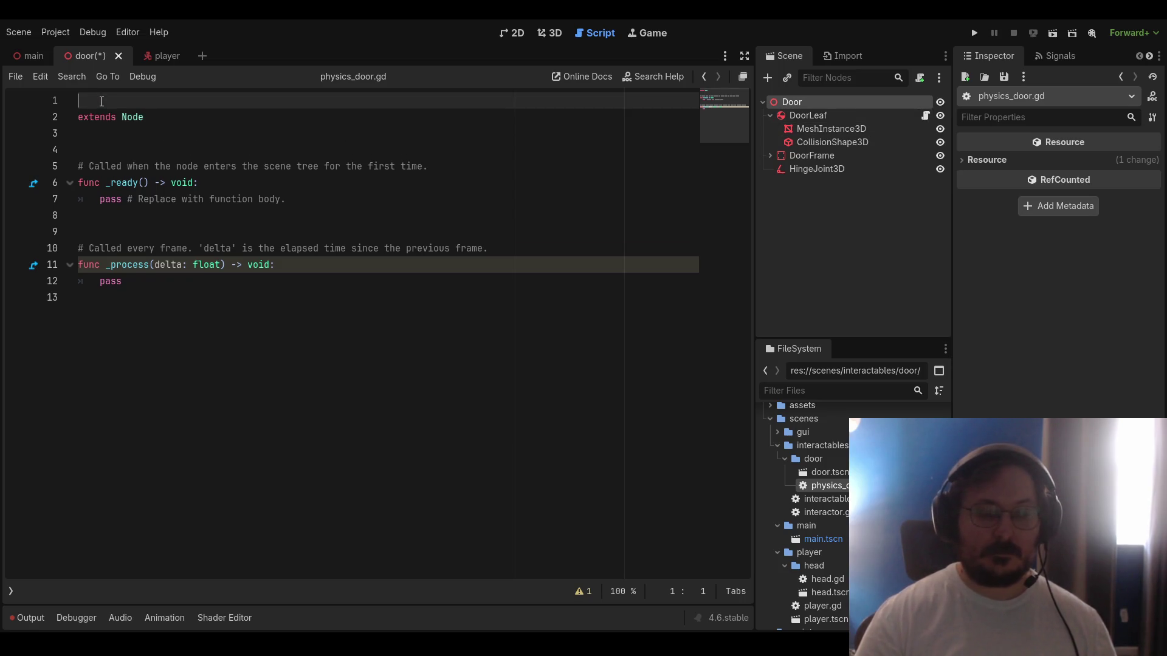
type("ss_name Ph")
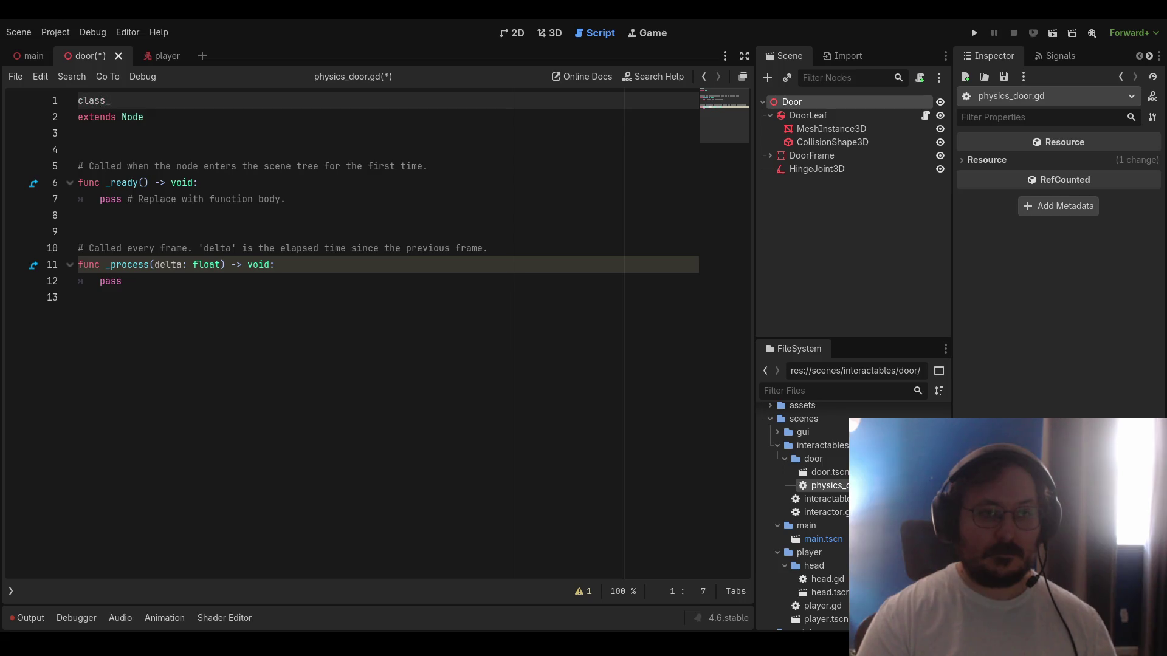
type("ysicsDoor")
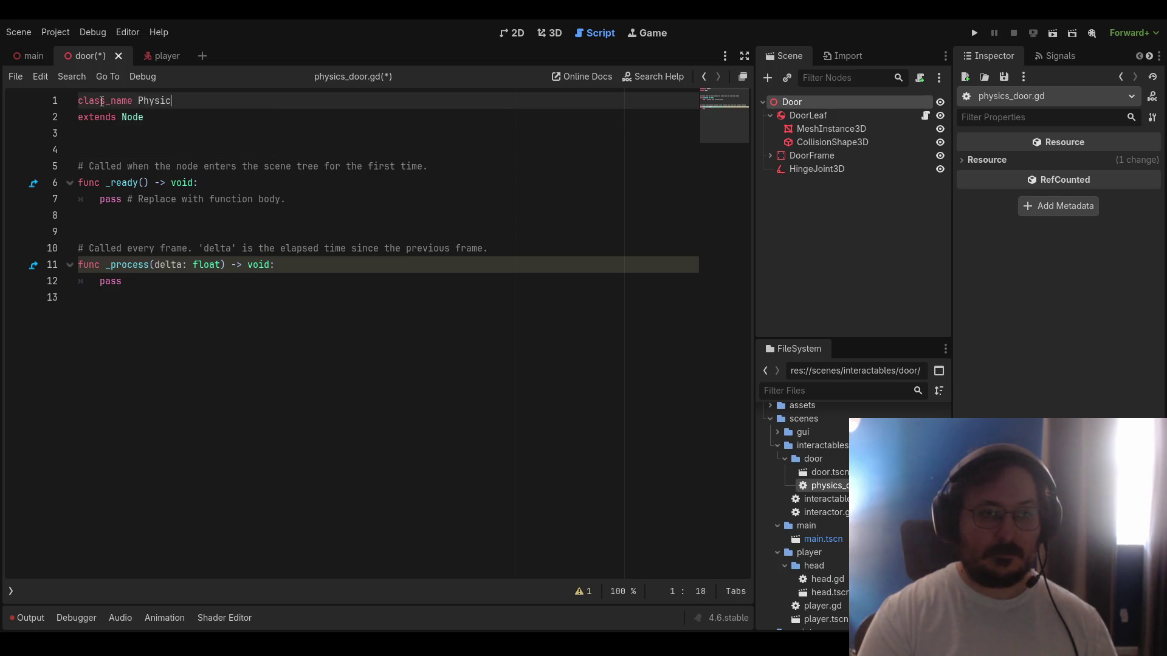
- Make the script extend Interactable, check the Interactable source, then select the template code
double_click(134, 116)
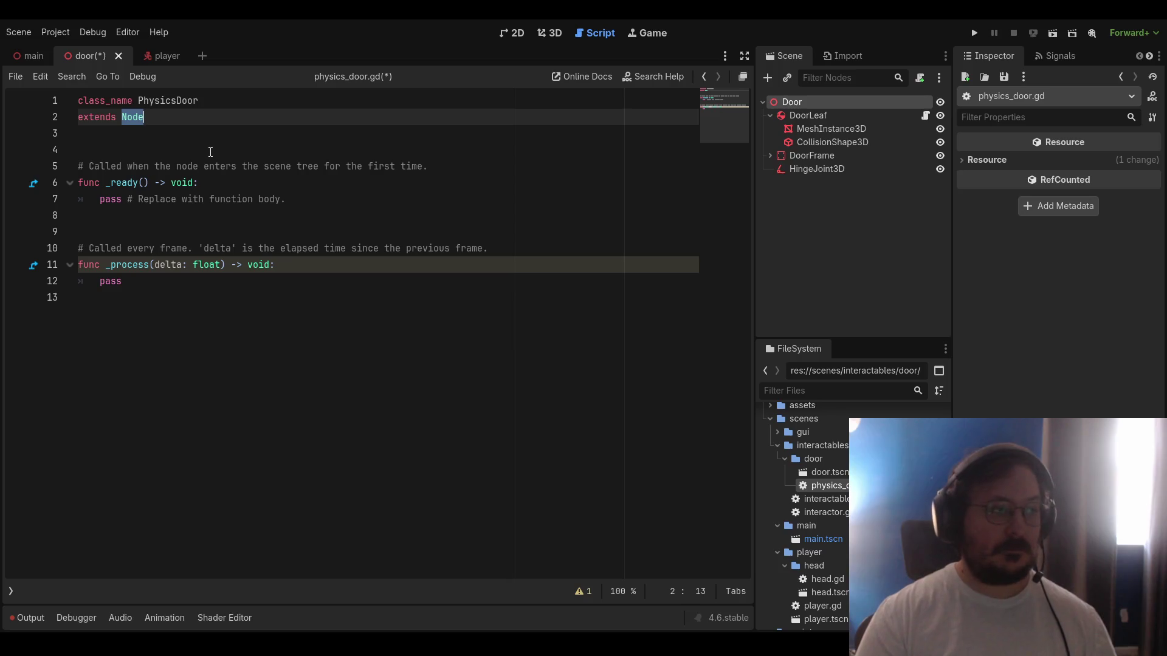
type("Interact")
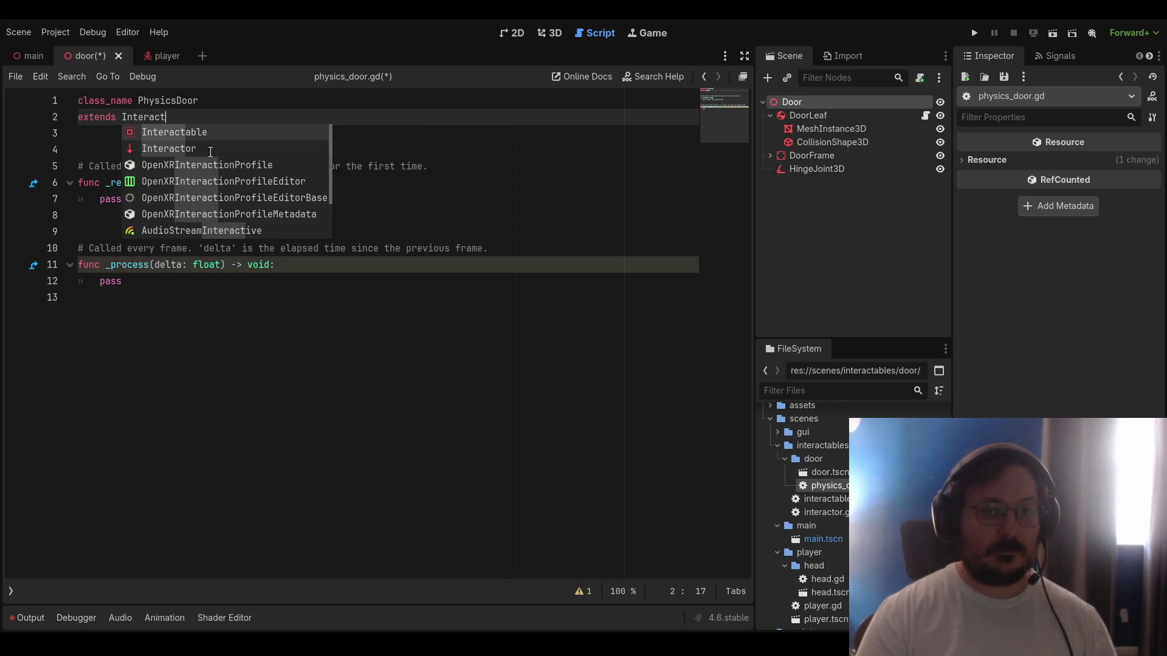
key("Return")
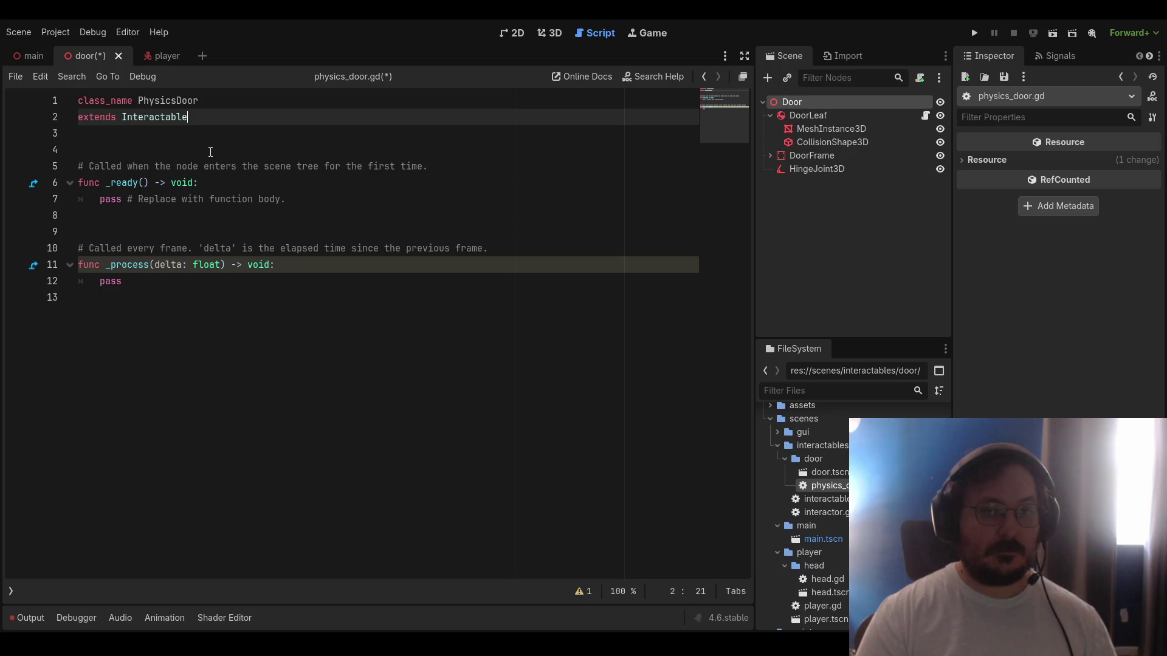
left_click(210, 150)
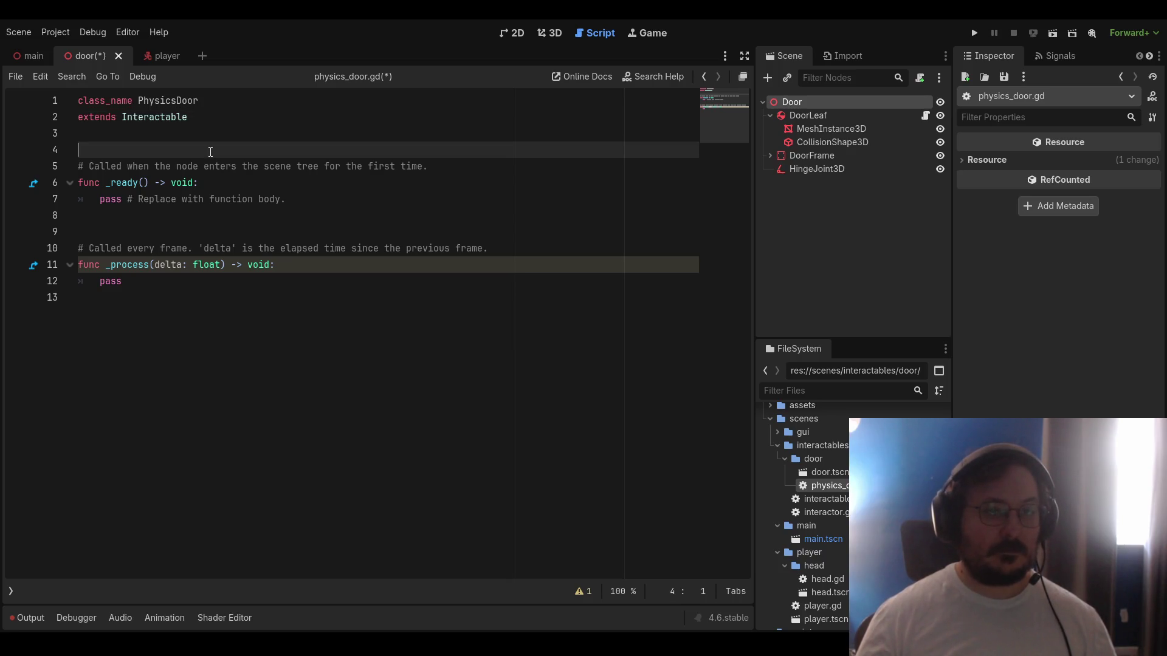
left_click(158, 117, "ctrl")
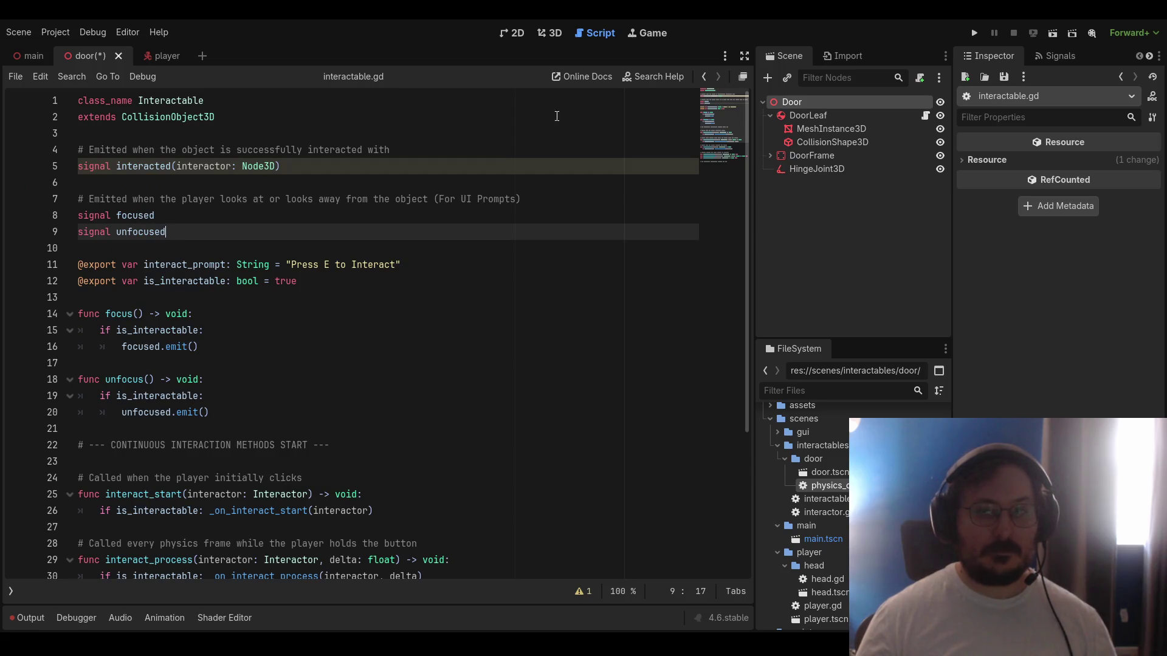
left_click(704, 77)
left_click(219, 160)
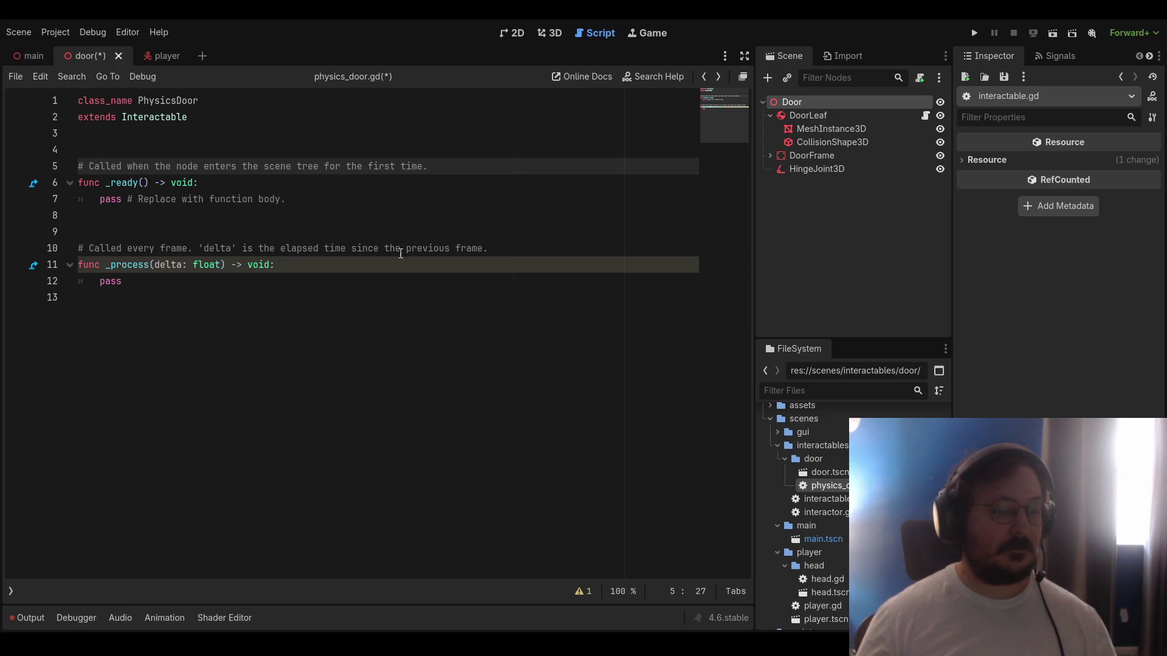
left_click(349, 262)
- Replace the template code with an IMPORTANT comment that the node must be a RigidBody3D
key("Down")
key("shift+Up")
key("shift+Up")
key("shift+Up")
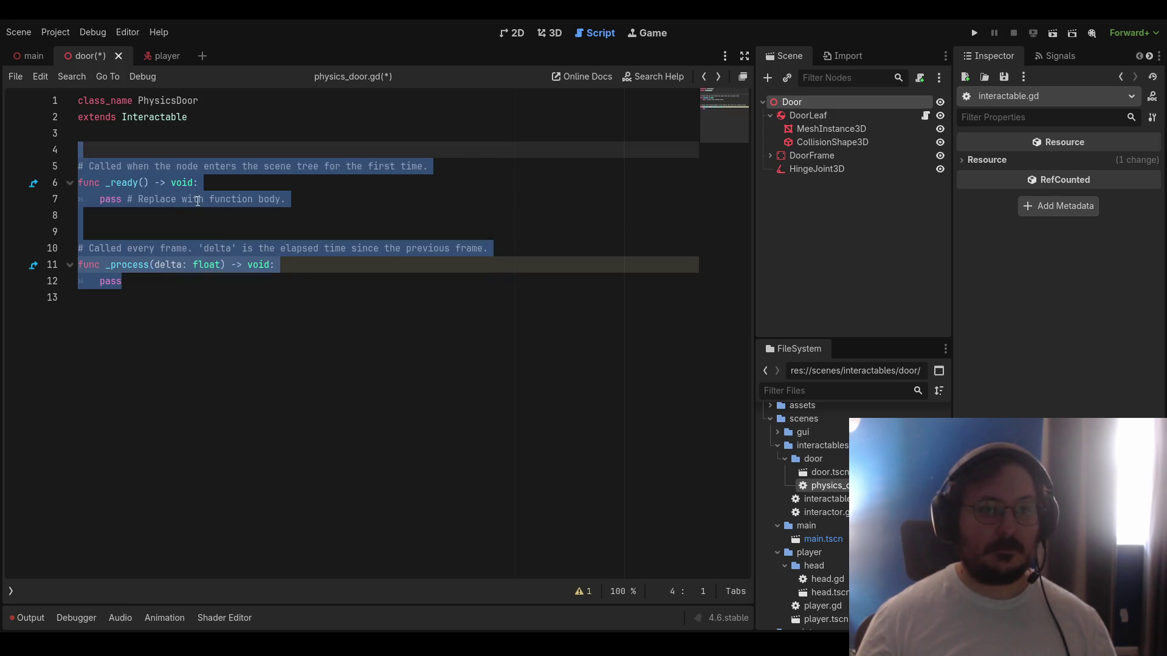
key("BackSpace")
type("# IMPORTA")
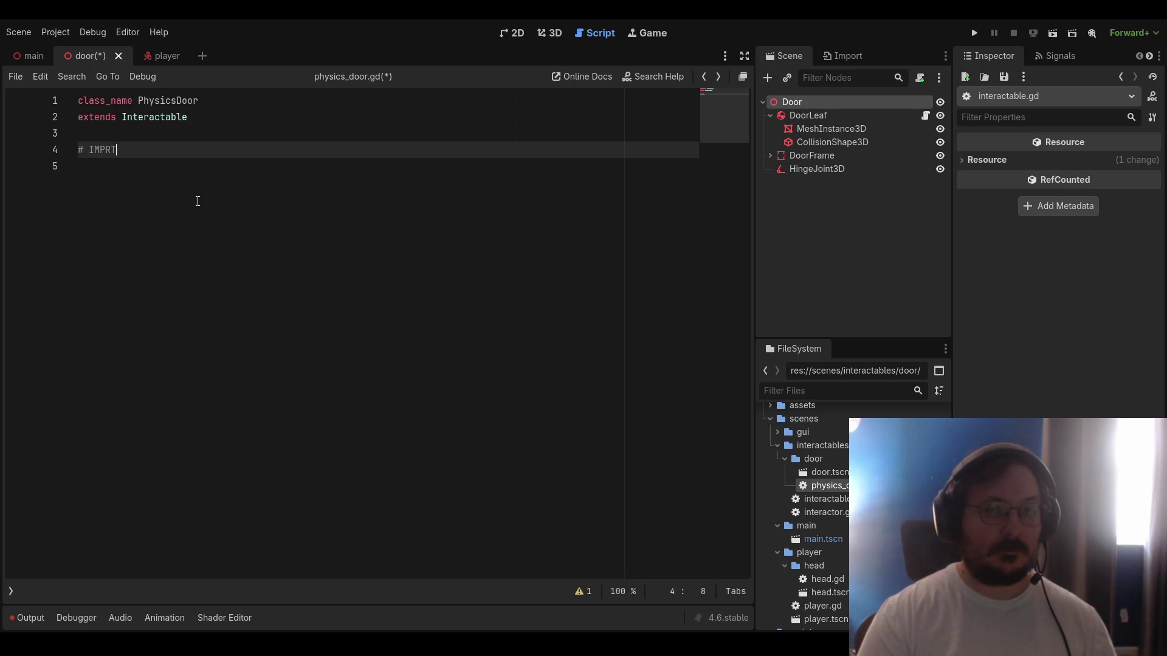
type("NT")
key("BackSpace")
key("BackSpace")
key("BackSpace")
type("TANT: ")
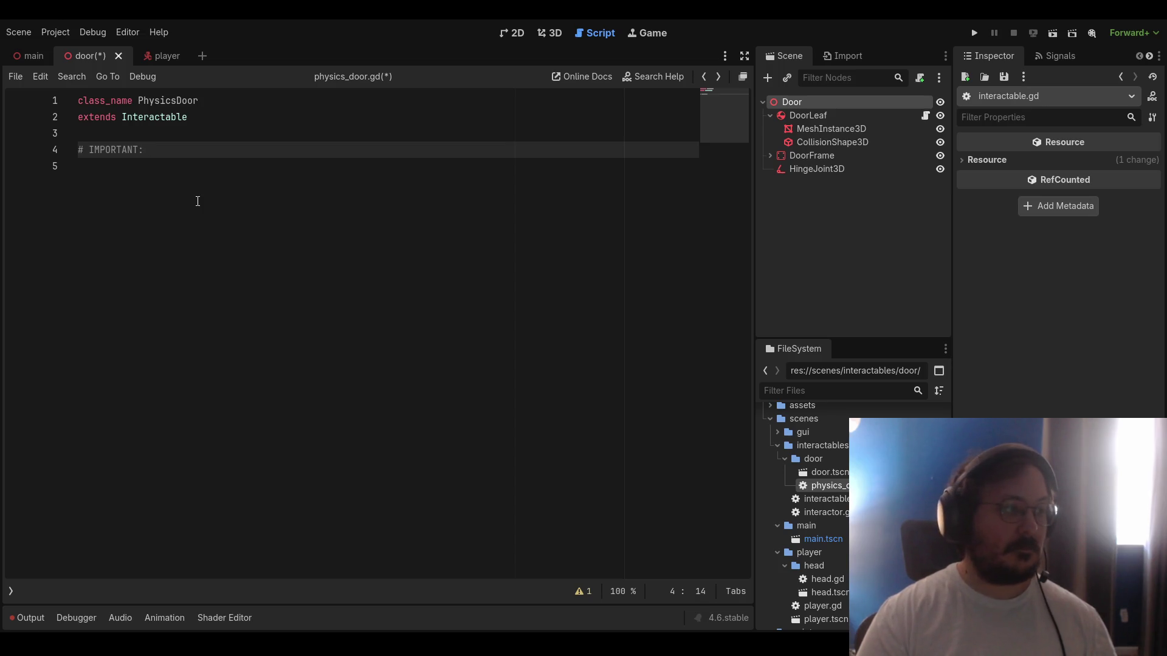
type("THIS")
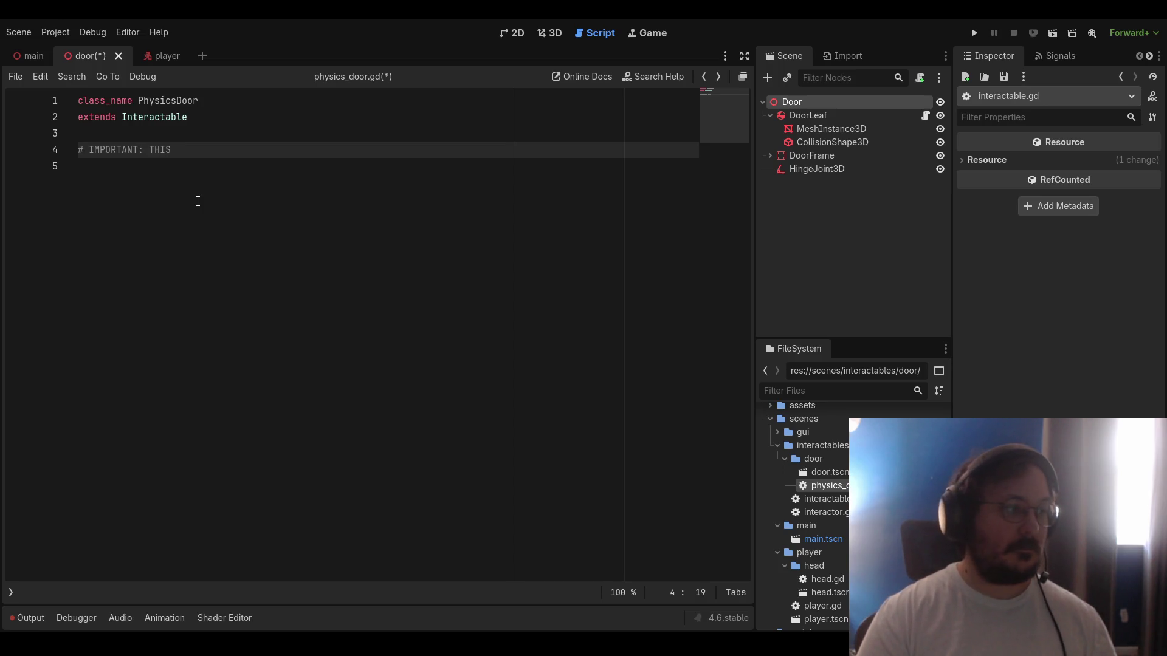
key("BackSpace")
key("BackSpace")
key("BackSpace")
type("NODE THIS ATTAX")
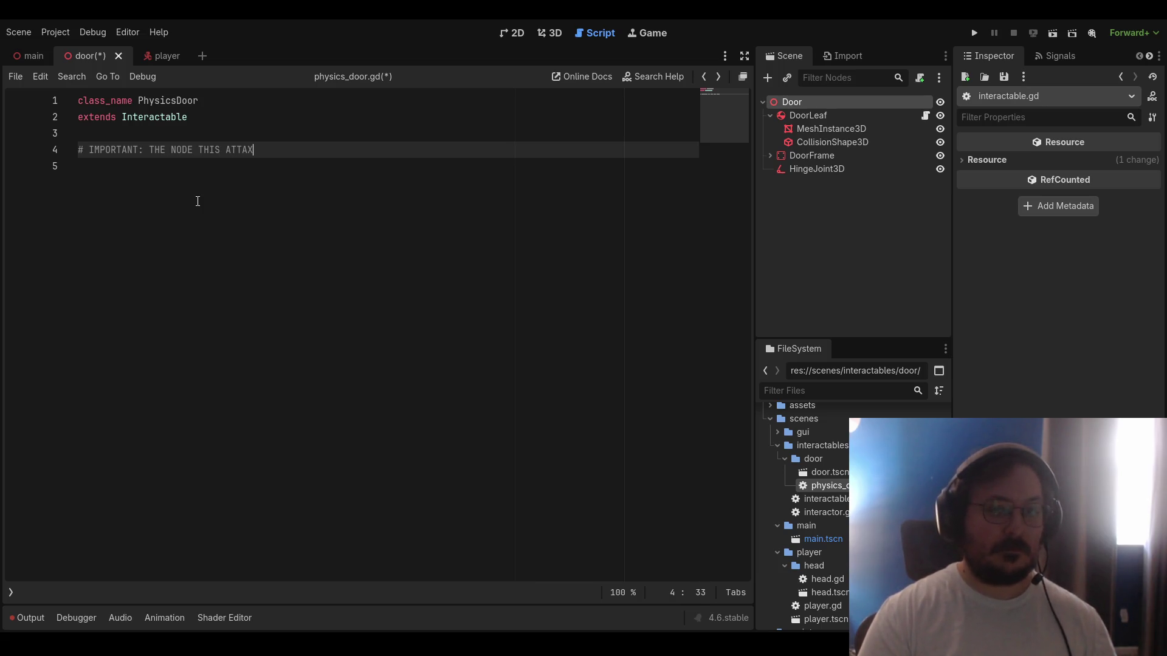
key("BackSpace")
type("HES TO MUST BE")
type(" A RIGIDBOD")
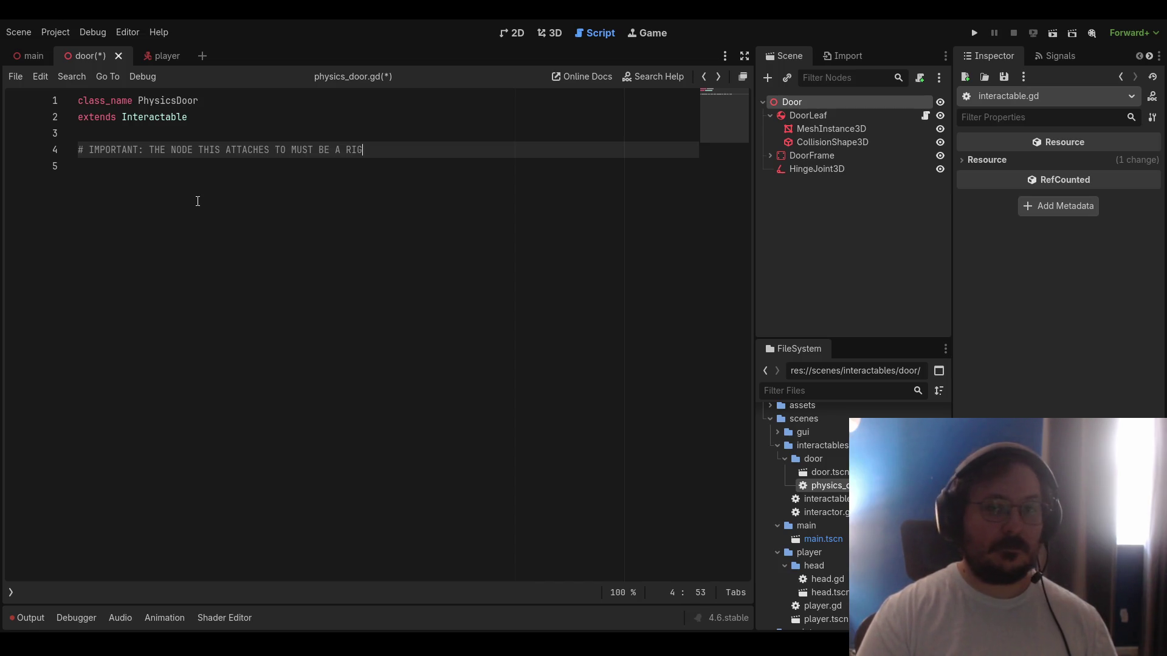
type("Y3D!")
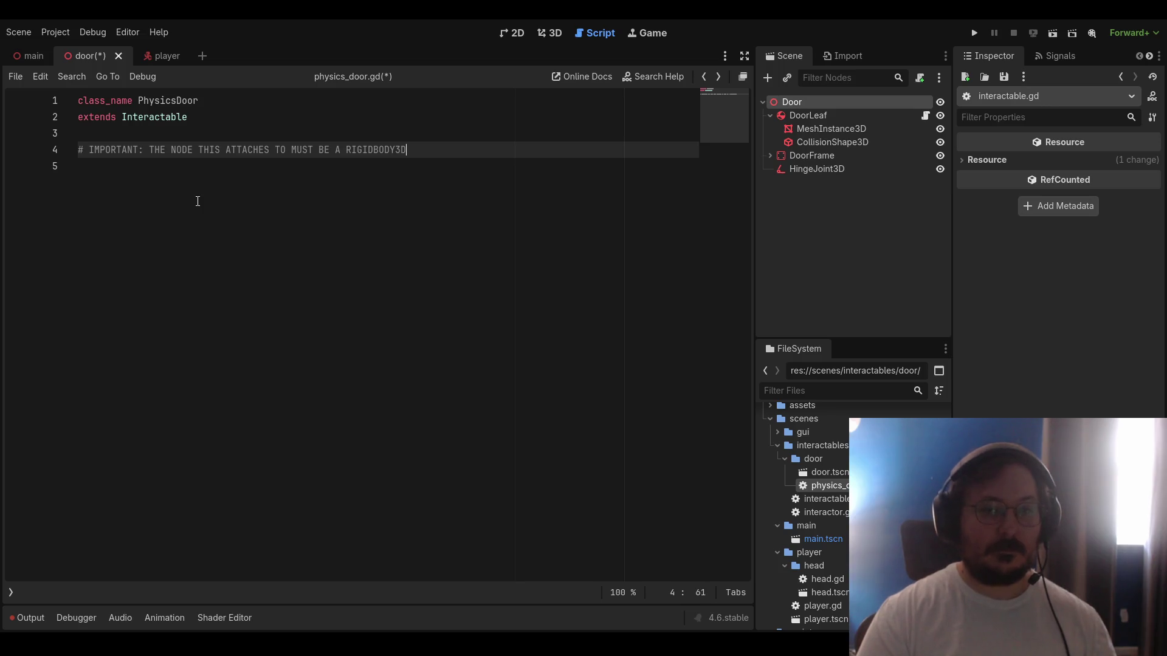
key("Return")
key("Return")
- Add exported floats pull_strength and damping = 5.0, commented as preventing out-of-control motion
type("@export var pull_str")
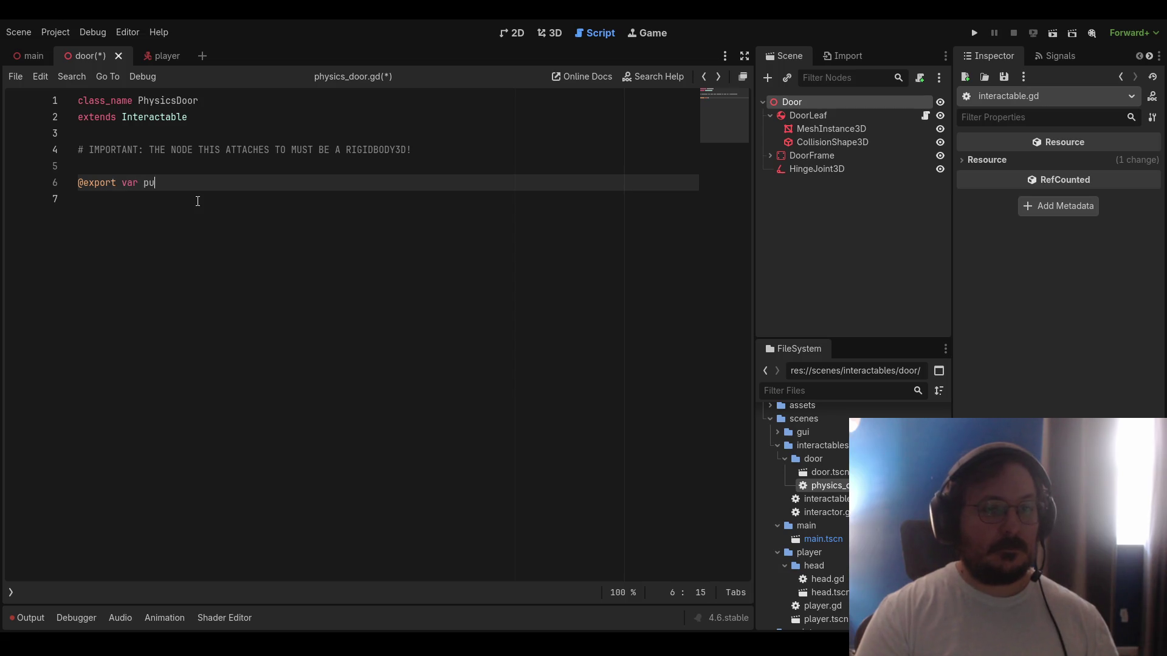
type("ength: ")
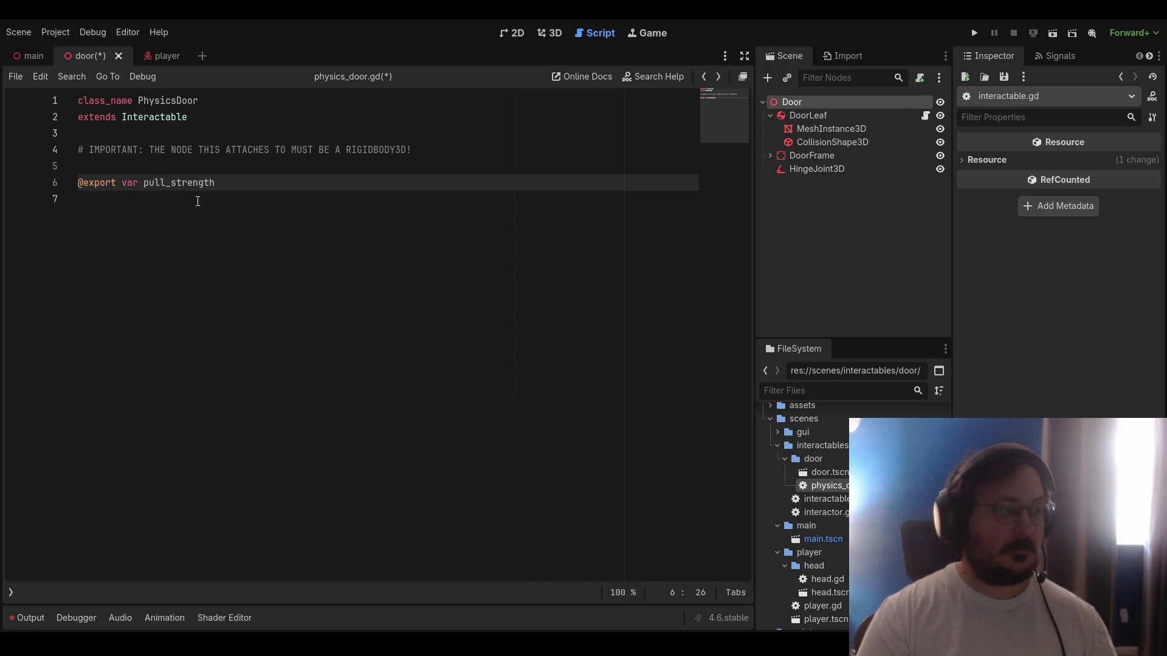
type("float")
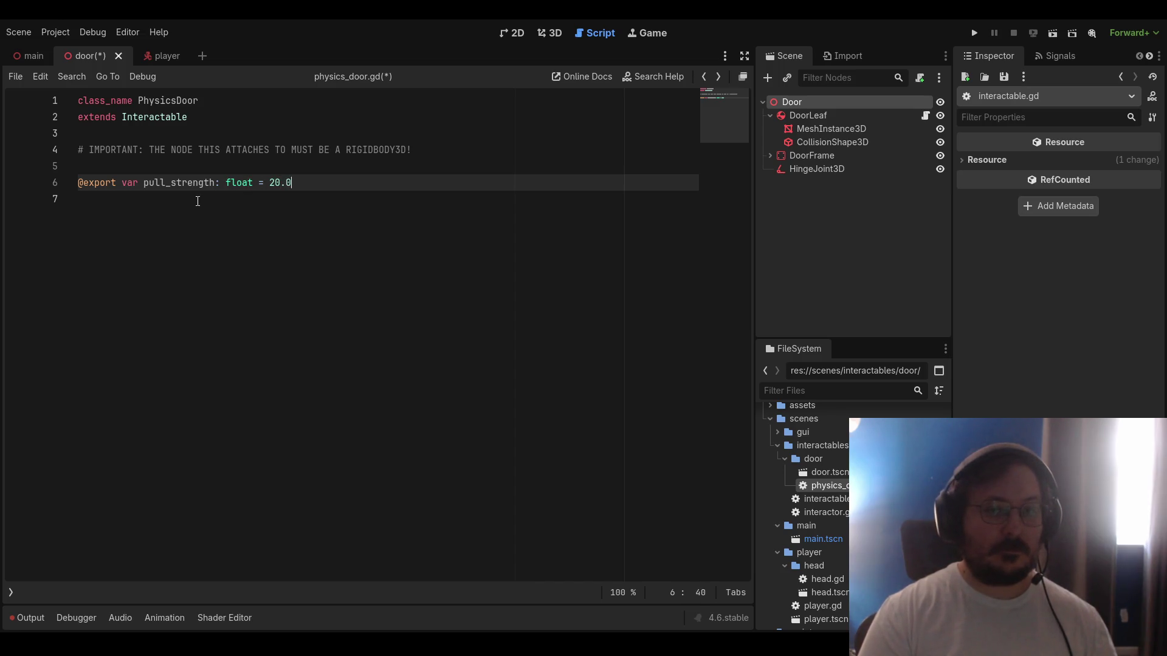
key("Return")
type("@expo")
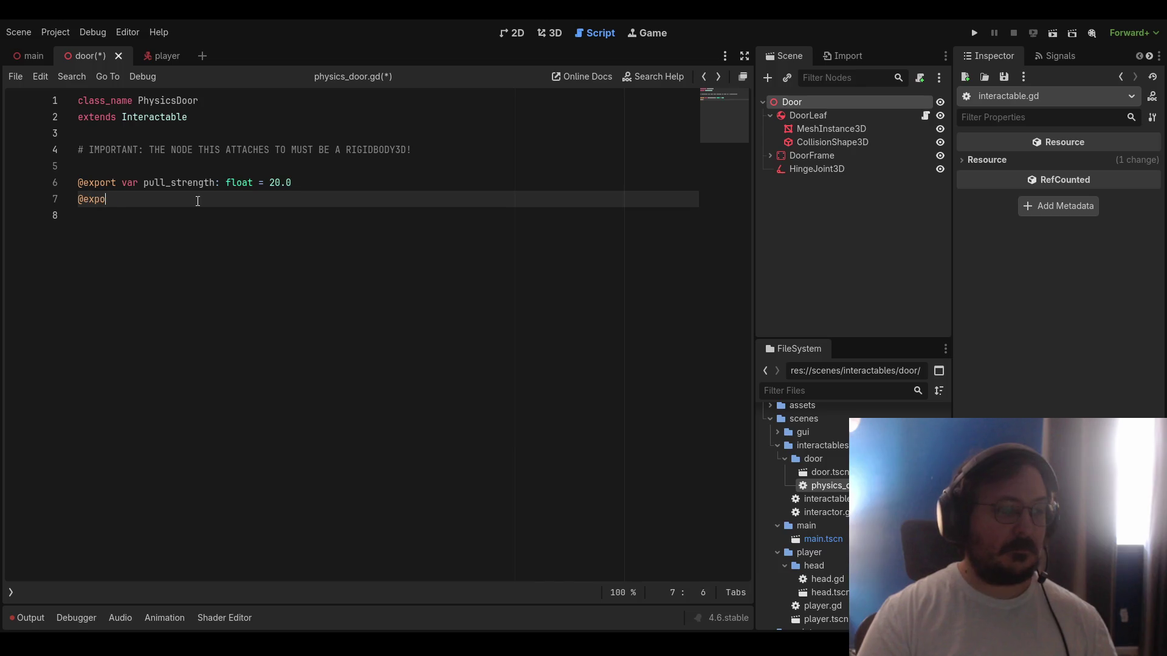
type("rt var damping:")
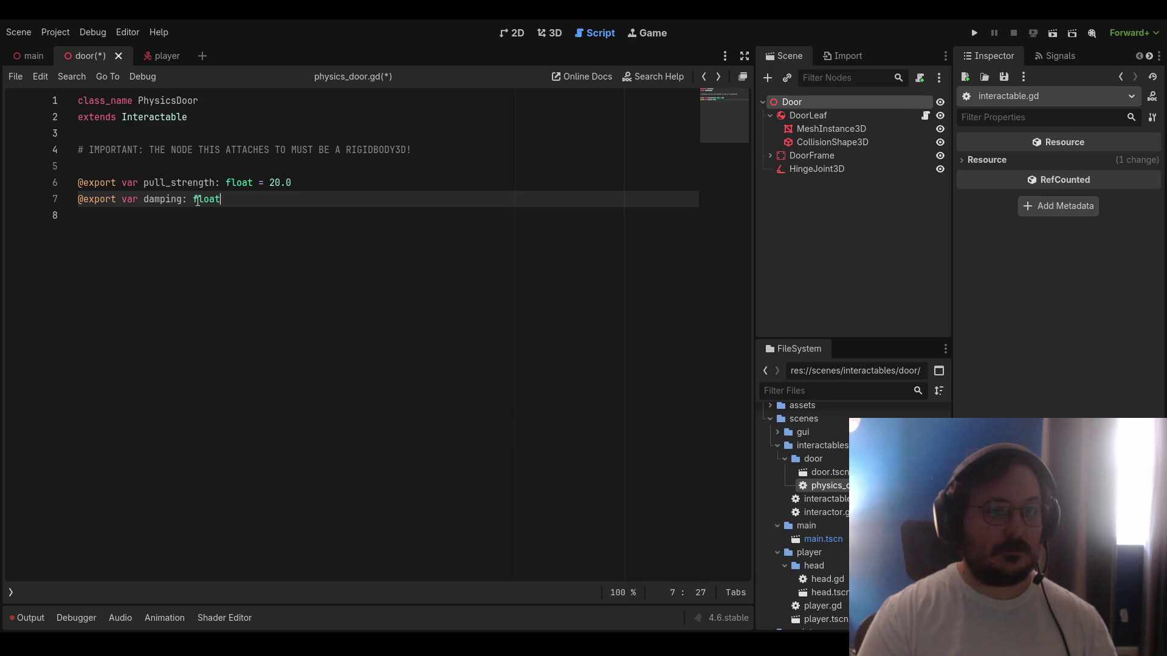
type(" float = 5.0 # Helps")
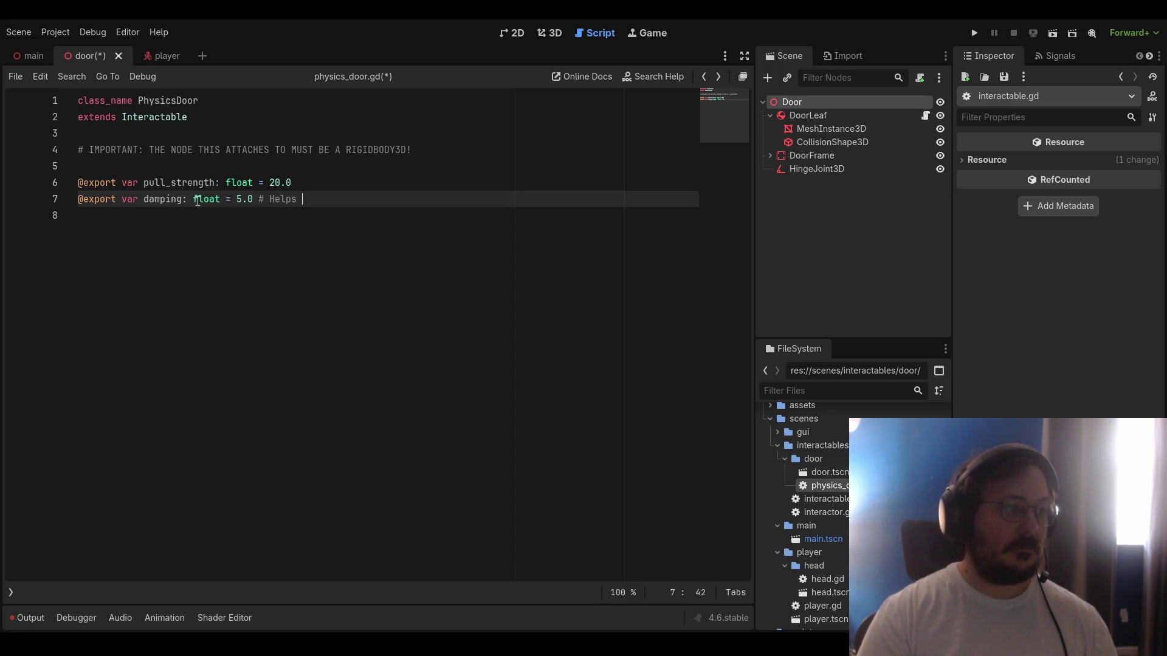
type(" prevent the ")
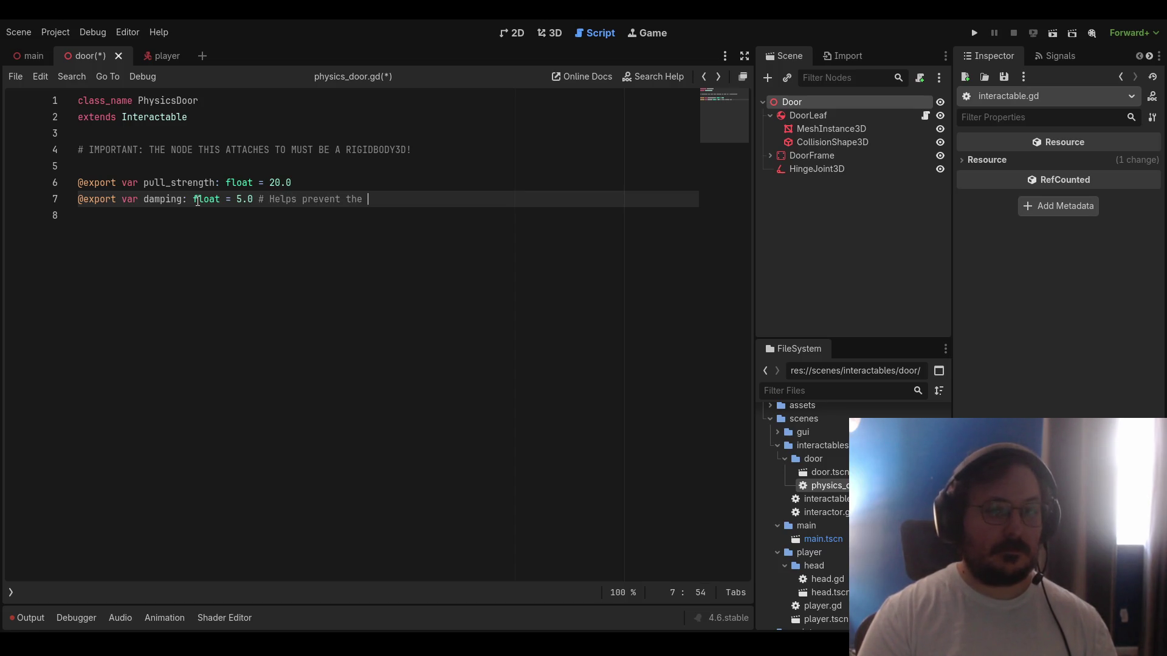
type("door from flying out of control")
key("Return")
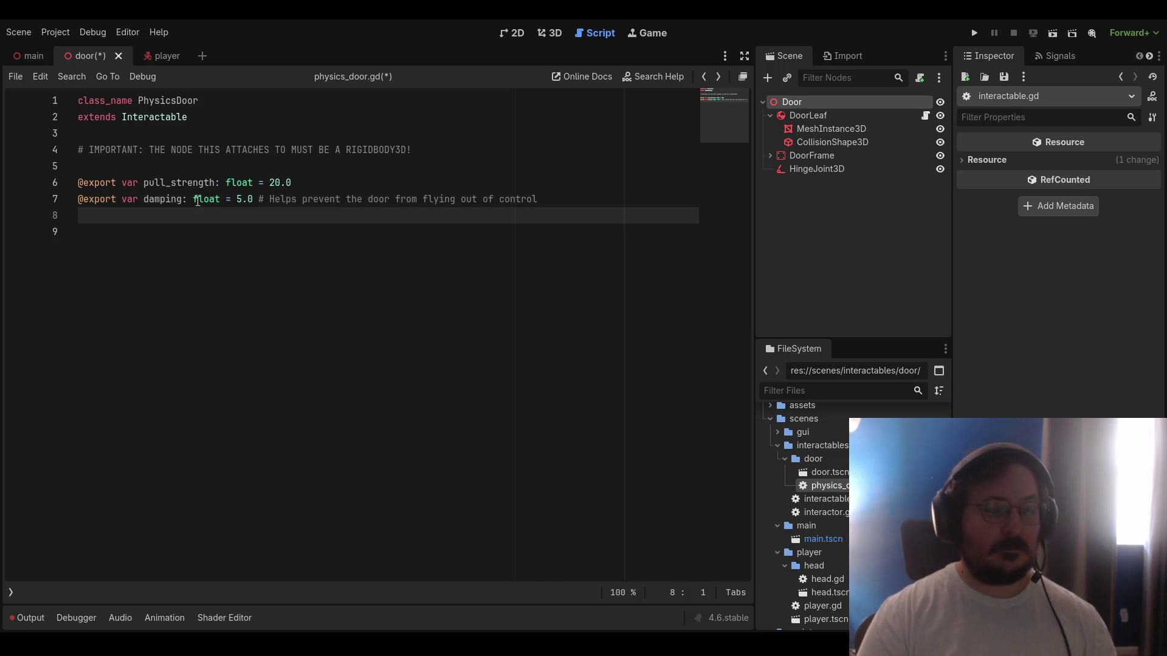
- Add grab_distance = 0.0, grab_offset = Vector3.ZERO and is_grabbed = false variables
key("Return")
type("ar grab_distan")
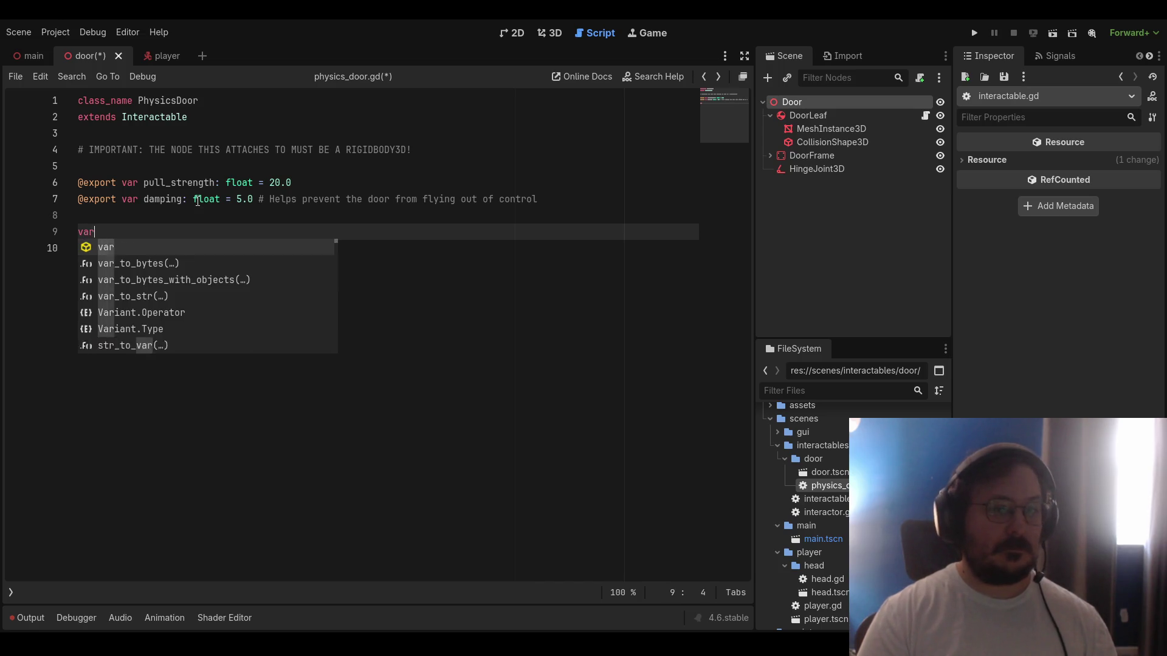
type("ce: fl")
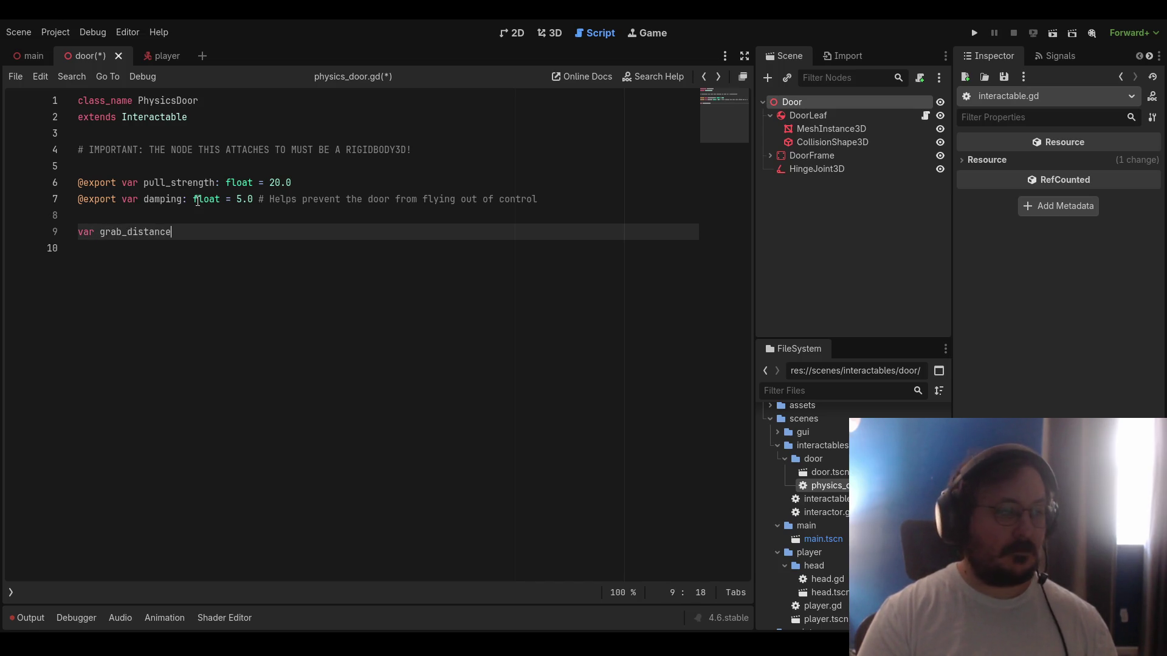
type("oat = 0.0o")
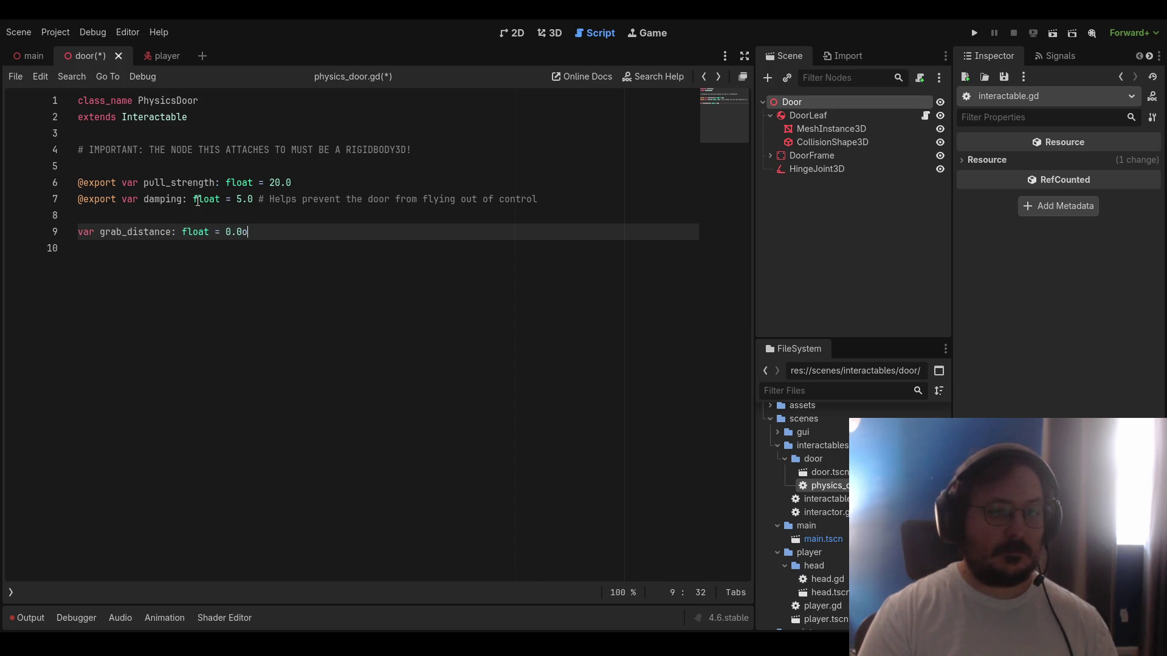
key("Return")
type("var grab_offset: Vector3")
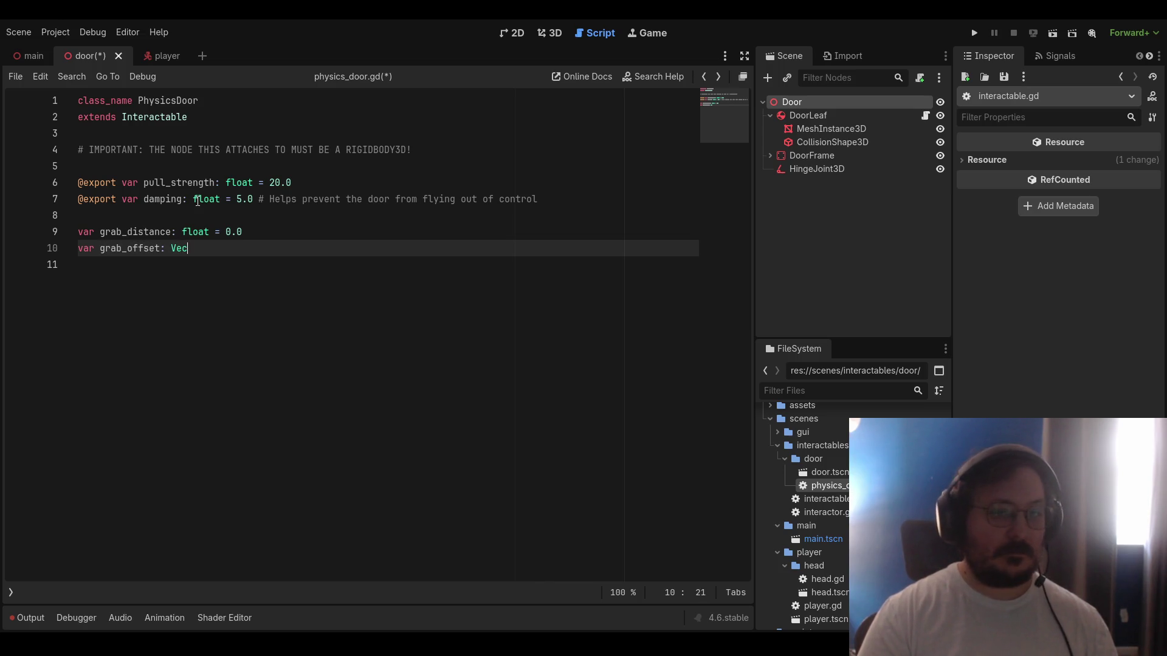
type(" = Vector3")
type(".ZERO")
key("Return")
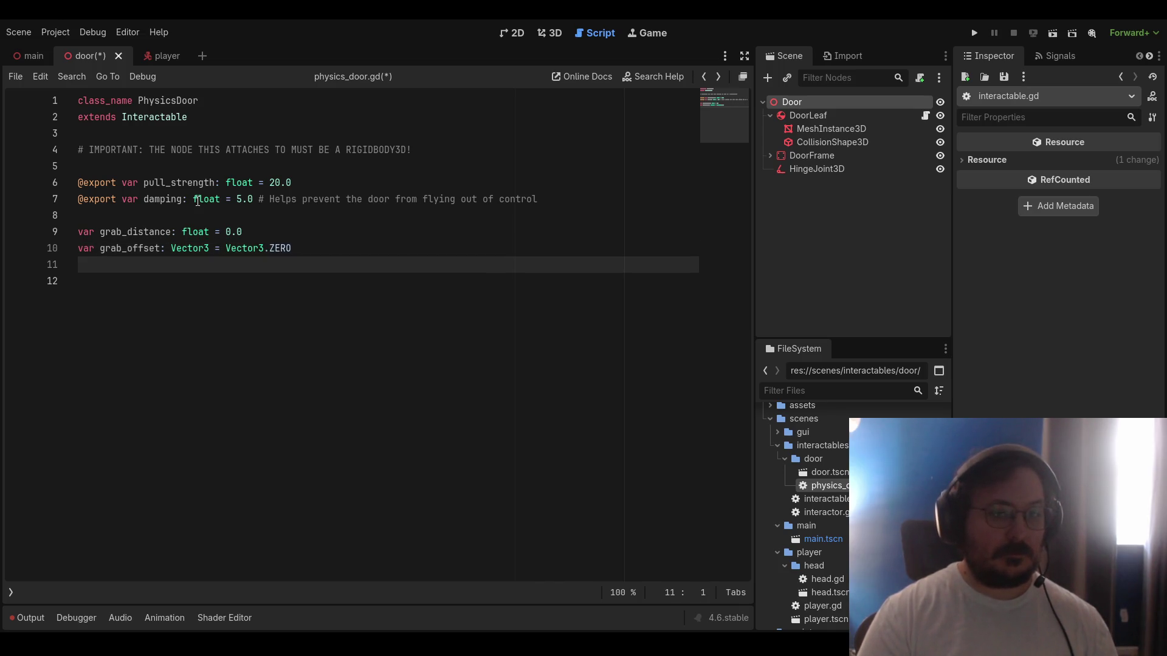
type("is_grabbed: bool ")
type("= false")
key("Return")
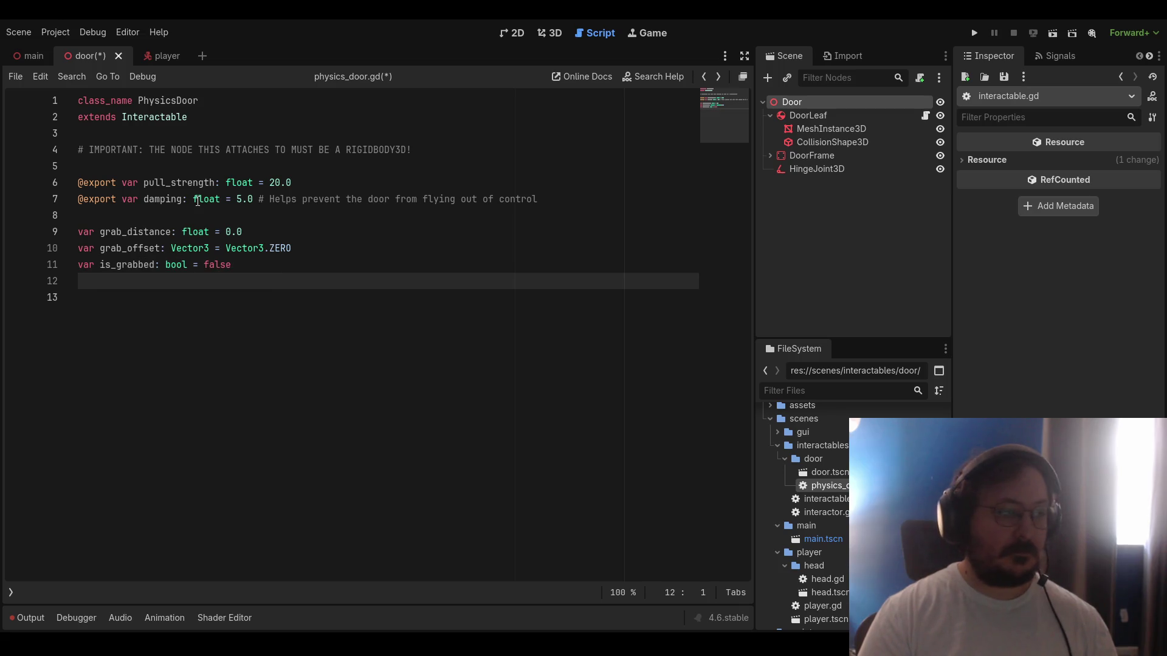
key("Return")
type("ady va")
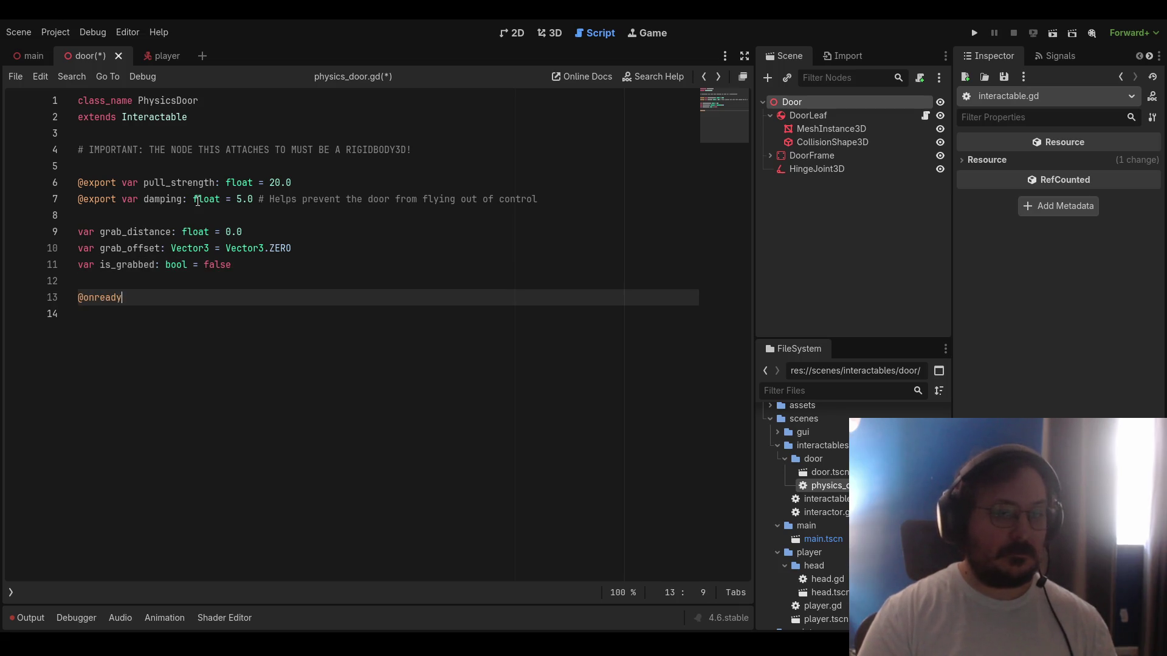
type("r rigid_b")
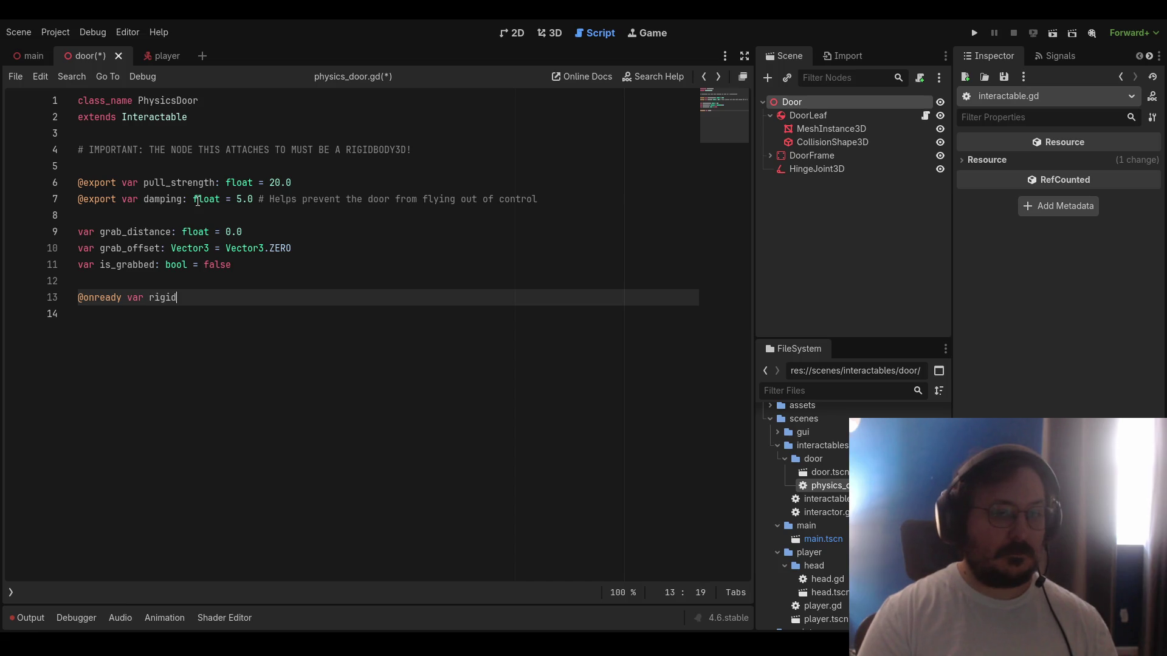
type("ody: R")
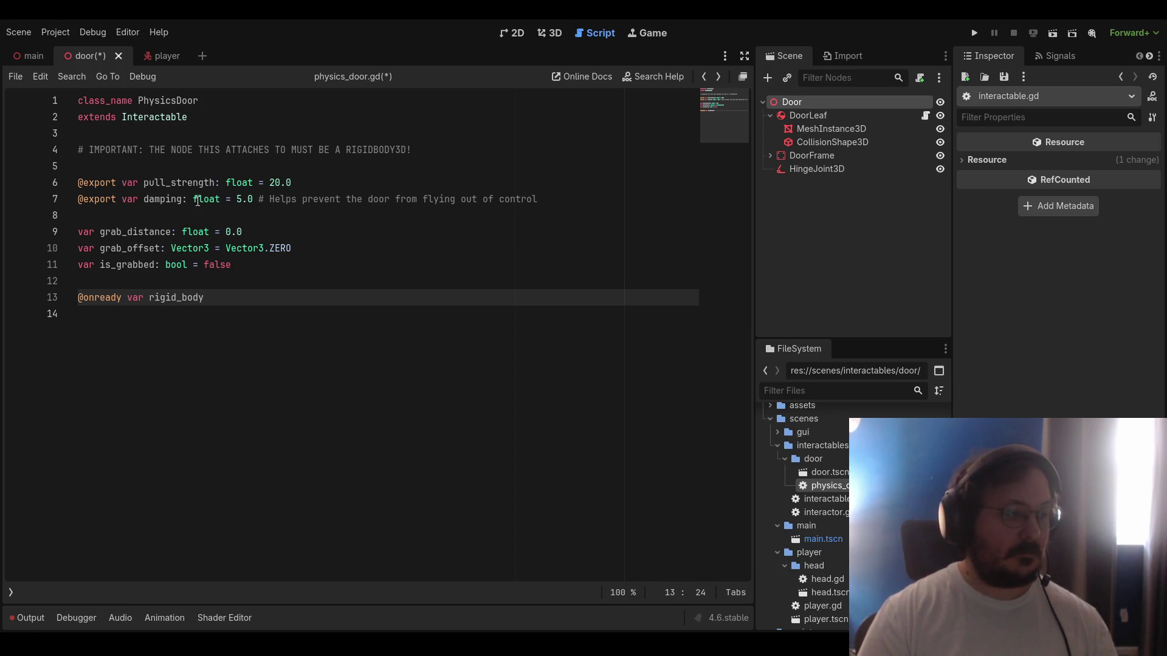
type("igidBody3")
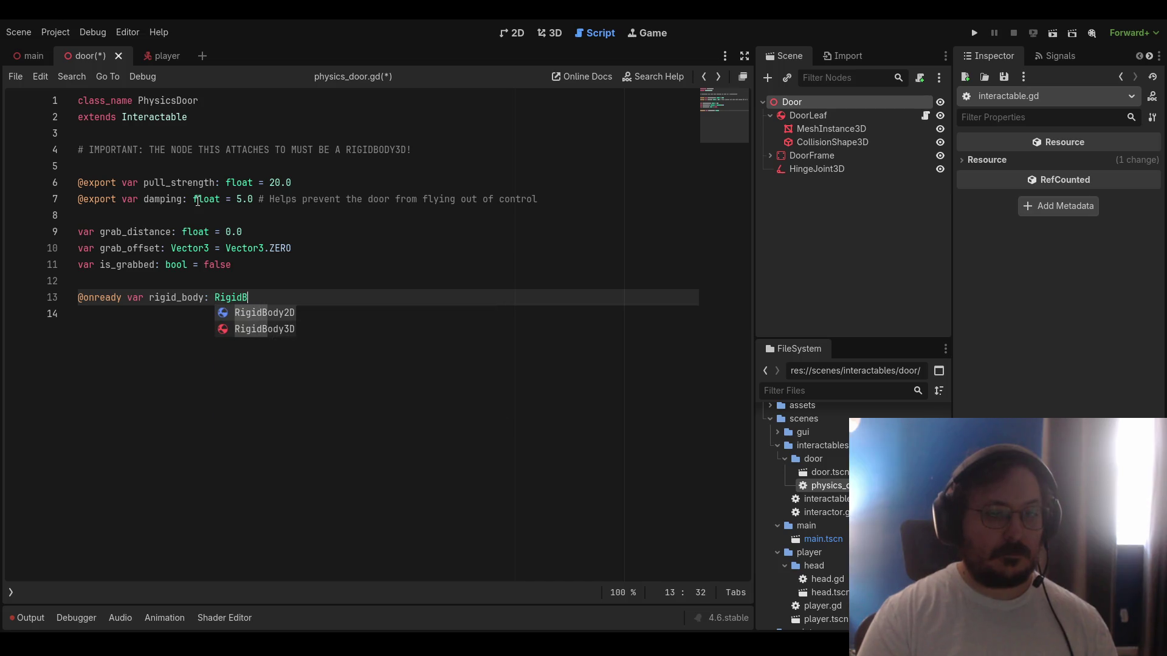
type("D ")
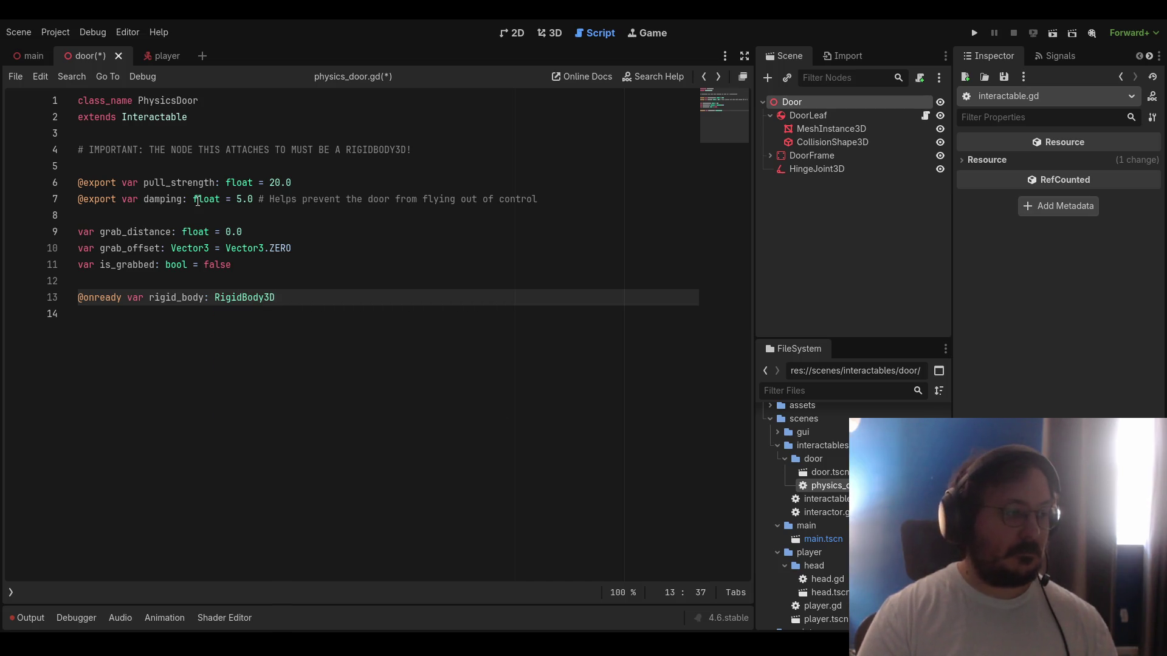
type("= self as RigidB")
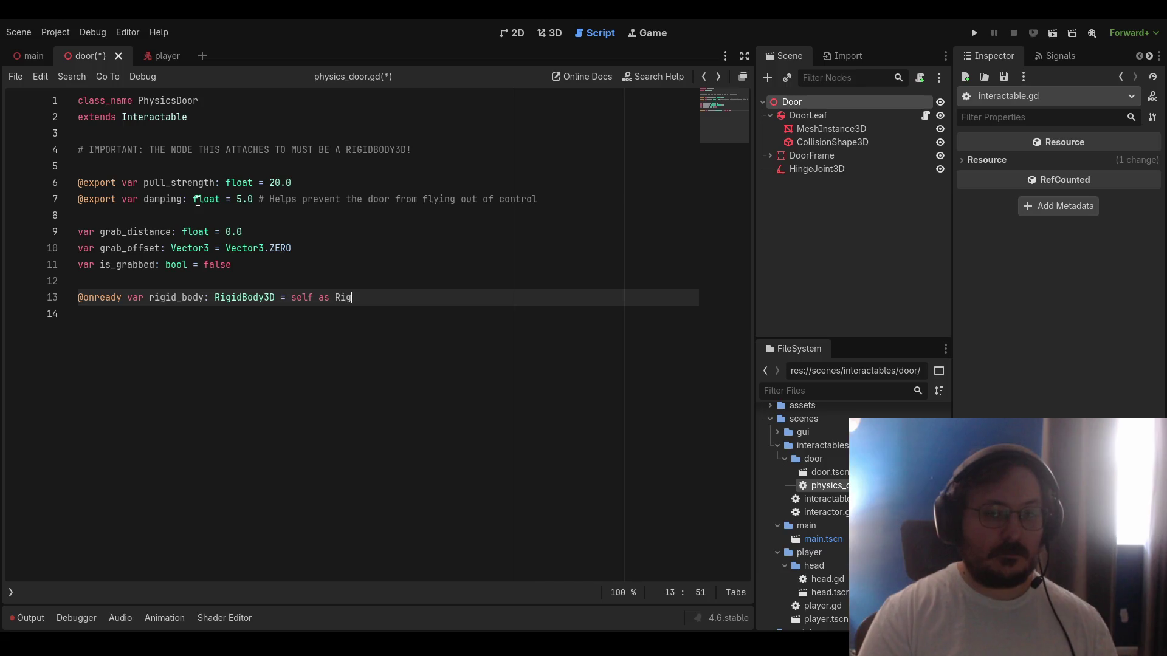
type("ody3d.")
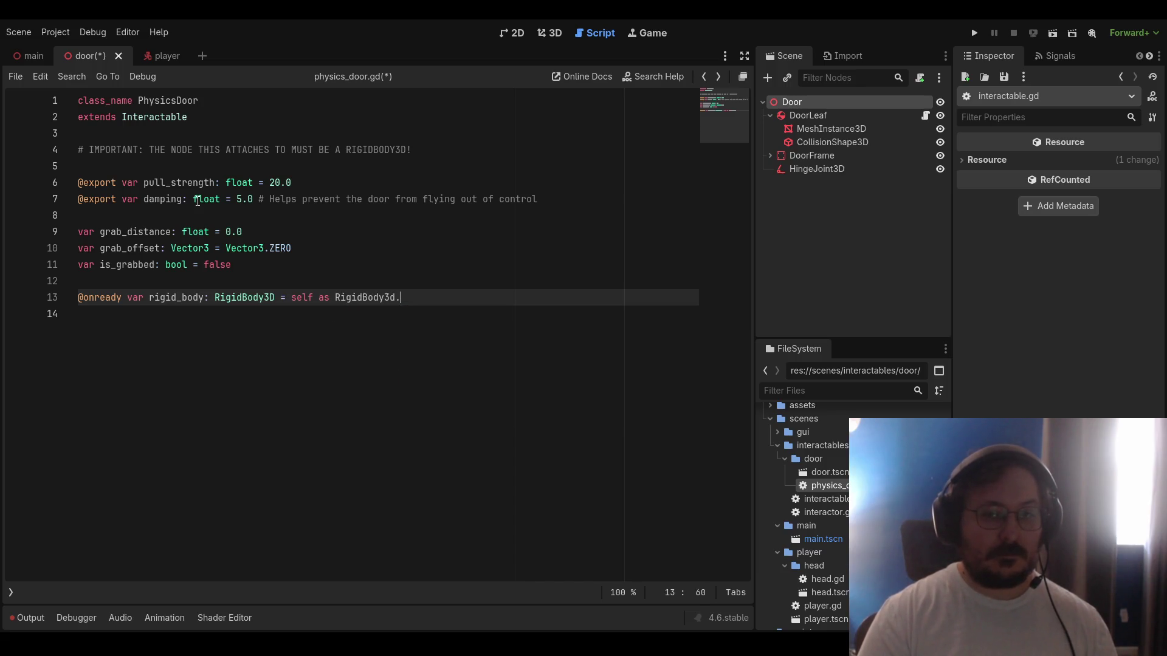
key("Escape")
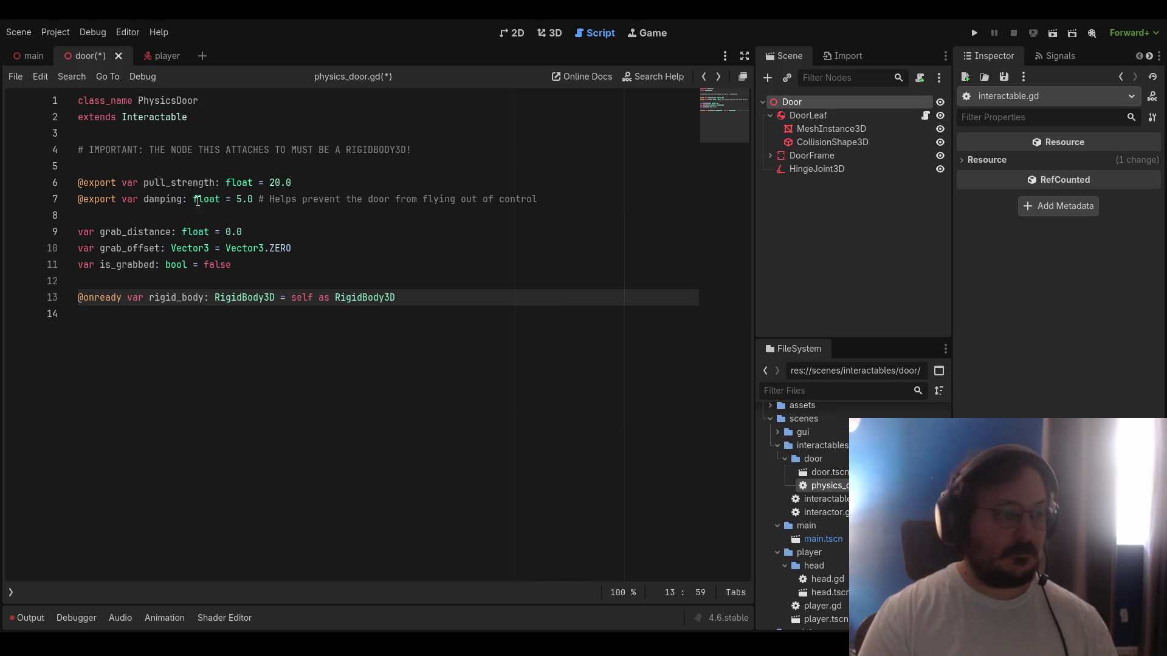
- Write _ready() asserting rigid_body != null with message 'PhysicsDoor script must be on a RigidBody3D Node!'
key("Return")
key("Return")
type("func _ra")
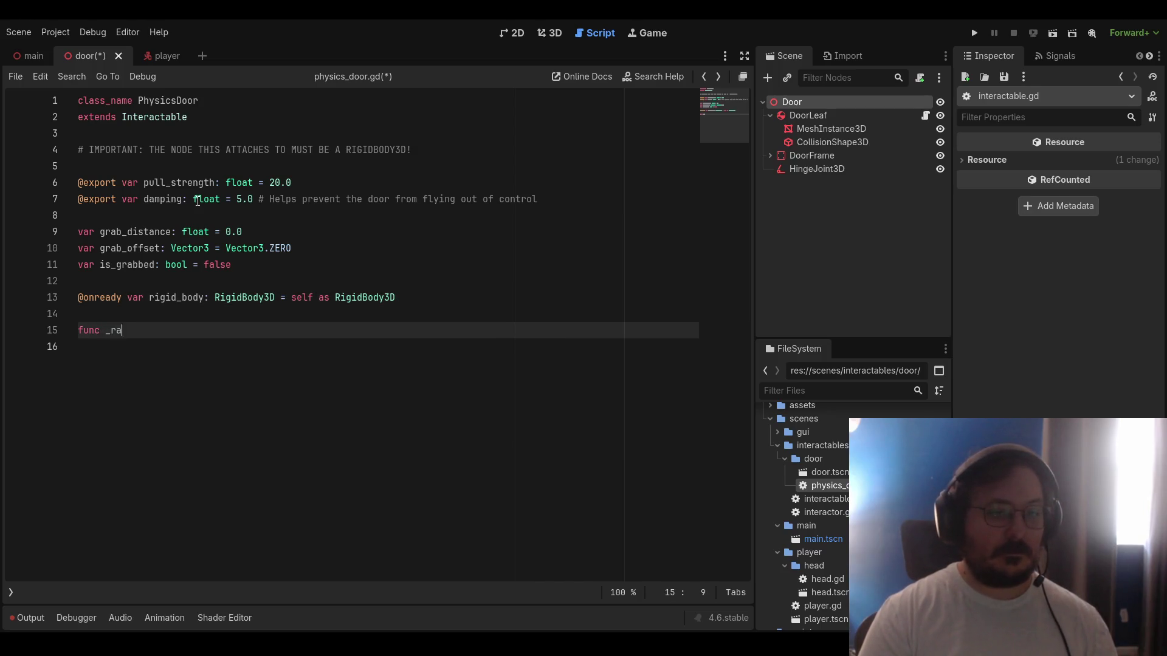
key("Return")
key("Return")
type("assert")
key("BackSpace")
key("BackSpace")
key("BackSpace")
type("r")
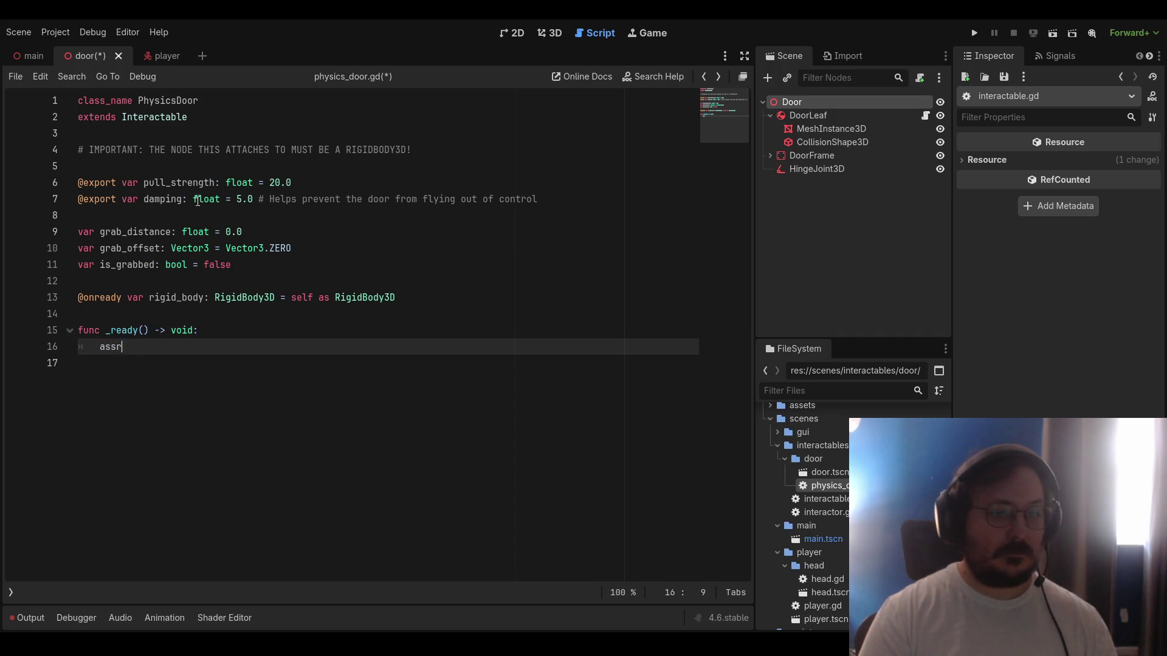
key("Return")
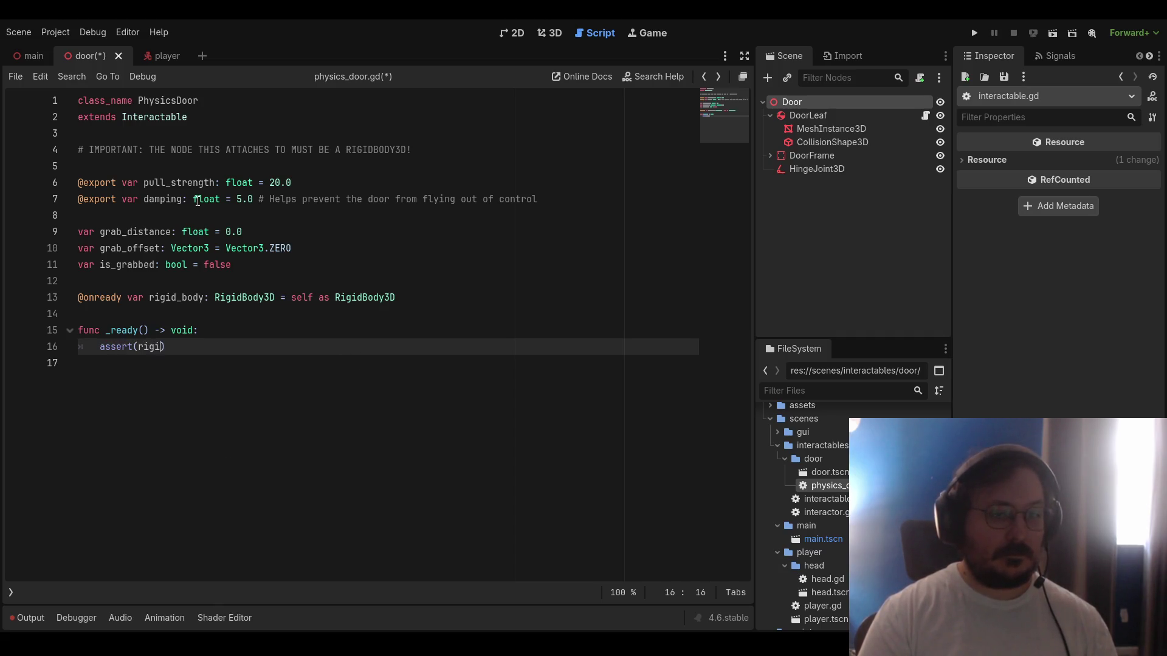
key("Return")
type("!= null, \"PhysicsDoor ")
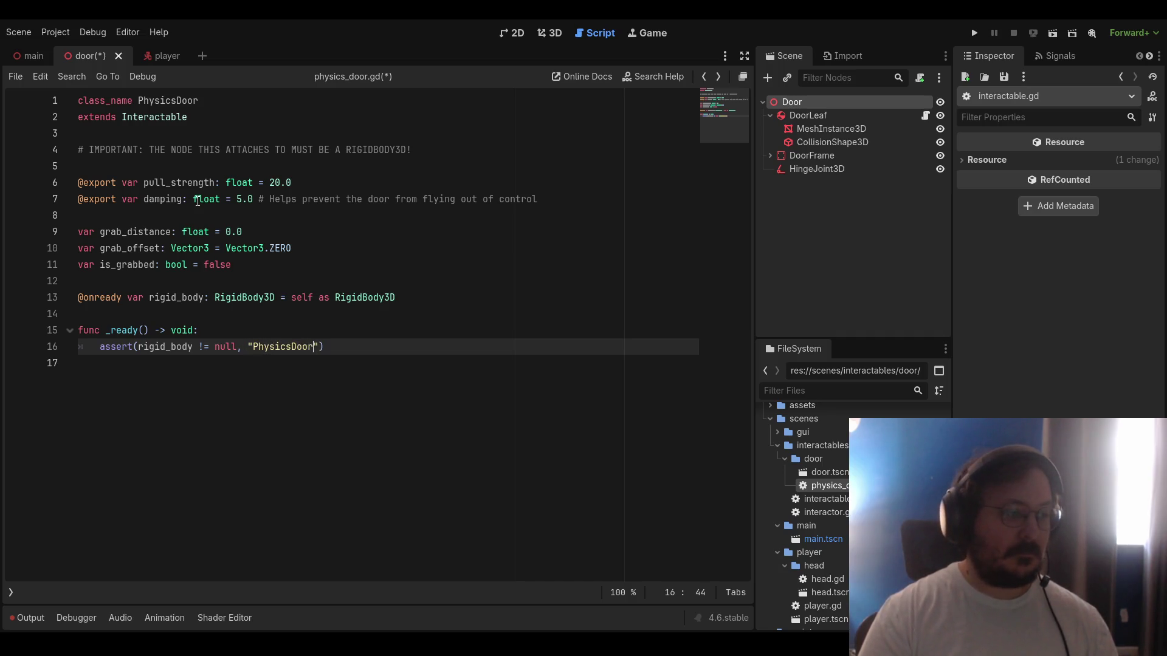
type("script must ")
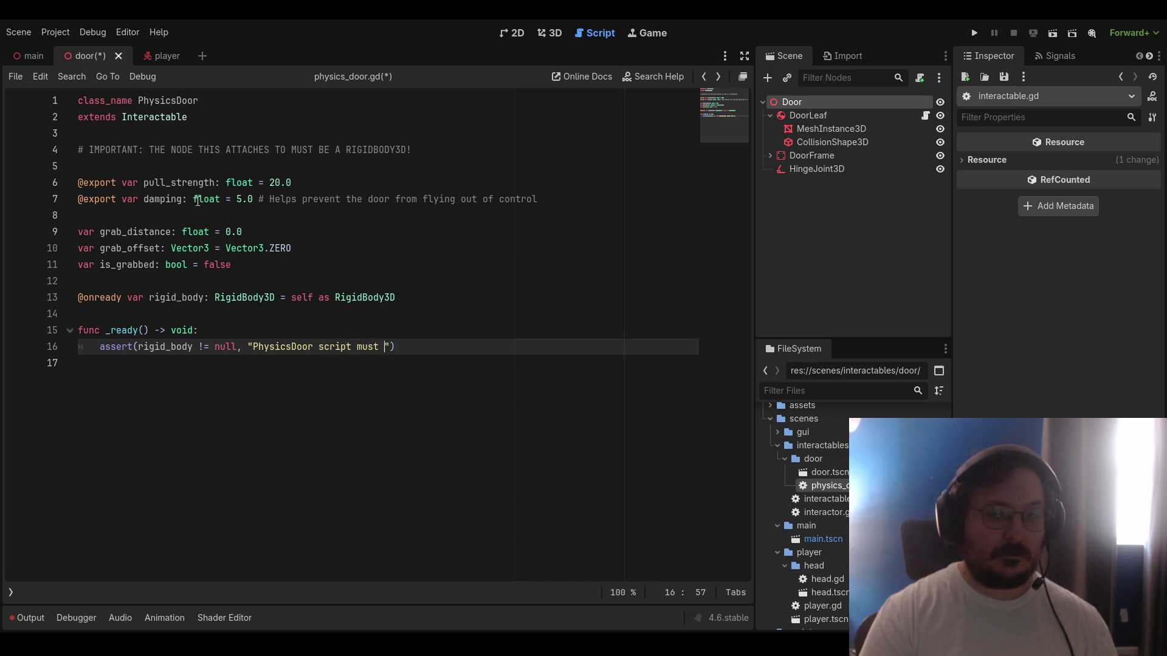
type("be on a RigidBody3")
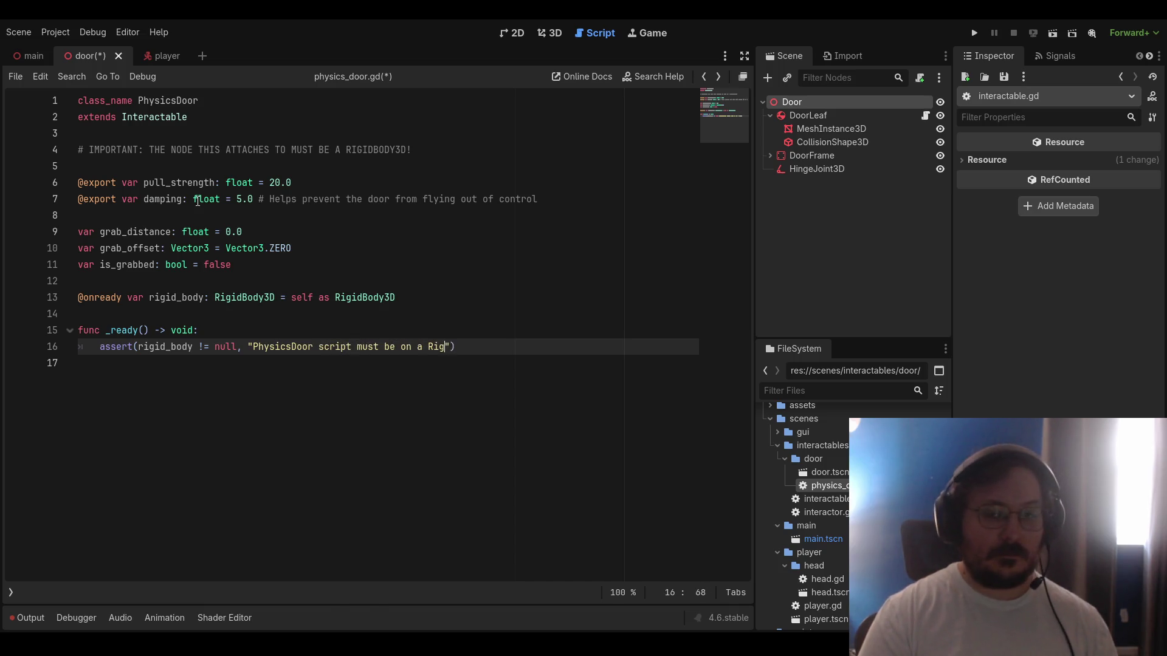
type("D Node!")
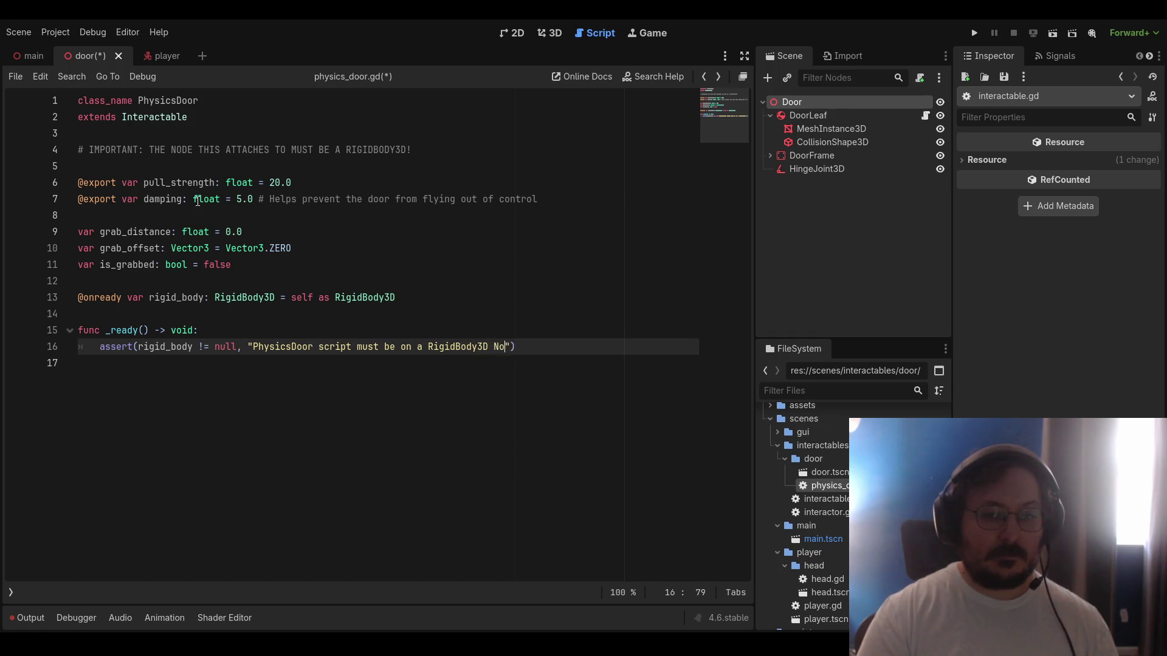
key("Return")
key("BackSpace")
type("!")
key("End")
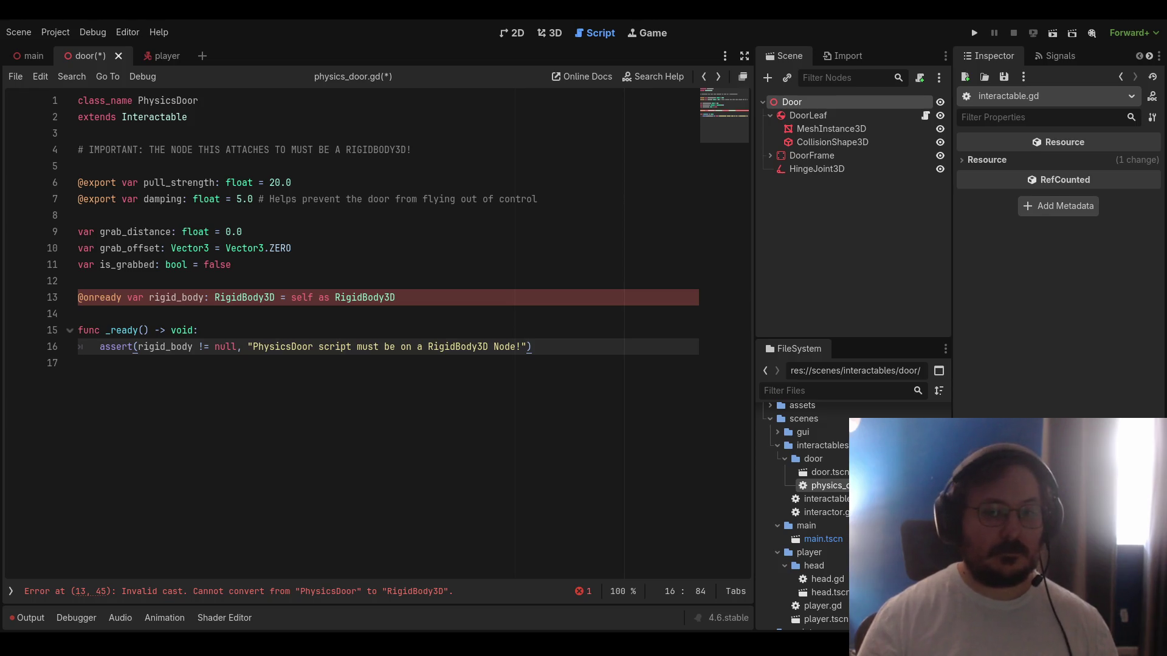
- Begin a new function declaration below _ready
key("Return")
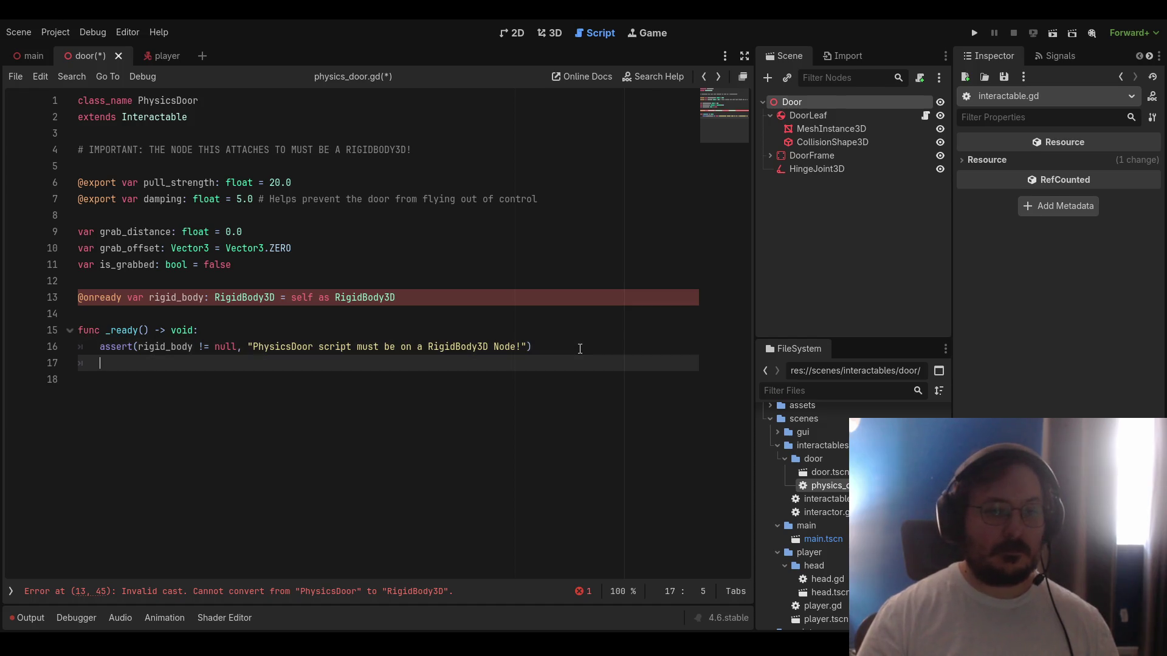
key("Return")
type("fubc")
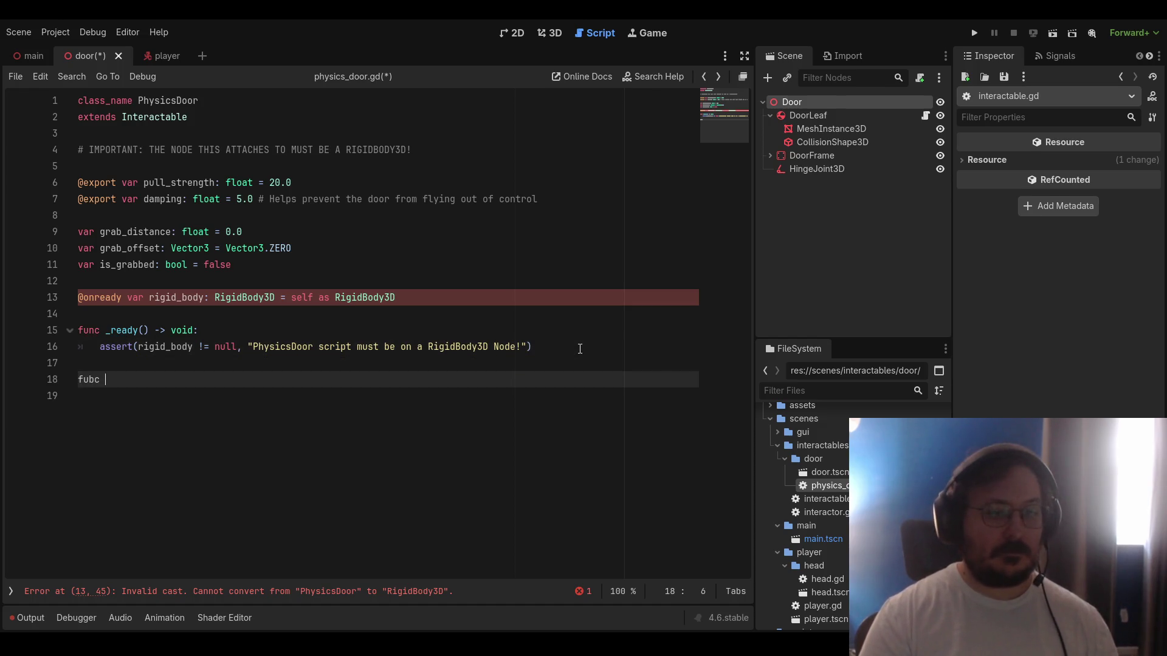